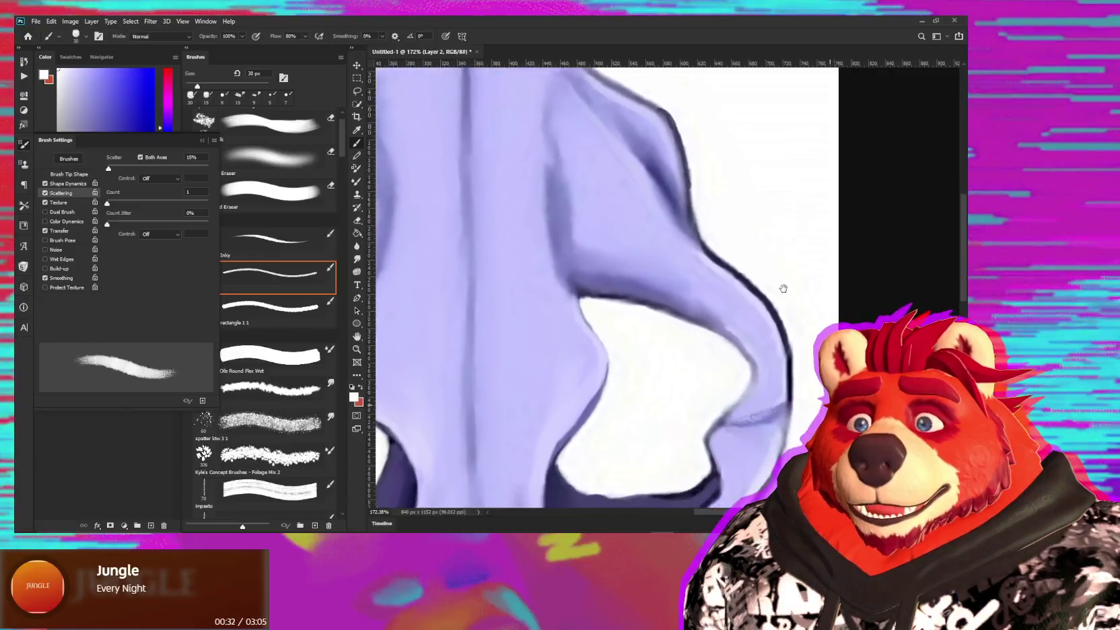
# - Hide the Brush Settings panel to reveal the Layers panel, and pan toward the skull's upper part
pyautogui.keyDown('alt'); pyautogui.scroll(-5, 760, 342); pyautogui.keyUp('alt')
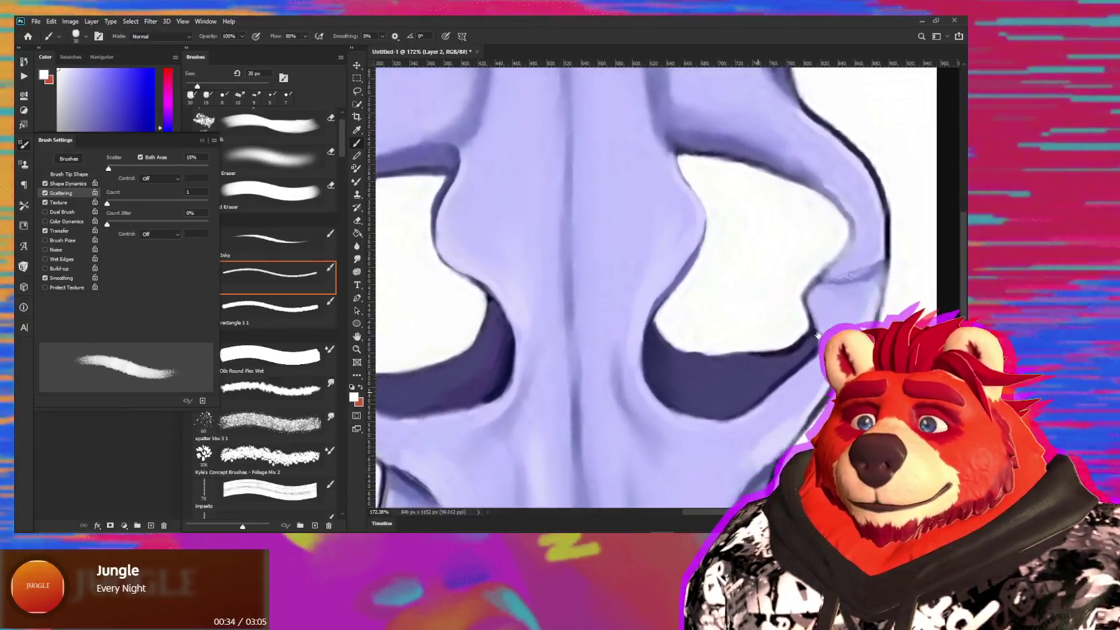
pyautogui.keyDown('alt'); pyautogui.scroll(1, 863, 265); pyautogui.keyUp('alt')
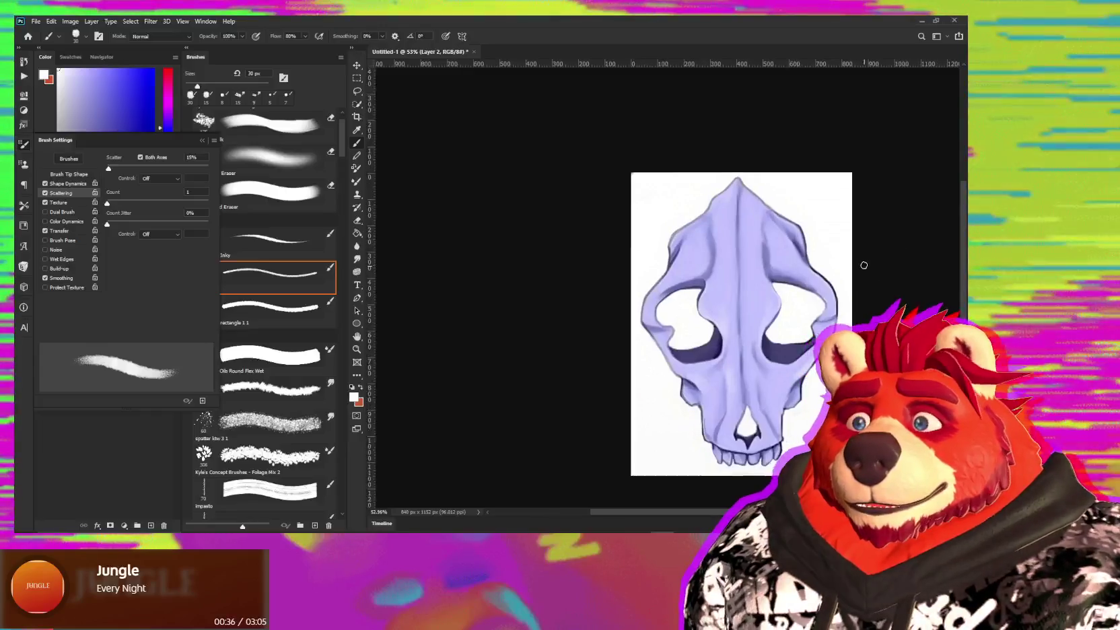
pyautogui.keyDown('alt'); pyautogui.scroll(2, 743, 251); pyautogui.keyUp('alt')
pyautogui.keyDown('alt'); pyautogui.scroll(1, 743, 251); pyautogui.keyUp('alt')
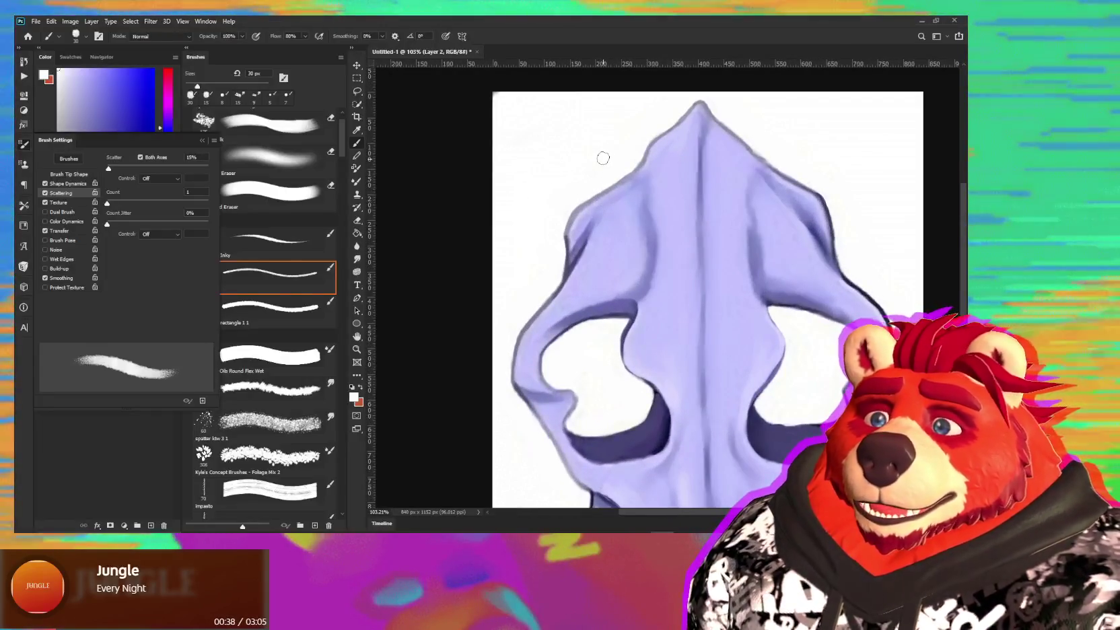
pyautogui.press('F5')
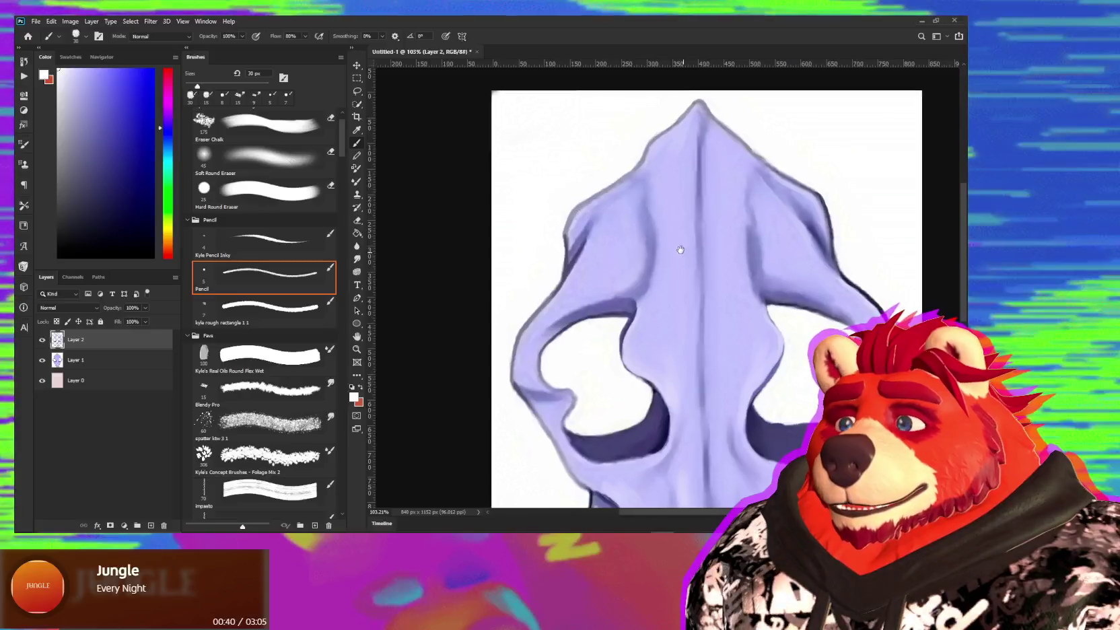
pyautogui.moveTo(682, 253); pyautogui.dragTo(660, 231)
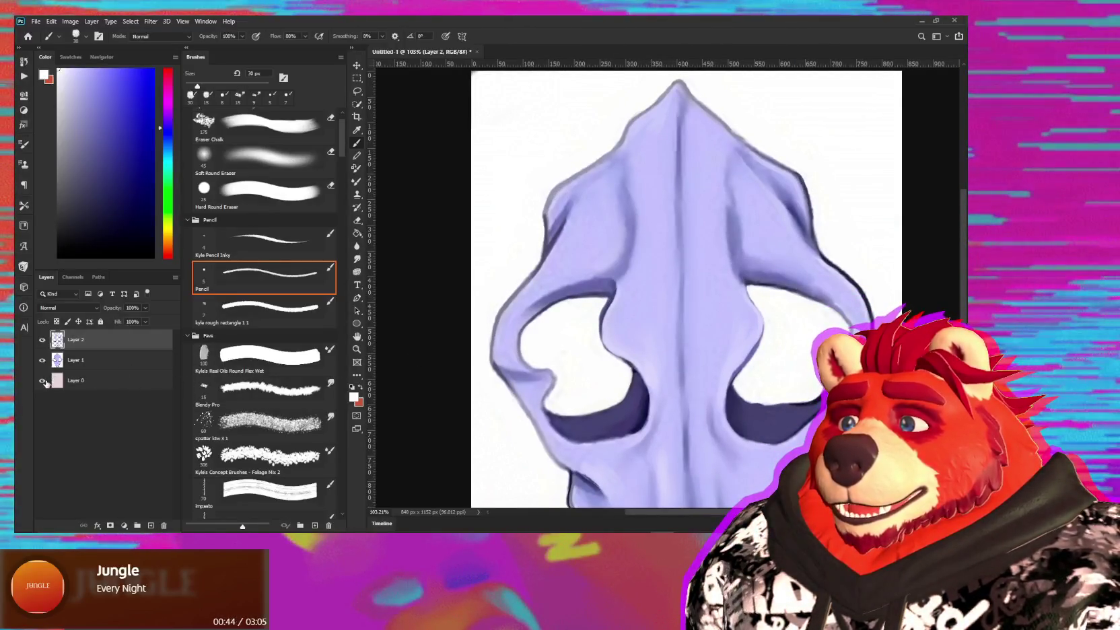
# - Group Layer 1 and Layer 2 into Group 1 and add a white layer mask
pyautogui.keyDown('shift'); pyautogui.click(100, 363); pyautogui.keyUp('shift')
pyautogui.hotkey('ctrl', 'g')
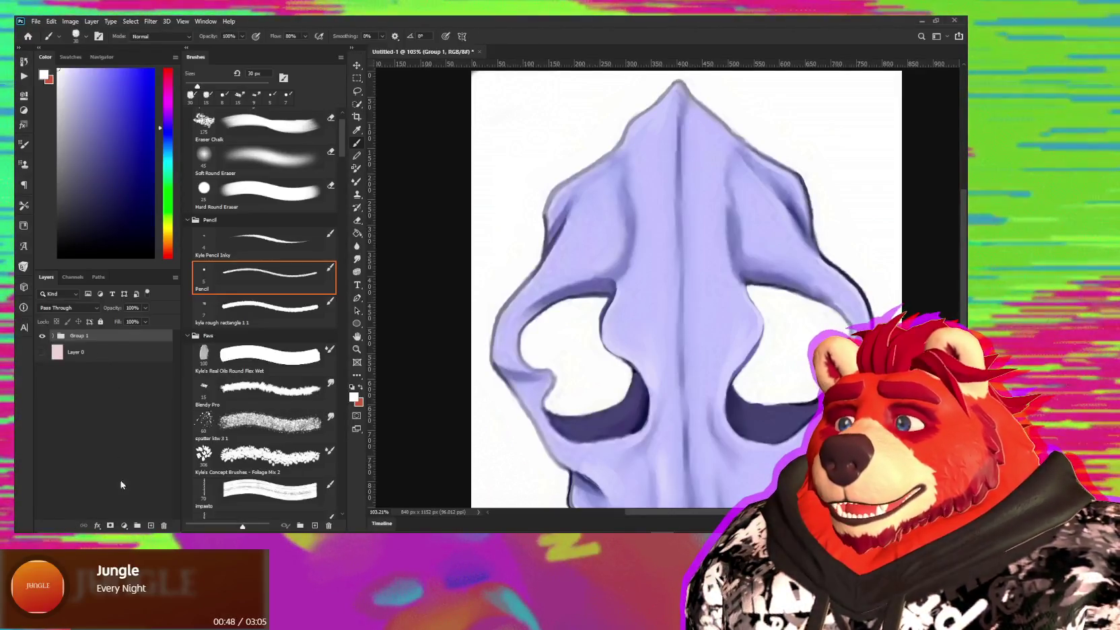
pyautogui.click(111, 525)
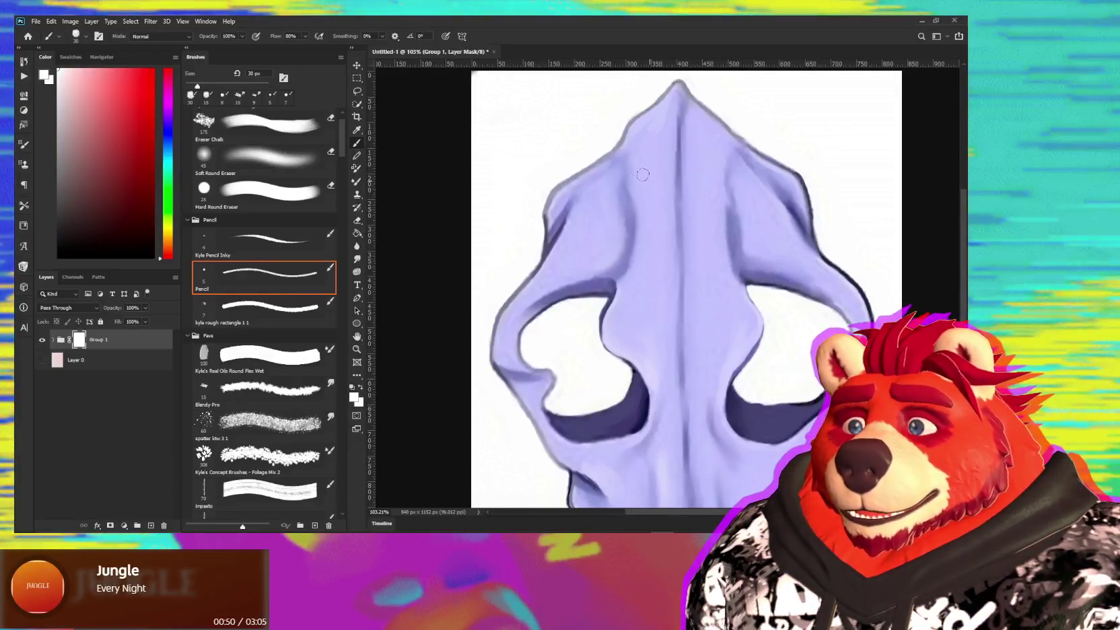
pyautogui.keyDown('alt'); pyautogui.scroll(-2, 642, 174); pyautogui.keyUp('alt')
# - Quick-select the white background around the skull, including the nose cavity
pyautogui.press('w')
pyautogui.moveTo(590, 150); pyautogui.dragTo(767, 155)
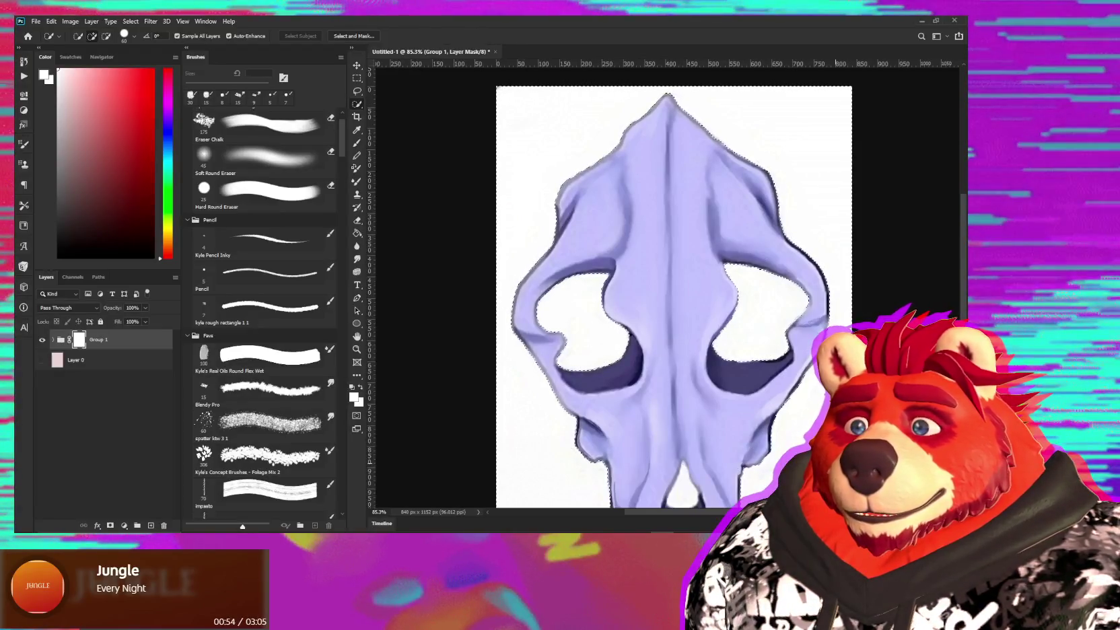
pyautogui.keyDown('alt'); pyautogui.scroll(-2, 669, 373); pyautogui.keyUp('alt')
pyautogui.keyDown('alt'); pyautogui.scroll(1, 669, 373); pyautogui.keyUp('alt')
pyautogui.keyDown('alt'); pyautogui.scroll(2, 668, 373); pyautogui.keyUp('alt')
pyautogui.keyDown('alt'); pyautogui.scroll(2, 669, 373); pyautogui.keyUp('alt')
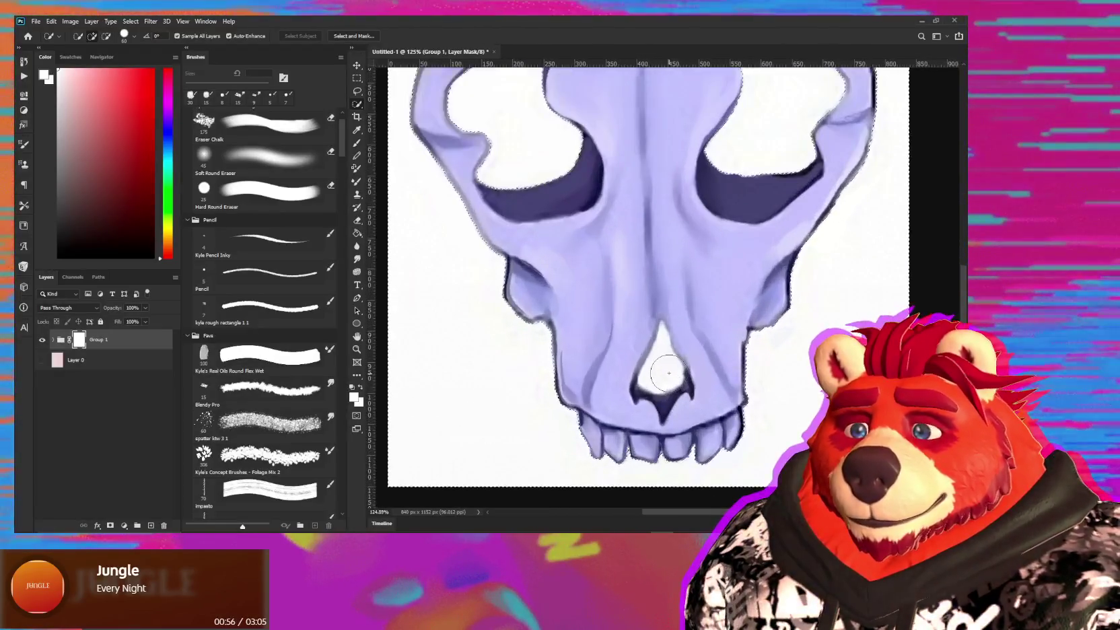
pyautogui.click(669, 373)
pyautogui.keyDown('alt'); pyautogui.scroll(1, 673, 380); pyautogui.keyUp('alt')
pyautogui.keyDown('alt'); pyautogui.scroll(1, 674, 380); pyautogui.keyUp('alt')
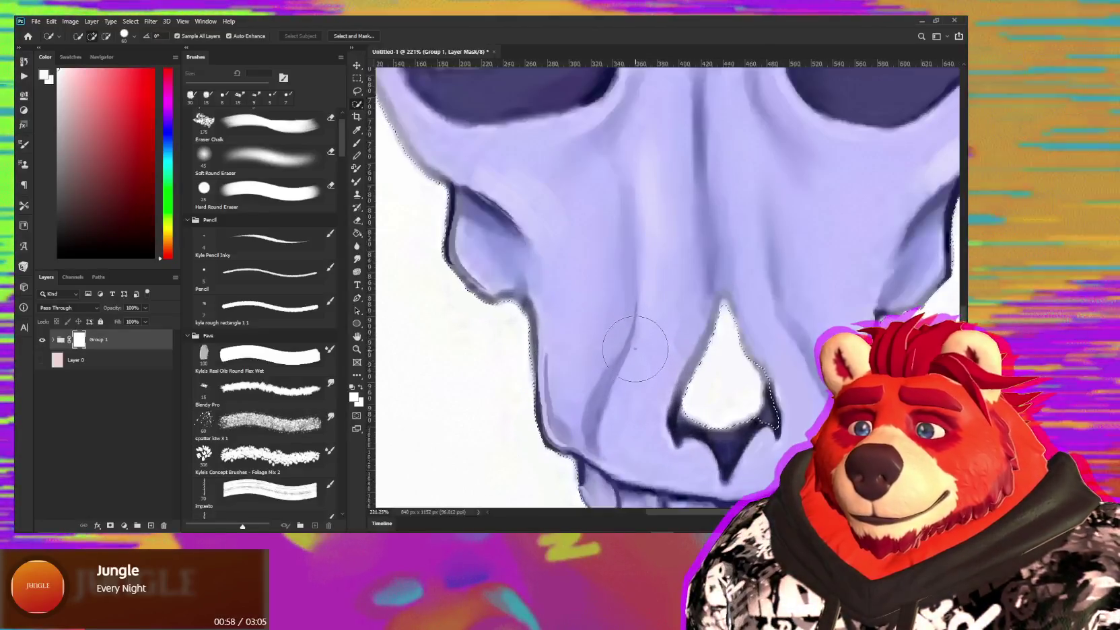
pyautogui.keyDown('alt'); pyautogui.scroll(-2, 605, 303); pyautogui.keyUp('alt')
pyautogui.keyDown('alt'); pyautogui.scroll(1, 593, 275); pyautogui.keyUp('alt')
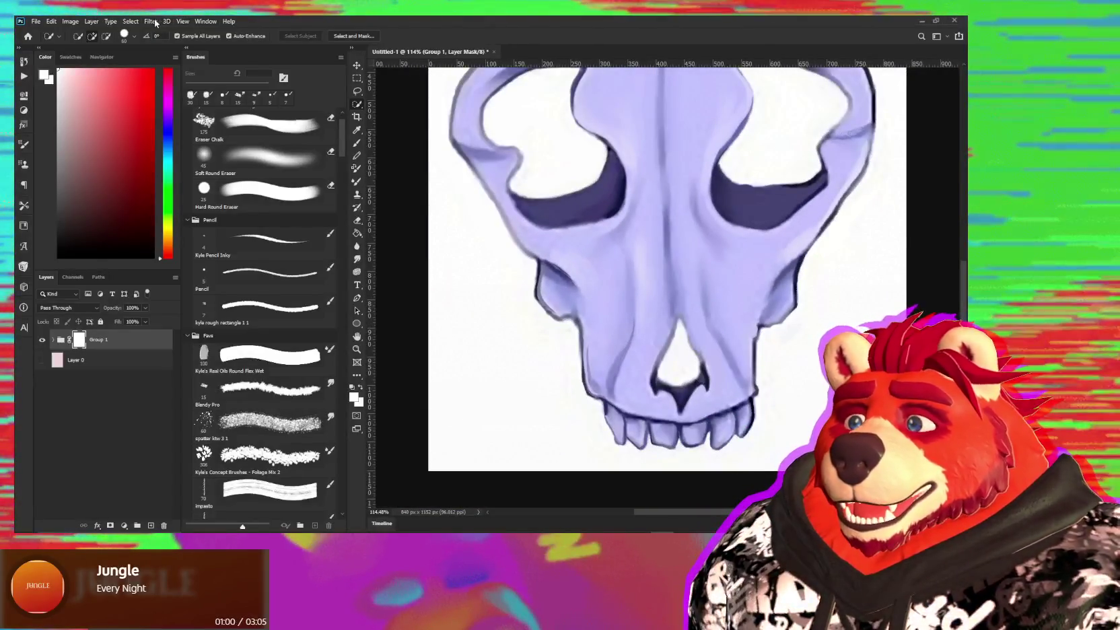
# - Try Select and Mask, then Color Range at tolerance 15, cancelling both
pyautogui.click(130, 21)
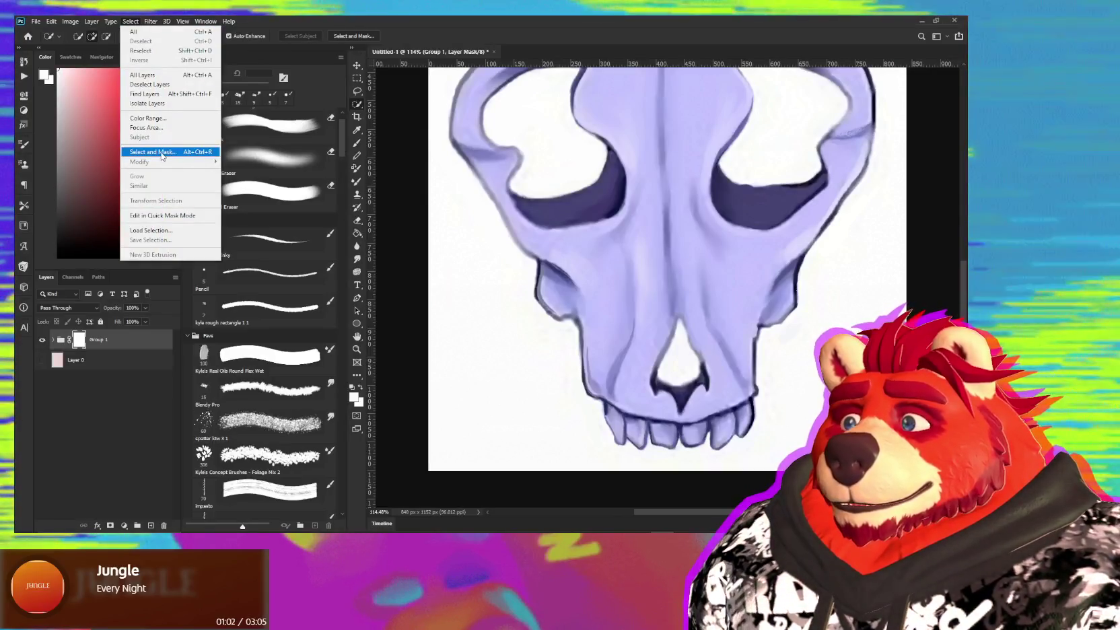
pyautogui.click(162, 154)
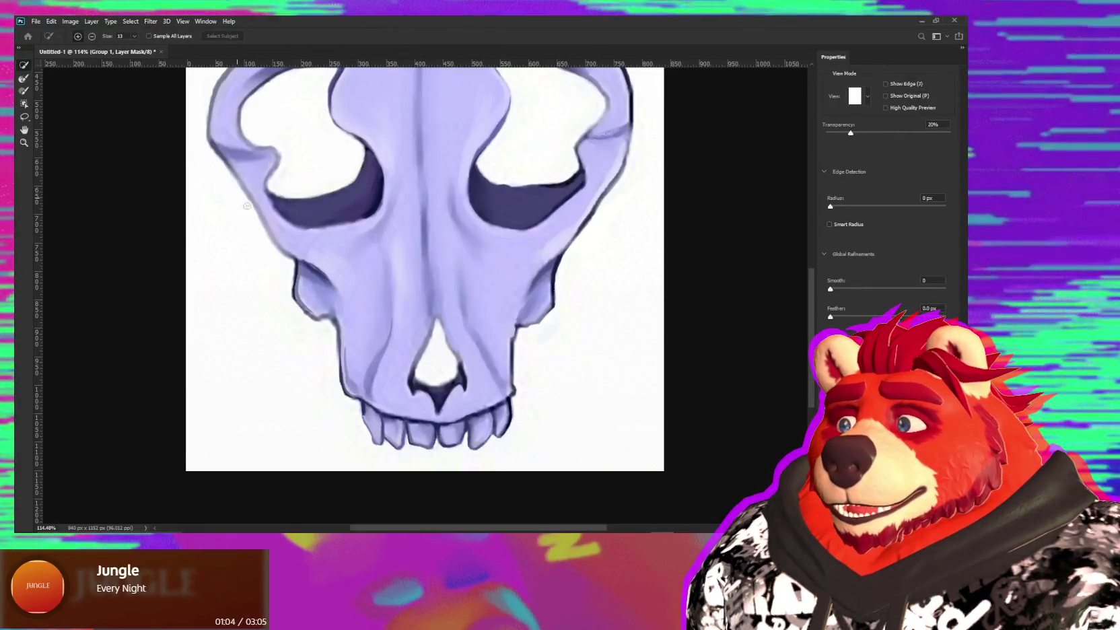
pyautogui.press('Escape')
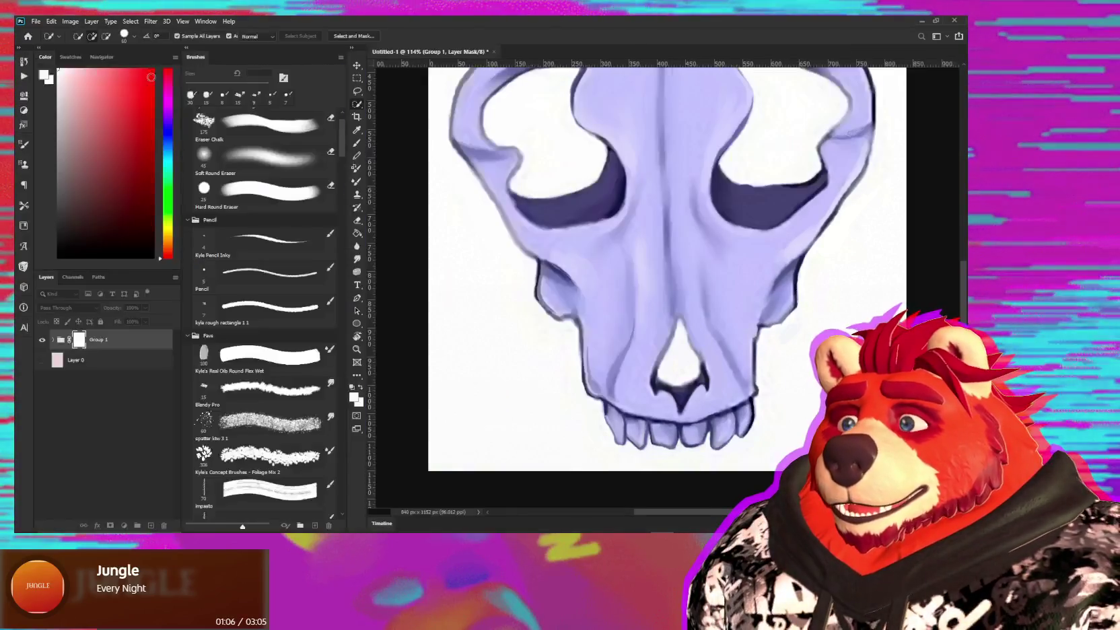
pyautogui.click(130, 21)
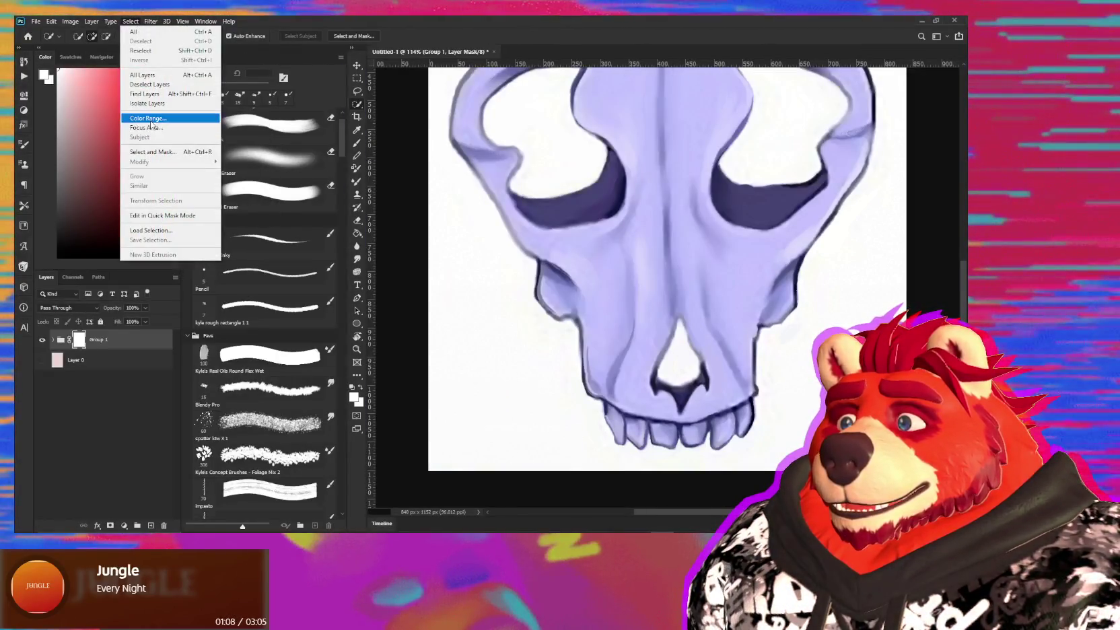
pyautogui.click(152, 120)
pyautogui.click(482, 274)
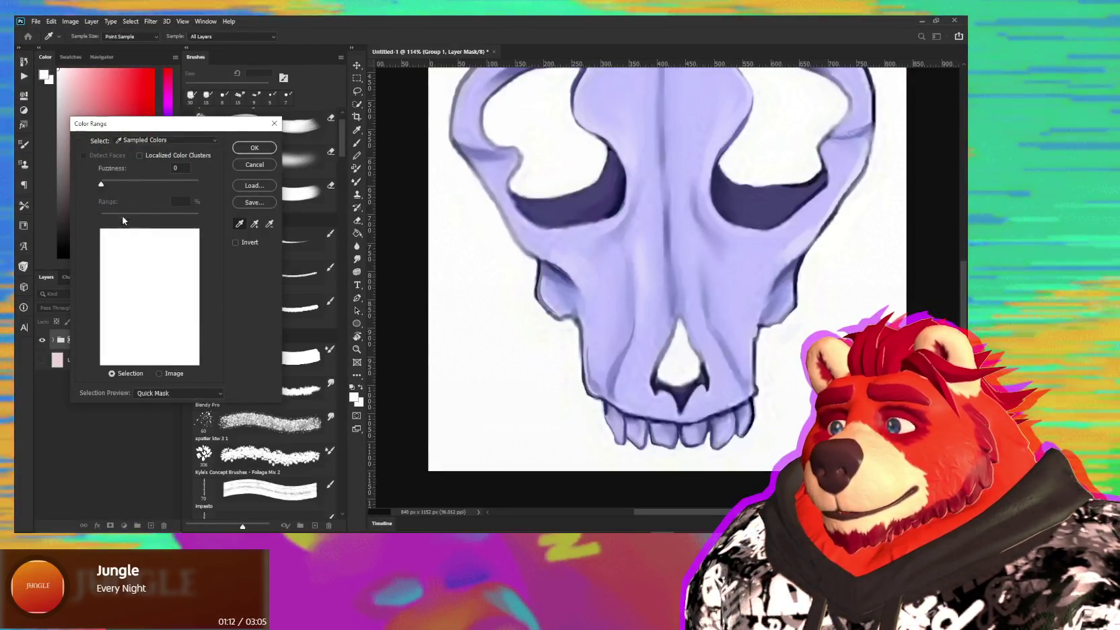
pyautogui.click(109, 184)
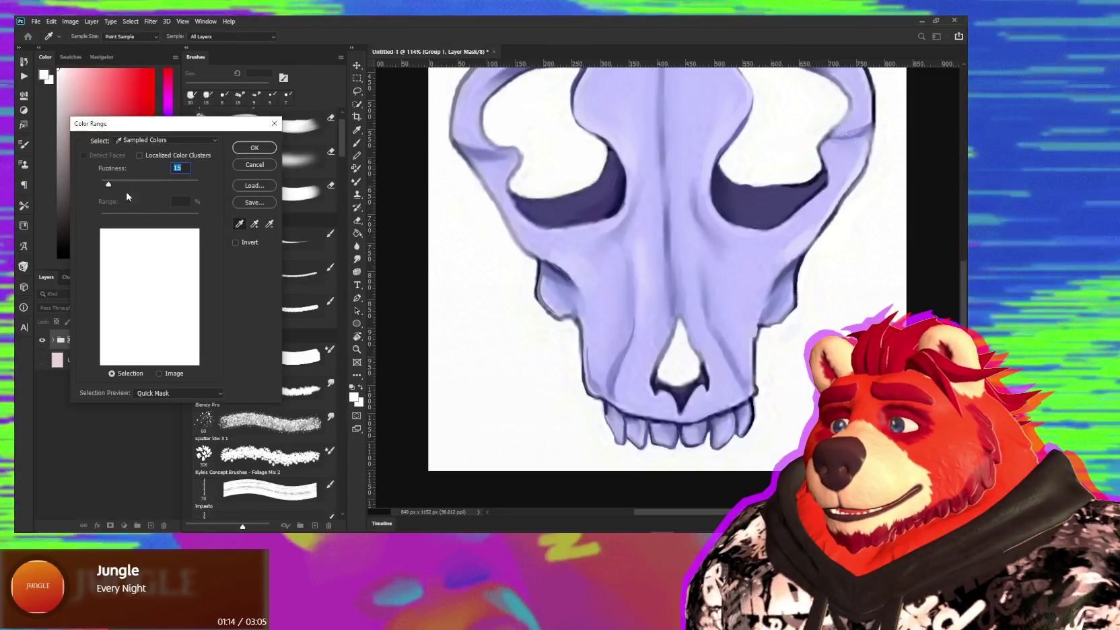
pyautogui.click(255, 166)
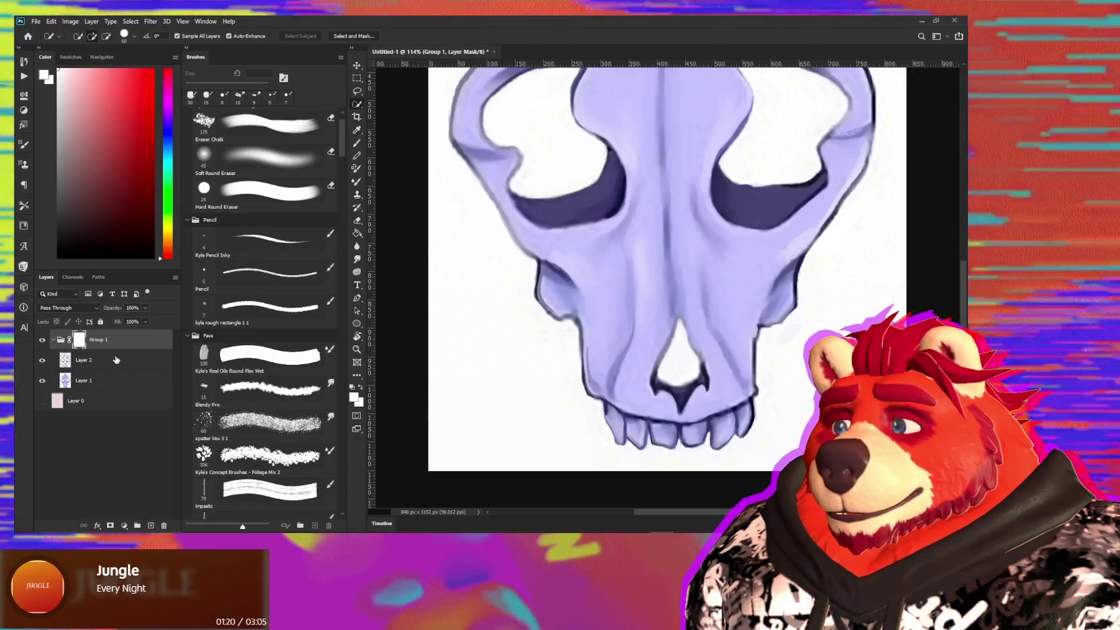
# - Merge copies of Layer 1 and Layer 2 into a new Layer 3 and hide the originals
pyautogui.click(111, 371)
pyautogui.keyDown('shift'); pyautogui.click(111, 364); pyautogui.keyUp('shift')
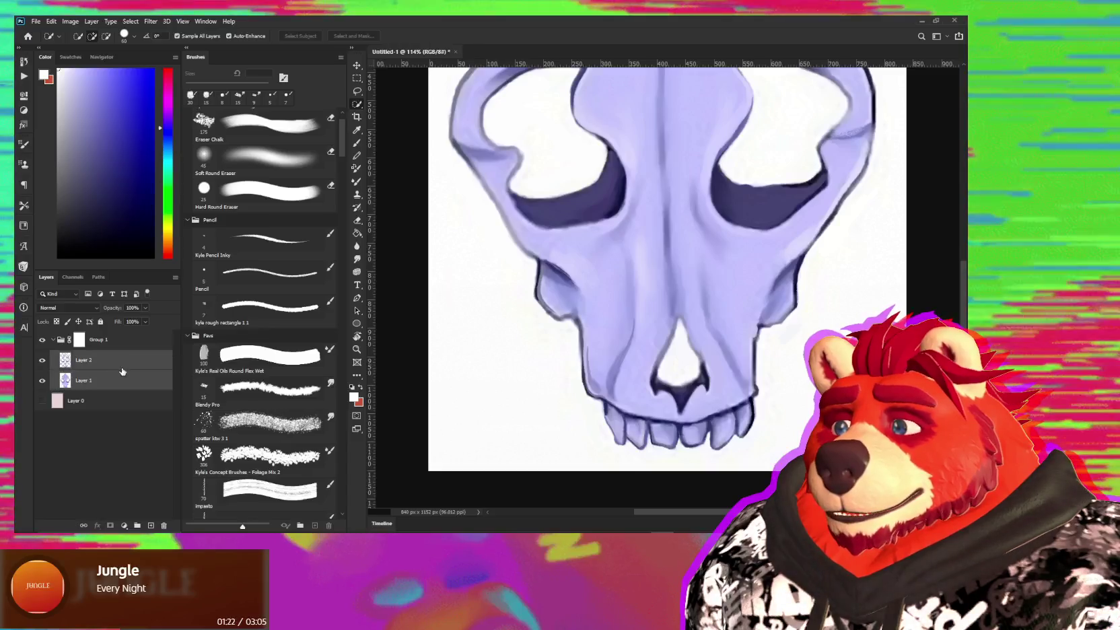
pyautogui.hotkey('ctrl', 'shift', 'alt', 'e')
pyautogui.click(42, 400)
pyautogui.click(41, 381)
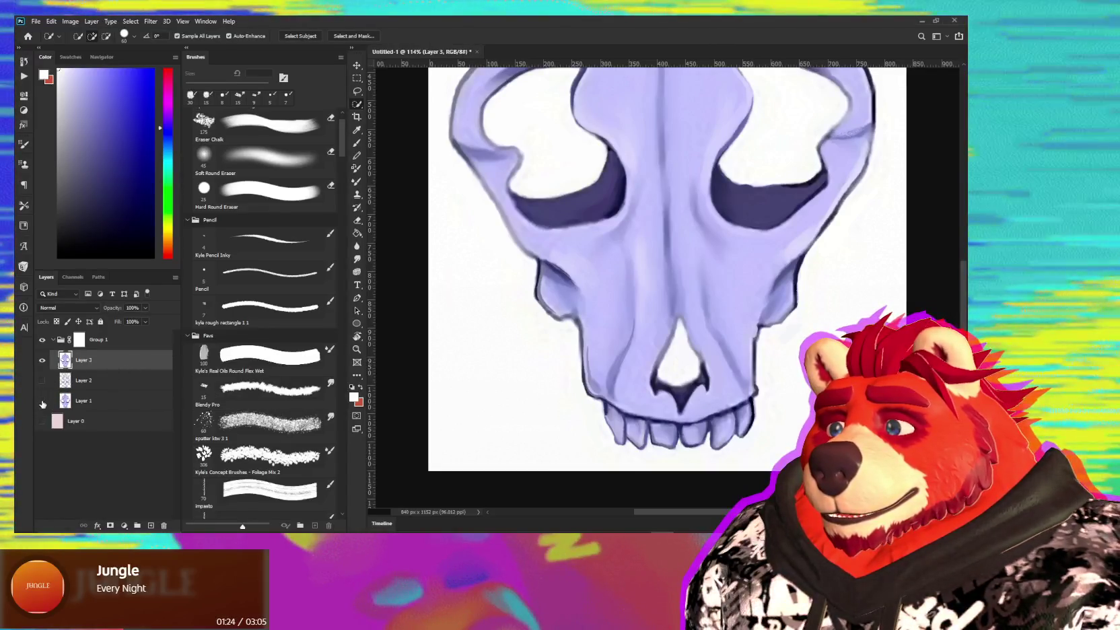
# - Color Range-select the white background at fuzziness 56 using a Grayscale preview
pyautogui.click(130, 21)
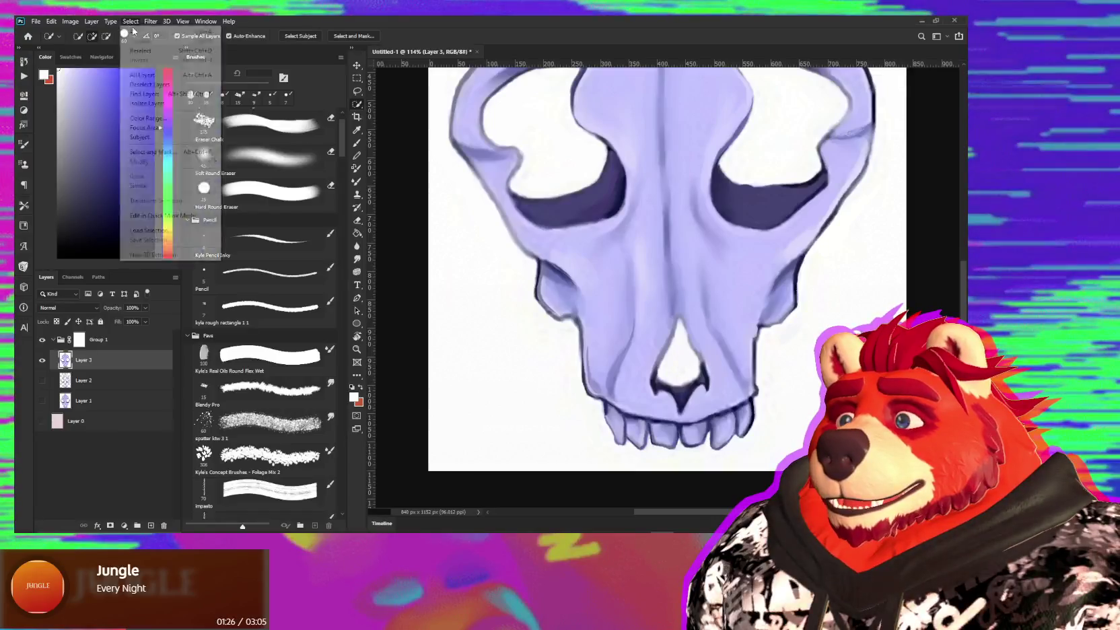
pyautogui.click(151, 113)
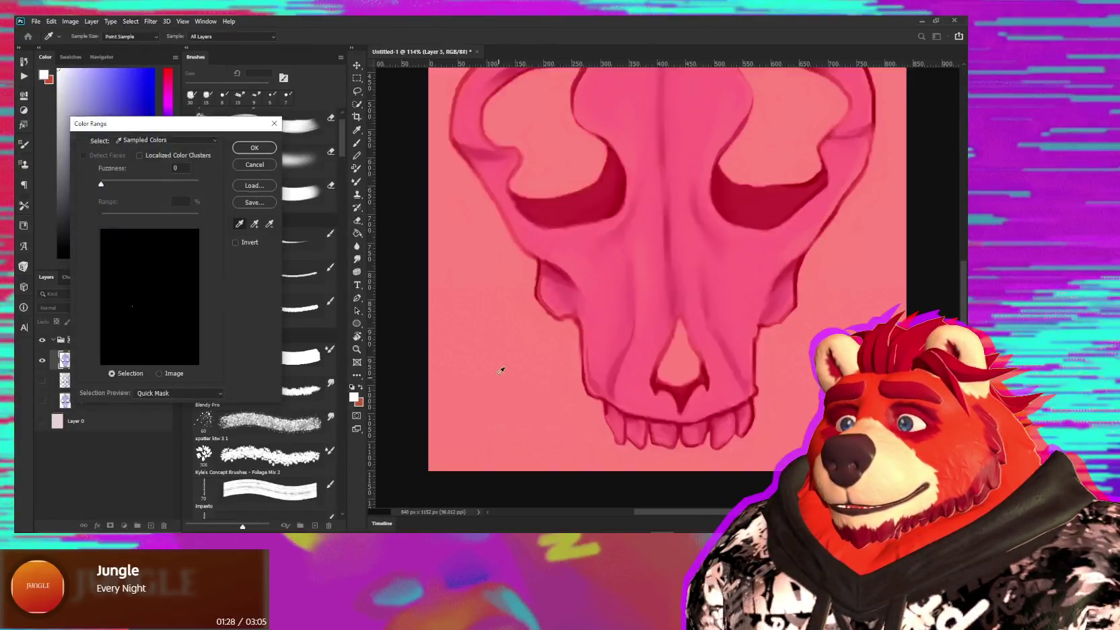
pyautogui.click(650, 454)
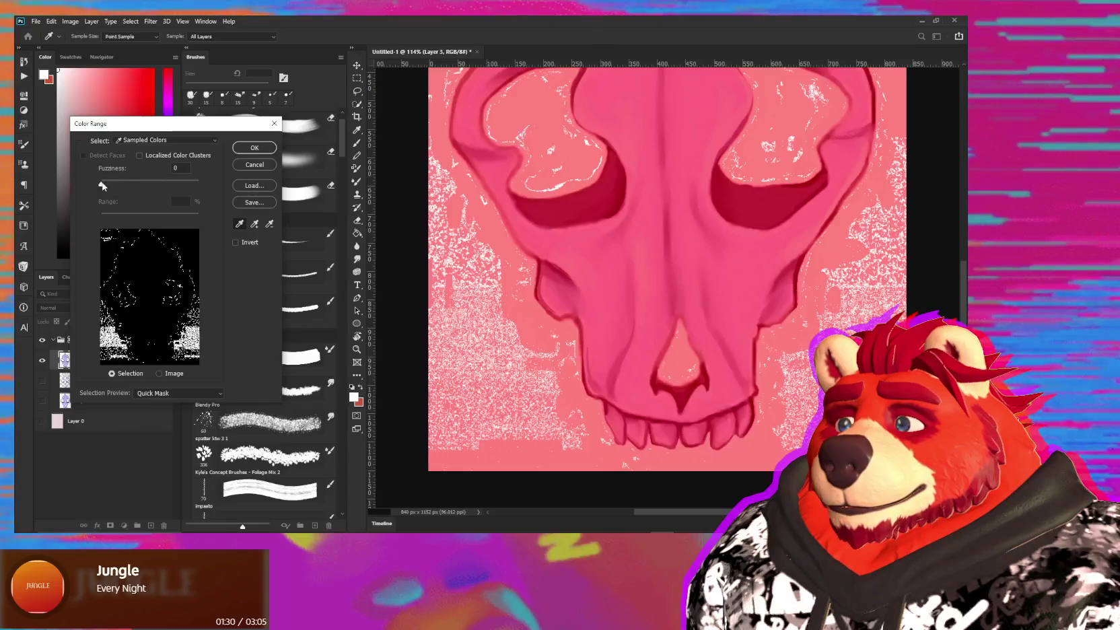
pyautogui.moveTo(103, 185); pyautogui.dragTo(133, 187)
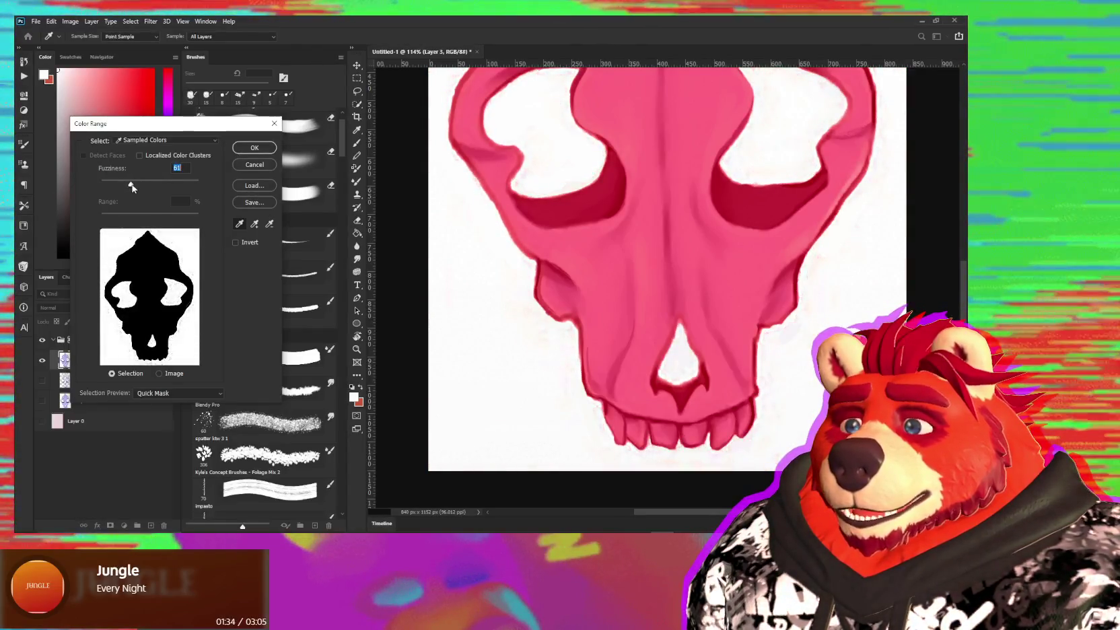
pyautogui.click(178, 393)
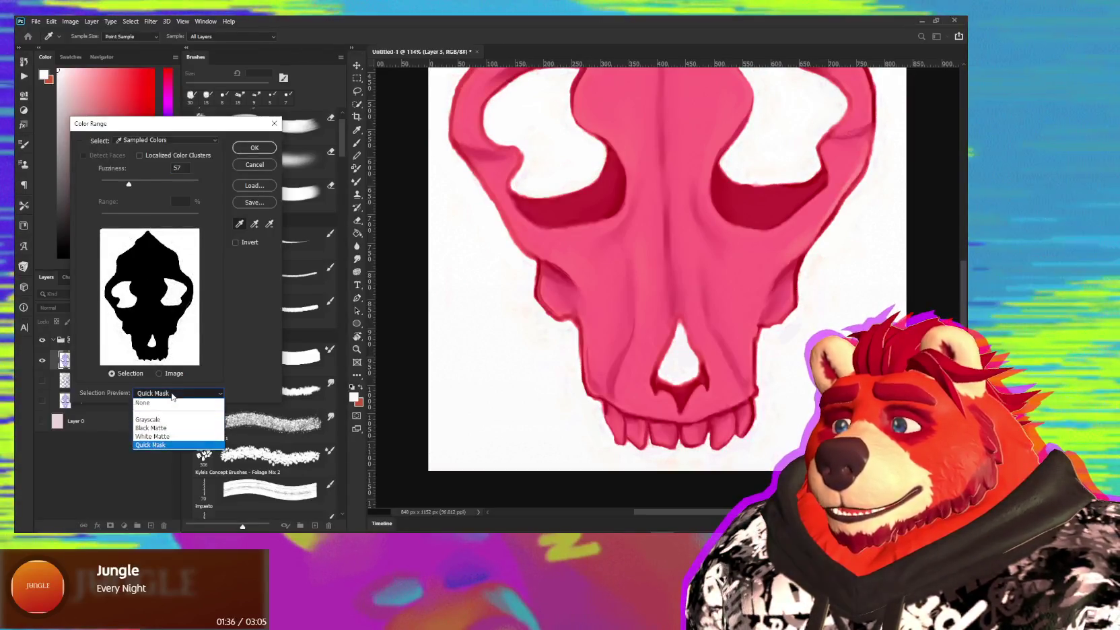
pyautogui.click(167, 415)
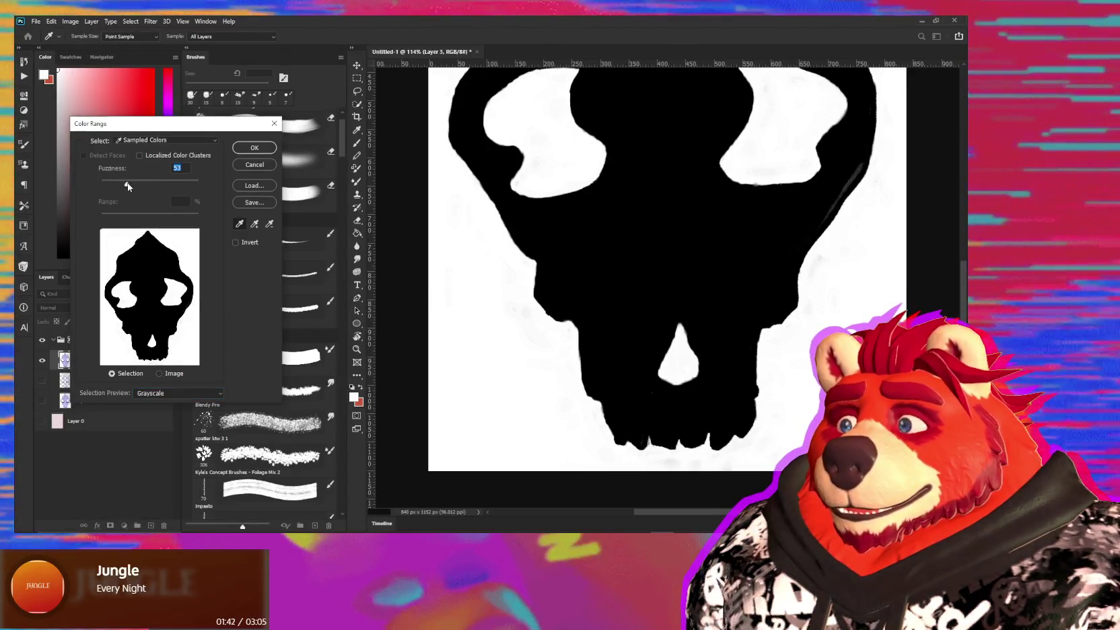
pyautogui.moveTo(127, 186); pyautogui.dragTo(130, 188)
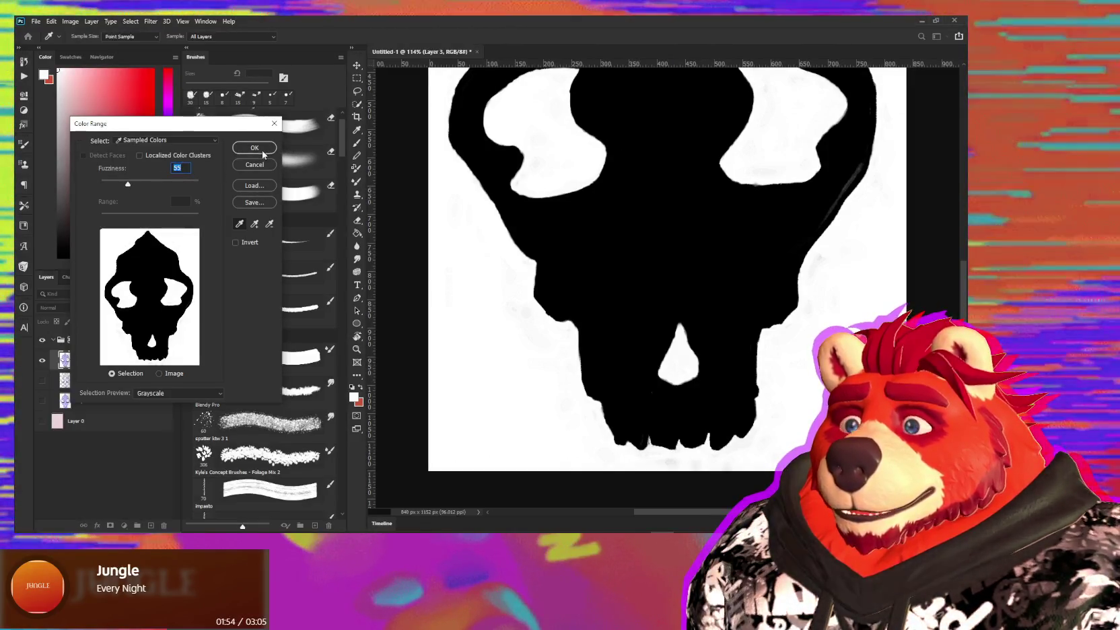
pyautogui.click(255, 148)
pyautogui.moveTo(751, 273)
pyautogui.mouseDown()
pyautogui.moveTo(704, 356)
pyautogui.moveTo(703, 422)
pyautogui.mouseUp()
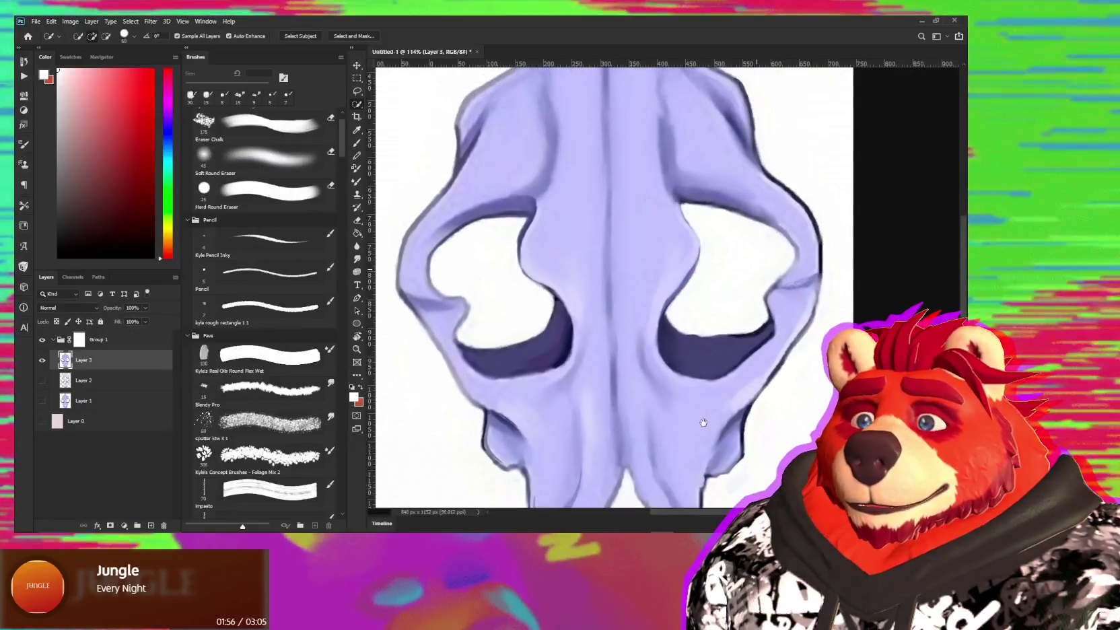
# - Fill the selected area of Group 1's mask with black, then deselect and zoom out
pyautogui.click(77, 340)
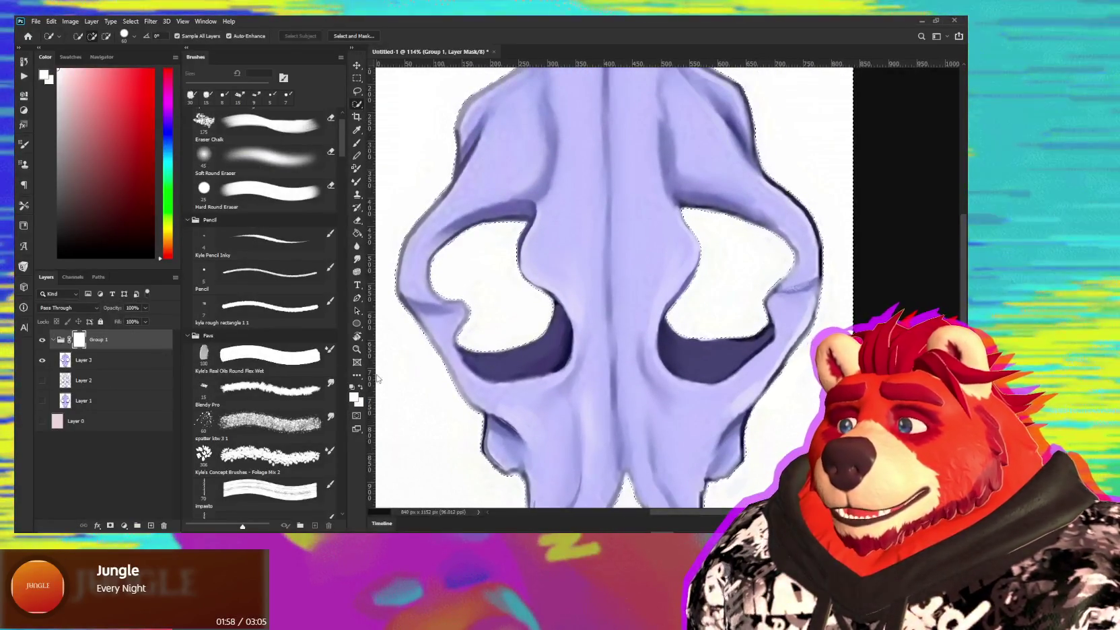
pyautogui.hotkey('shift', 'BackSpace')
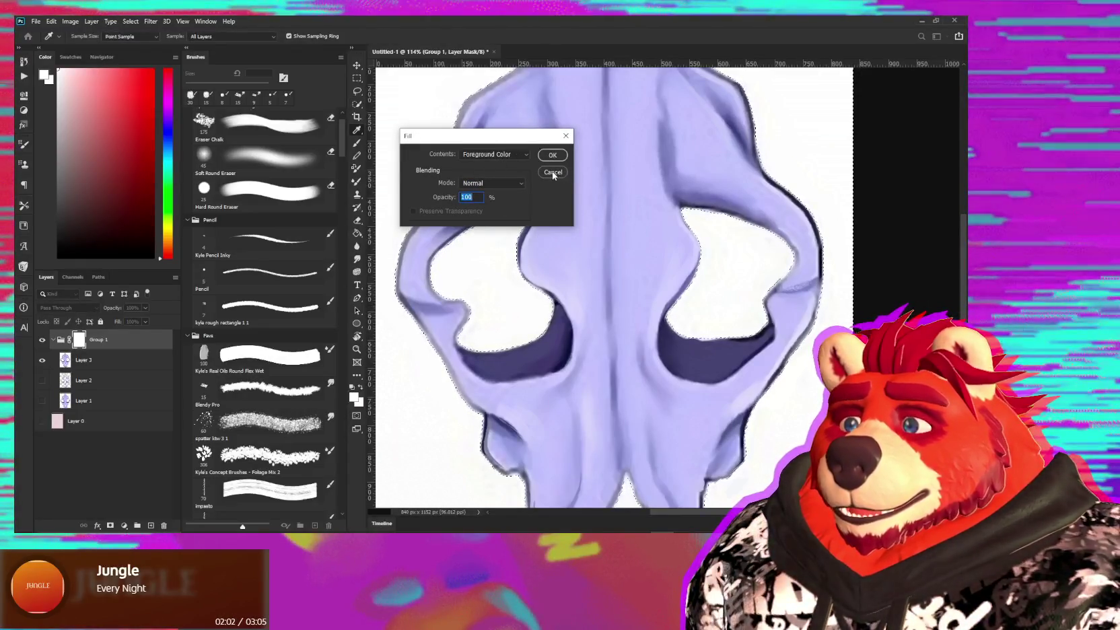
pyautogui.click(499, 158)
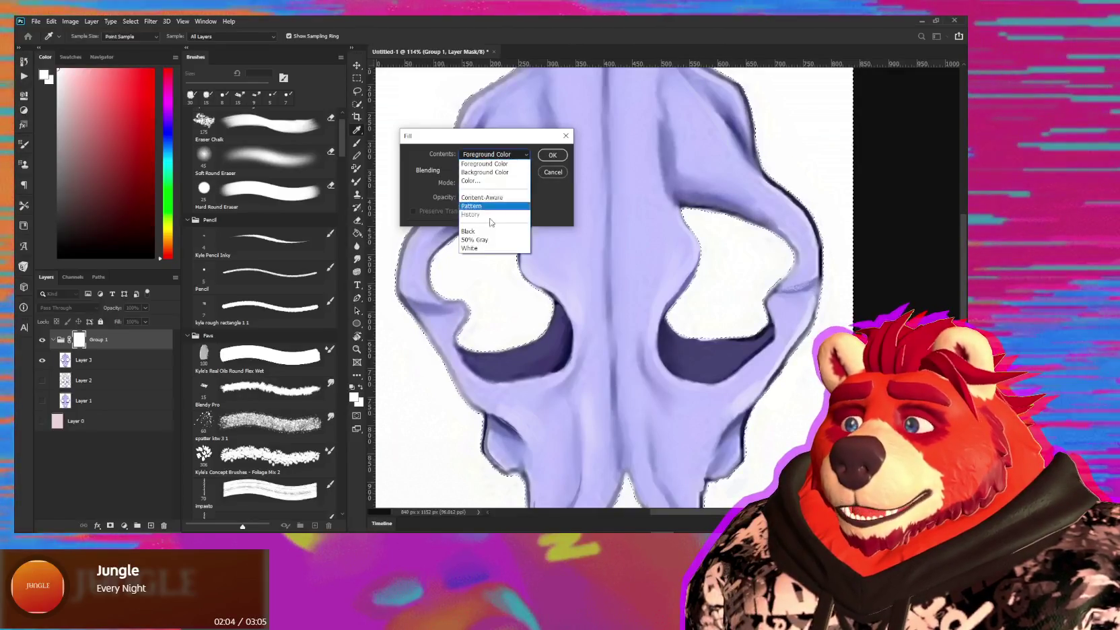
pyautogui.click(484, 230)
pyautogui.click(552, 155)
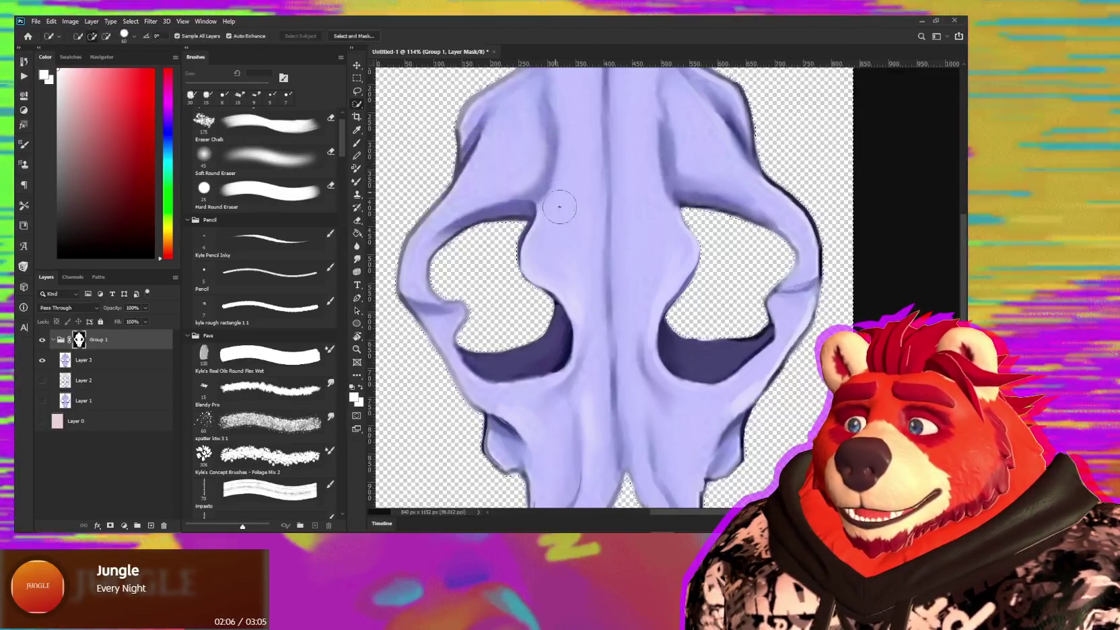
pyautogui.hotkey('ctrl', 'd')
pyautogui.press('w')
pyautogui.hotkey('ctrl', '0')
pyautogui.scroll(-2, 580, 369)
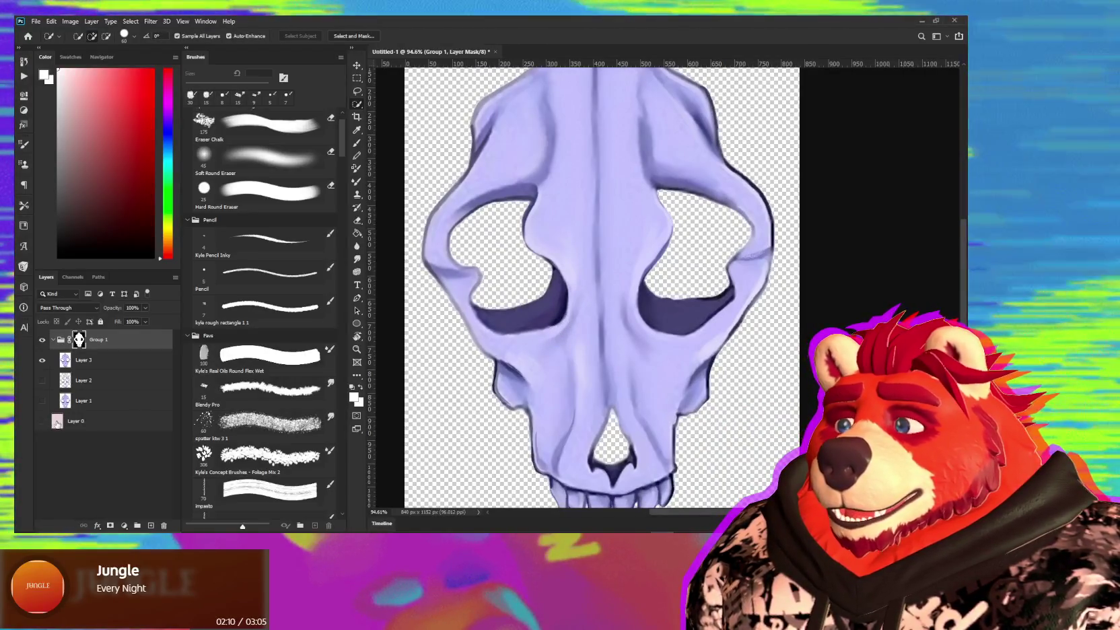
pyautogui.click(42, 422)
# - Darken Layer 0 with Hue/Saturation lightness -48, then select Layer 3
pyautogui.click(110, 426)
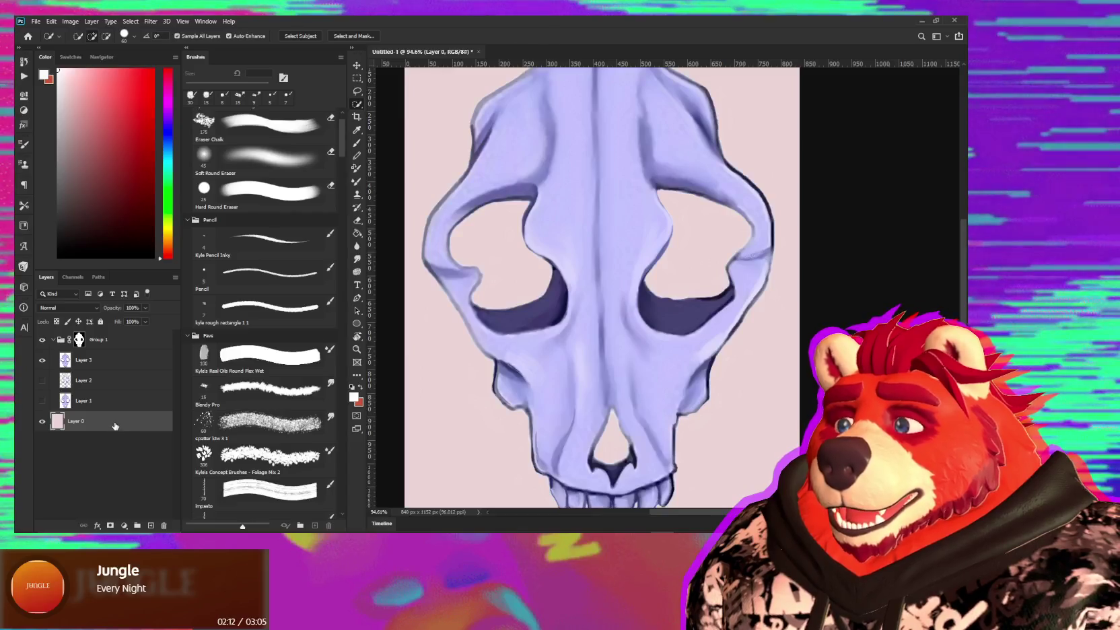
pyautogui.hotkey('ctrl', 'u')
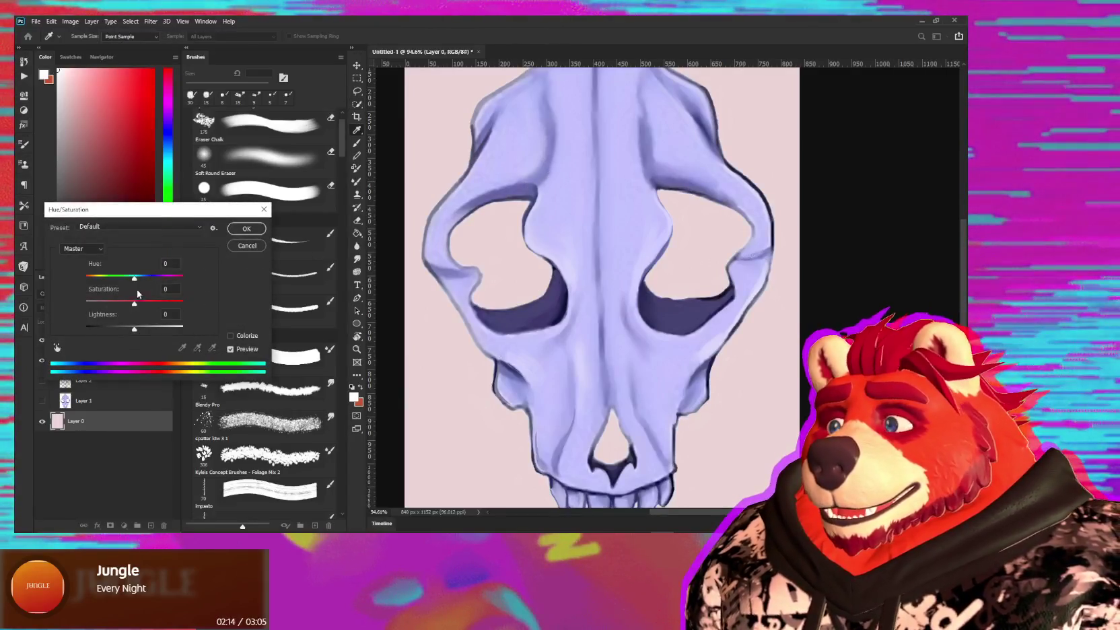
pyautogui.moveTo(132, 329); pyautogui.dragTo(112, 334)
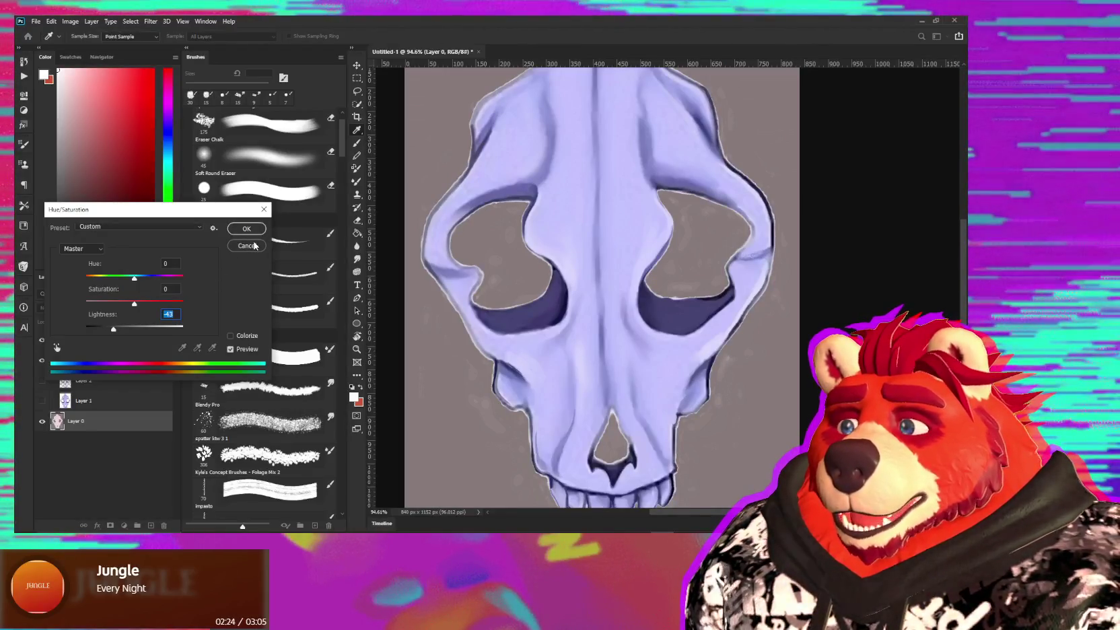
pyautogui.click(247, 246)
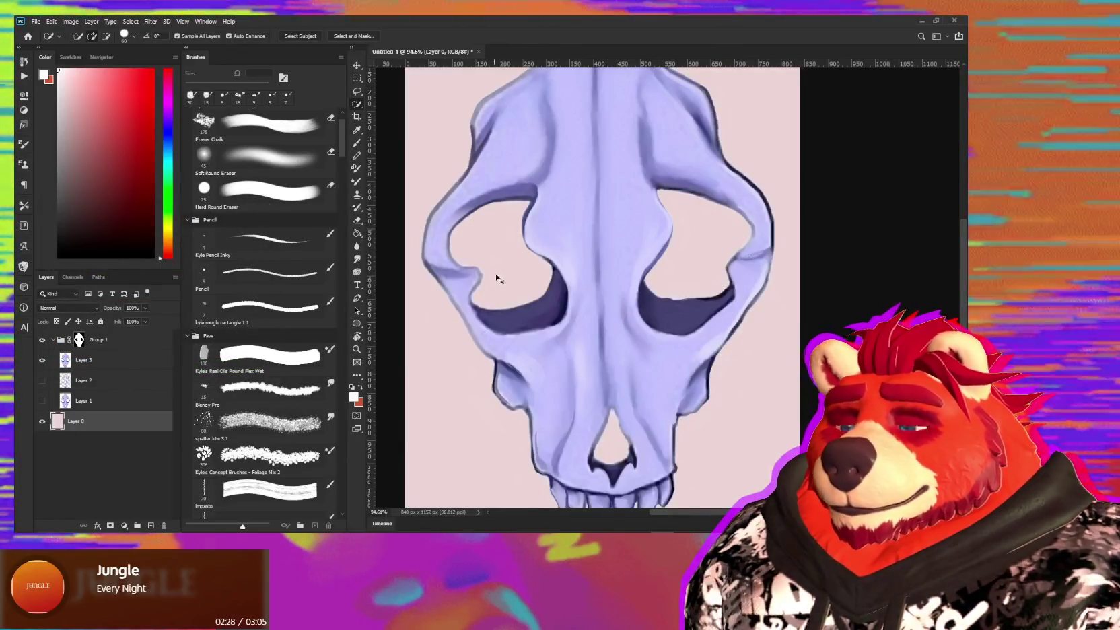
pyautogui.hotkey('ctrl', 'u')
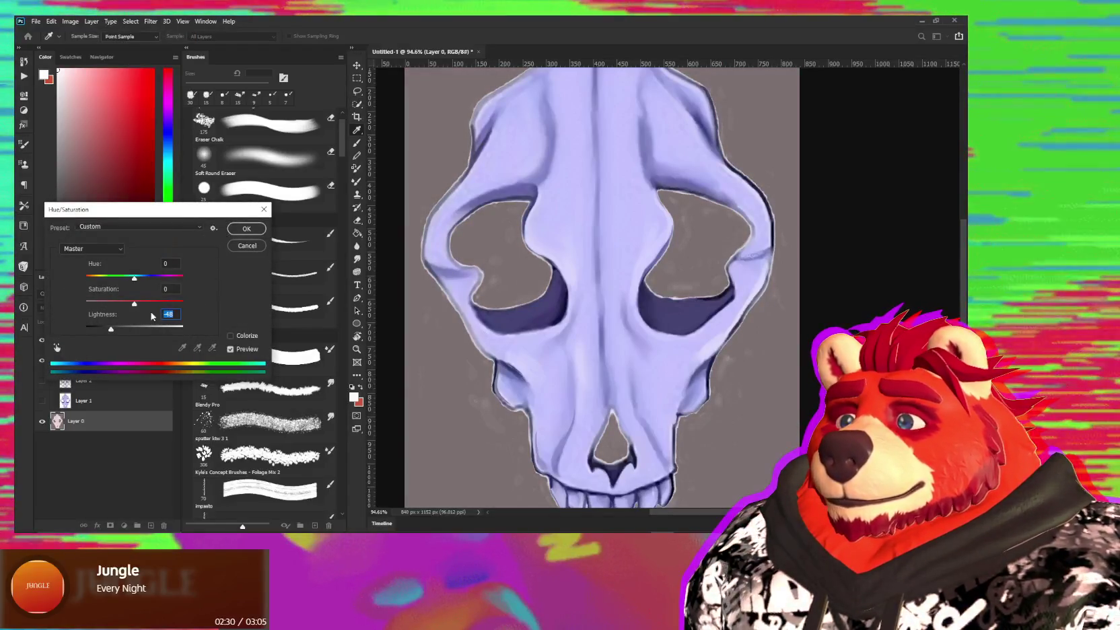
pyautogui.click(246, 230)
pyautogui.press('w')
pyautogui.keyDown('alt'); pyautogui.scroll(-3, 595, 330); pyautogui.keyUp('alt')
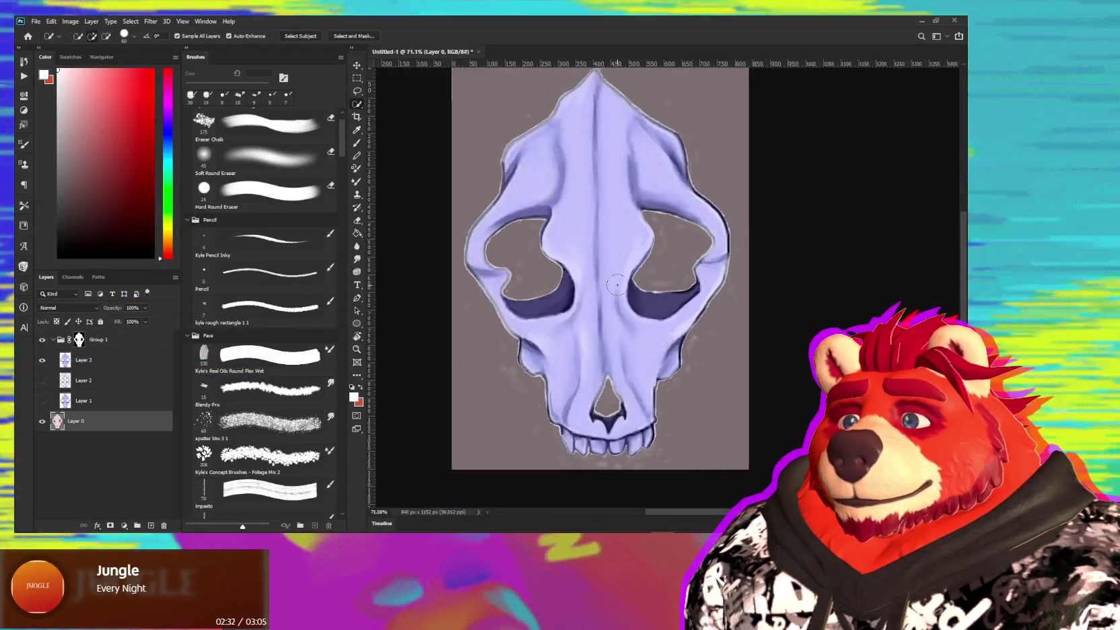
pyautogui.keyDown('alt'); pyautogui.scroll(2, 595, 329); pyautogui.keyUp('alt')
pyautogui.keyDown('alt'); pyautogui.scroll(2, 599, 337); pyautogui.keyUp('alt')
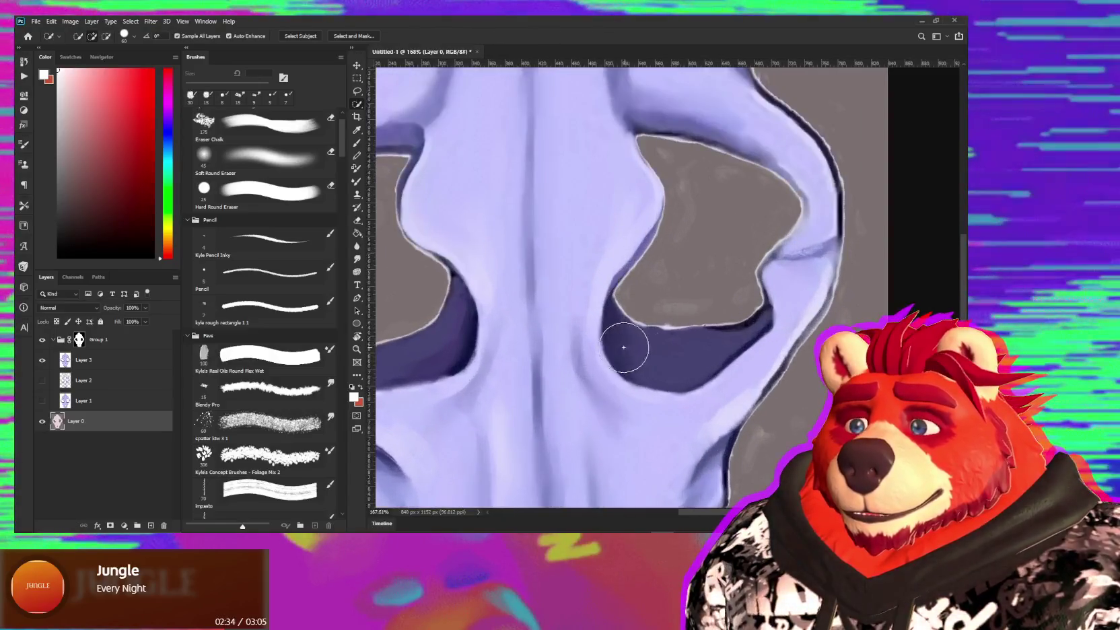
pyautogui.moveTo(604, 367); pyautogui.dragTo(676, 370)
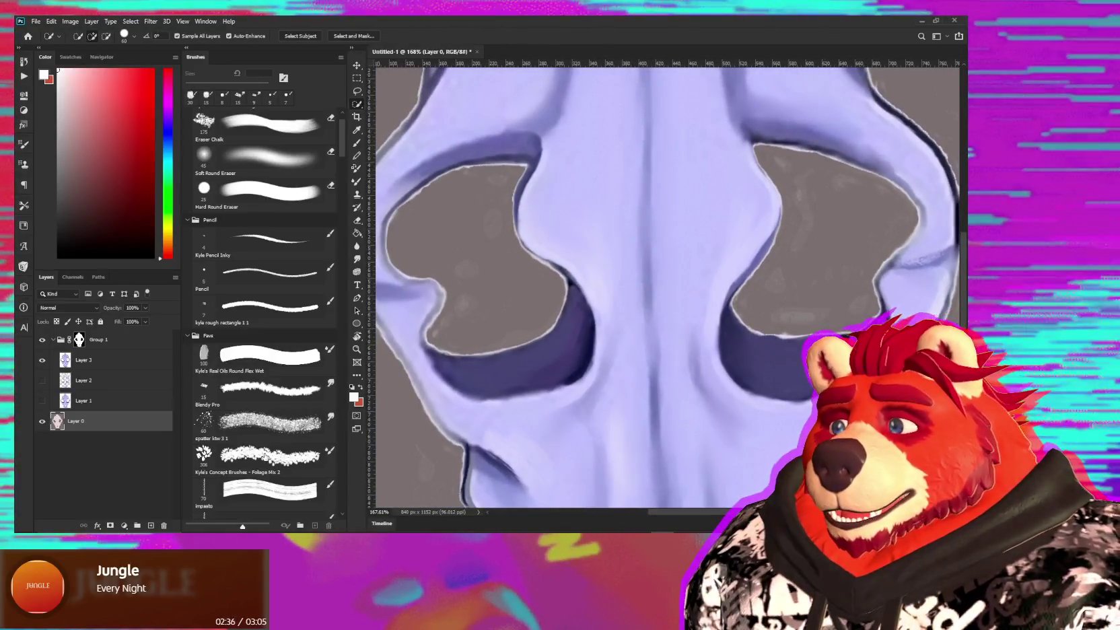
pyautogui.click(99, 362)
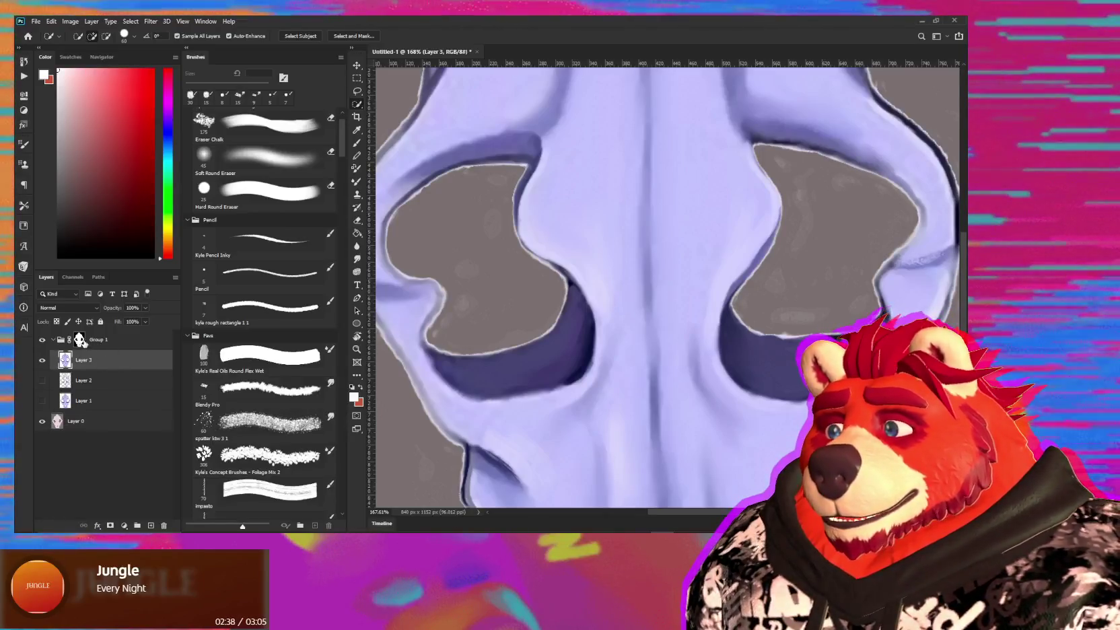
# - Inspect Group 1's mask and the adjustment list, then select Layer 3
pyautogui.rightClick(80, 339)
pyautogui.click(98, 344)
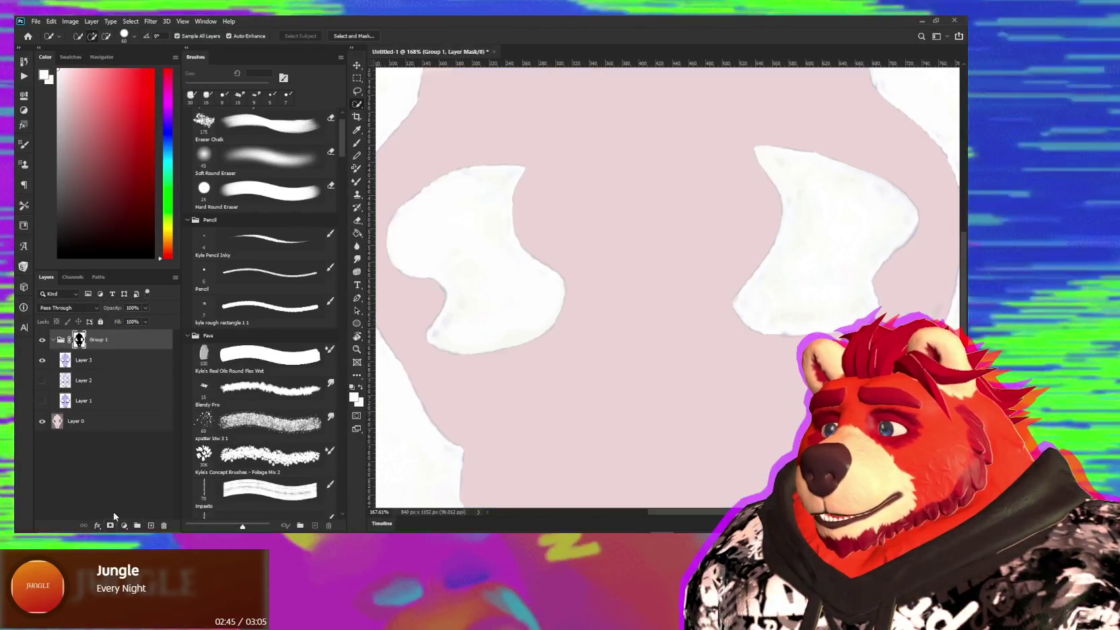
pyautogui.click(110, 525)
pyautogui.hotkey('ctrl', 'z')
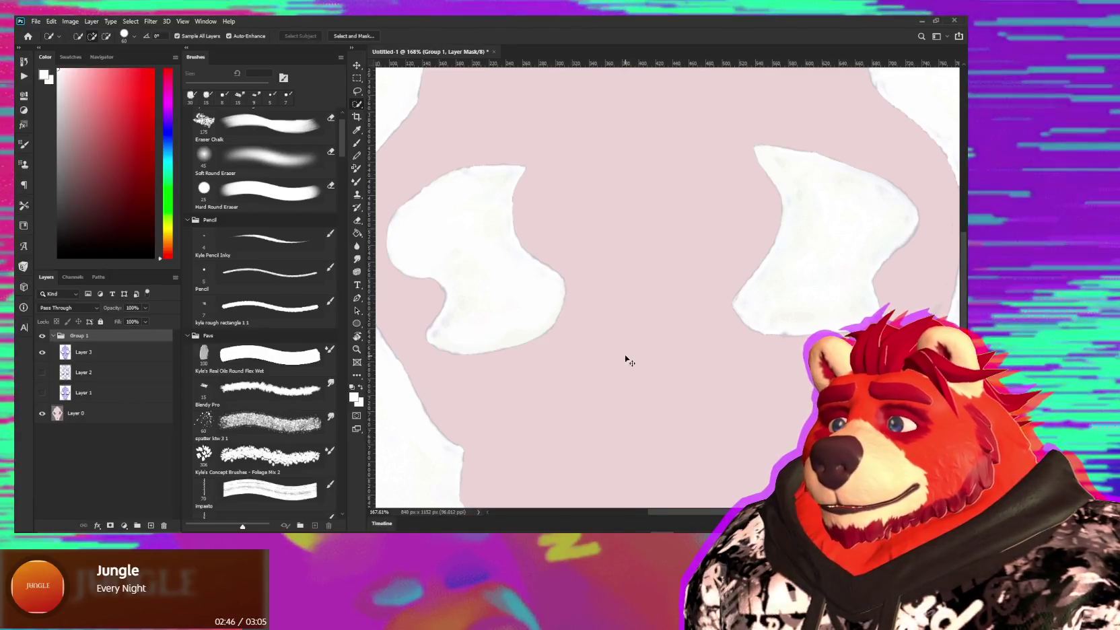
pyautogui.click(124, 525)
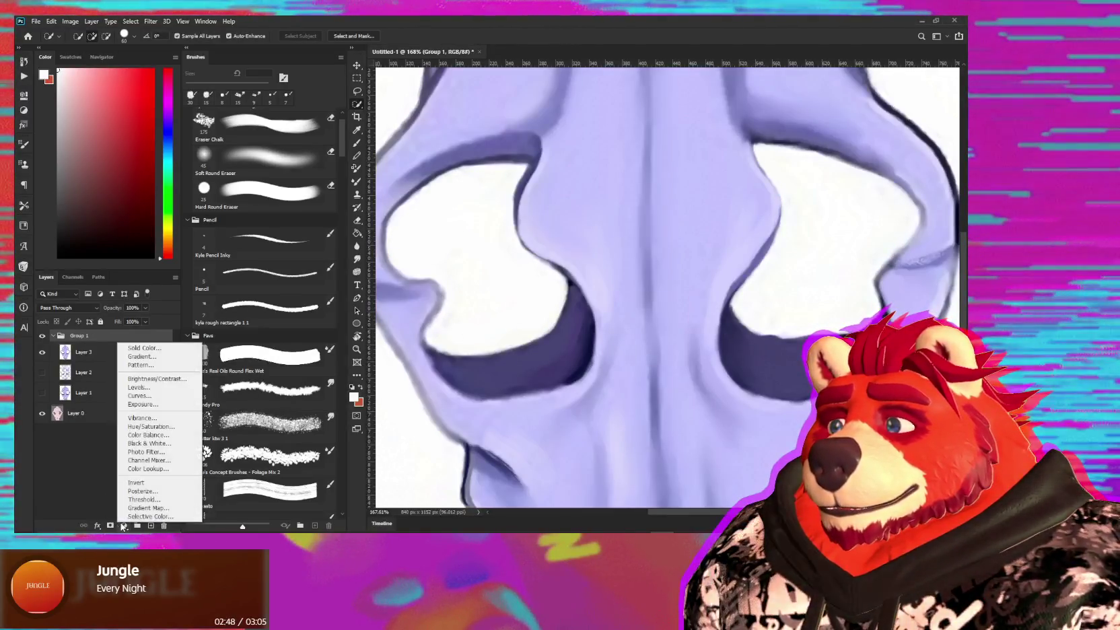
pyautogui.click(113, 528)
pyautogui.click(110, 525)
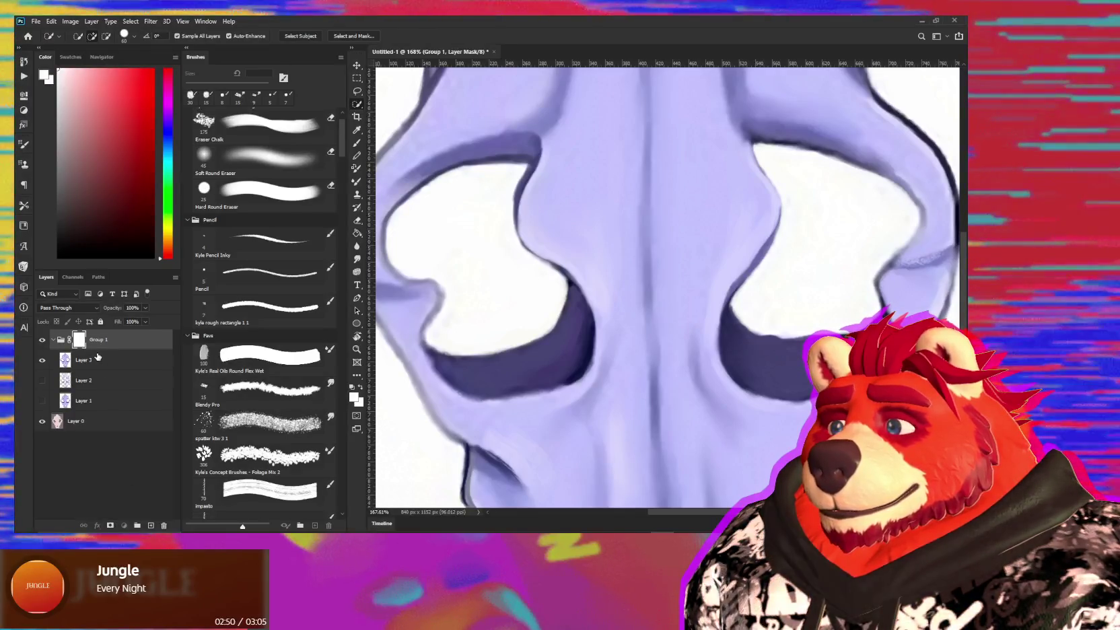
pyautogui.click(109, 362)
# - Fit the skull in view and try a Curves adjustment above Layer 3, then undo it
pyautogui.keyDown('alt'); pyautogui.scroll(-3, 543, 302); pyautogui.keyUp('alt')
pyautogui.keyDown('alt'); pyautogui.scroll(-3, 544, 302); pyautogui.keyUp('alt')
pyautogui.moveTo(558, 337); pyautogui.dragTo(543, 302)
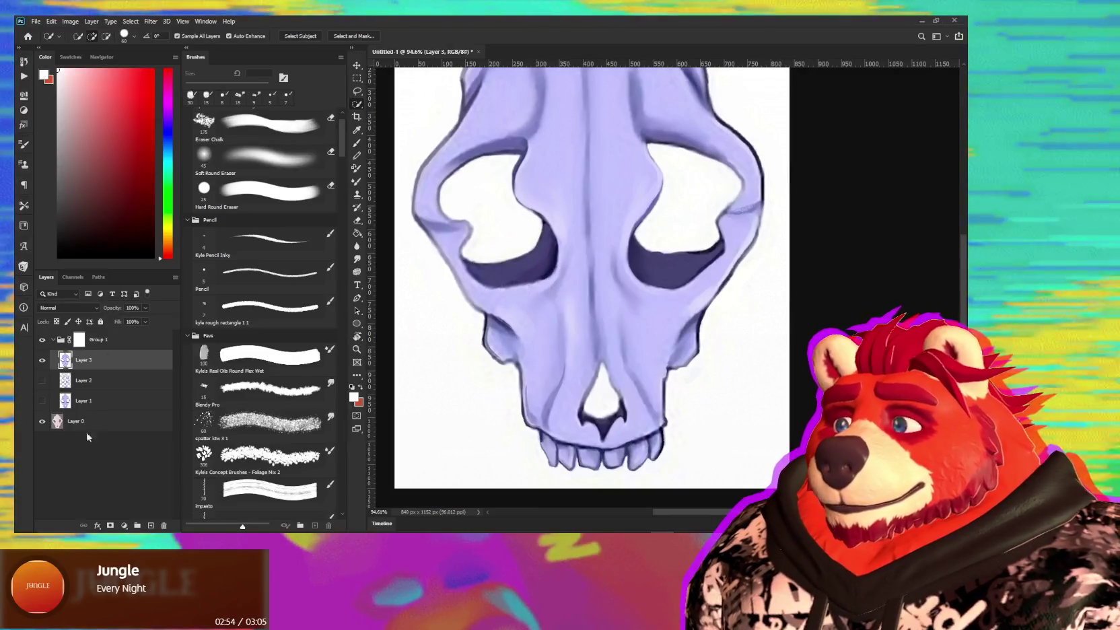
pyautogui.click(128, 526)
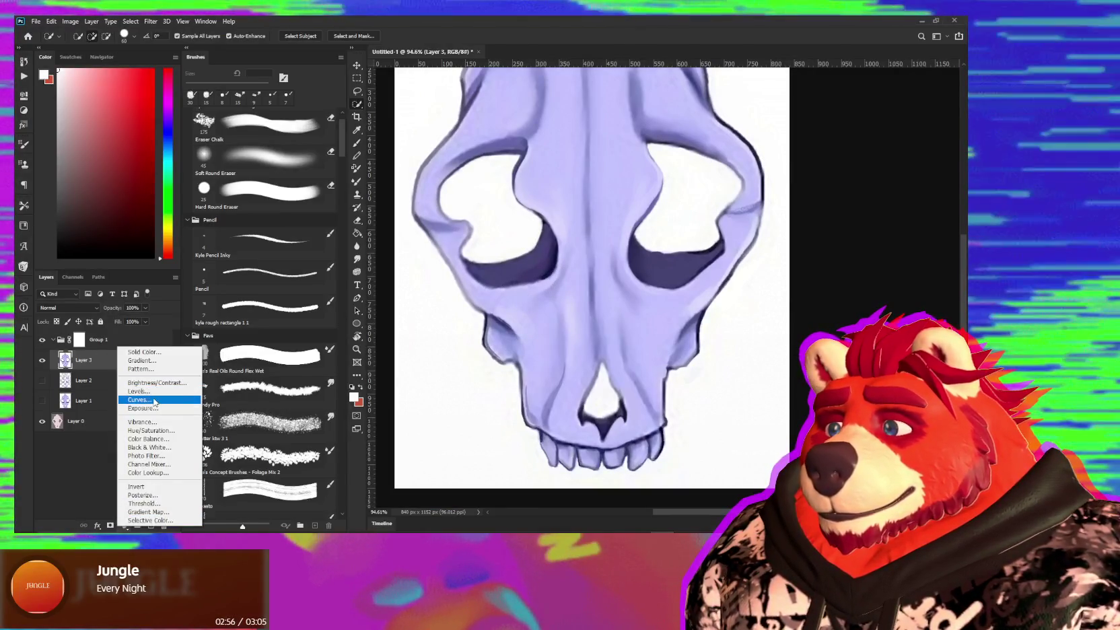
pyautogui.click(155, 400)
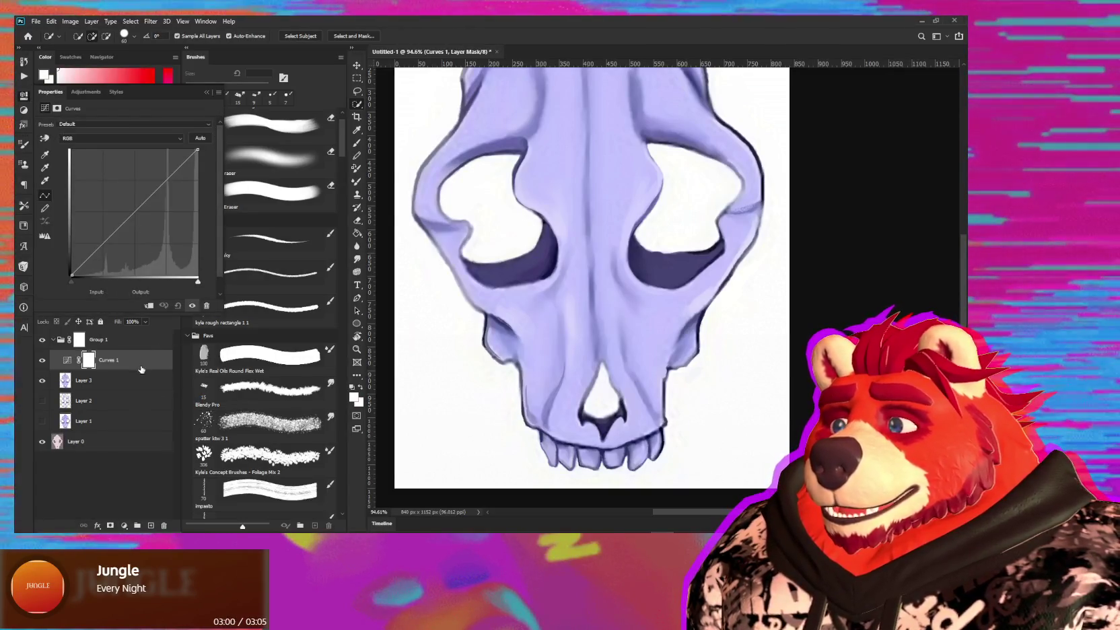
pyautogui.hotkey('ctrl', 'z')
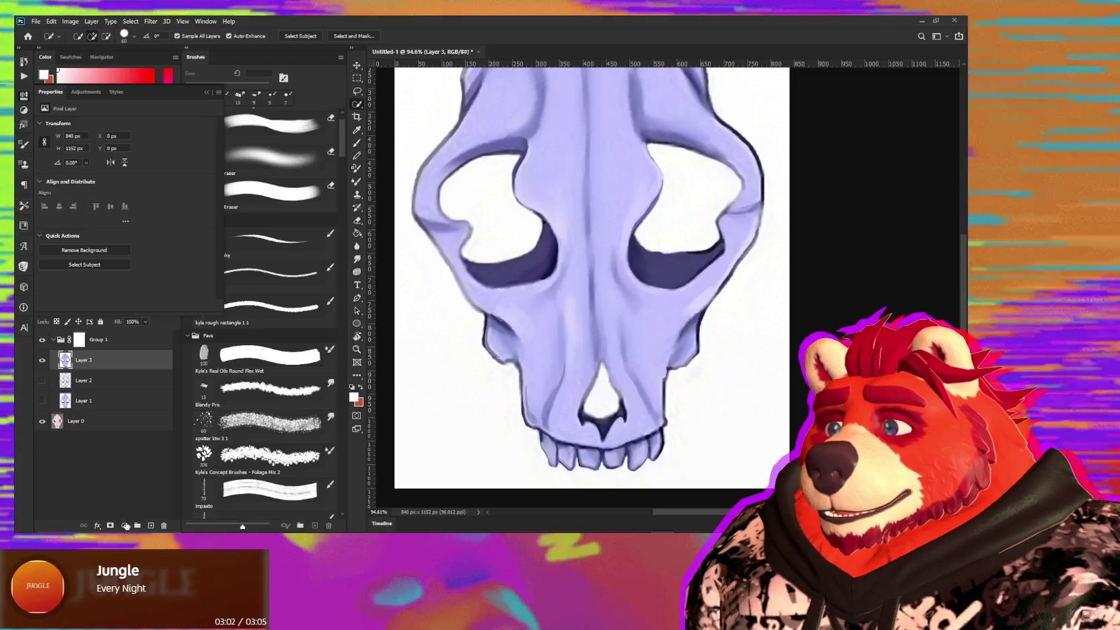
pyautogui.rightClick(145, 403)
pyautogui.press('Escape')
# - Add a Levels adjustment above Layer 3, trialling black-input and midtone changes
pyautogui.click(124, 525)
pyautogui.click(155, 387)
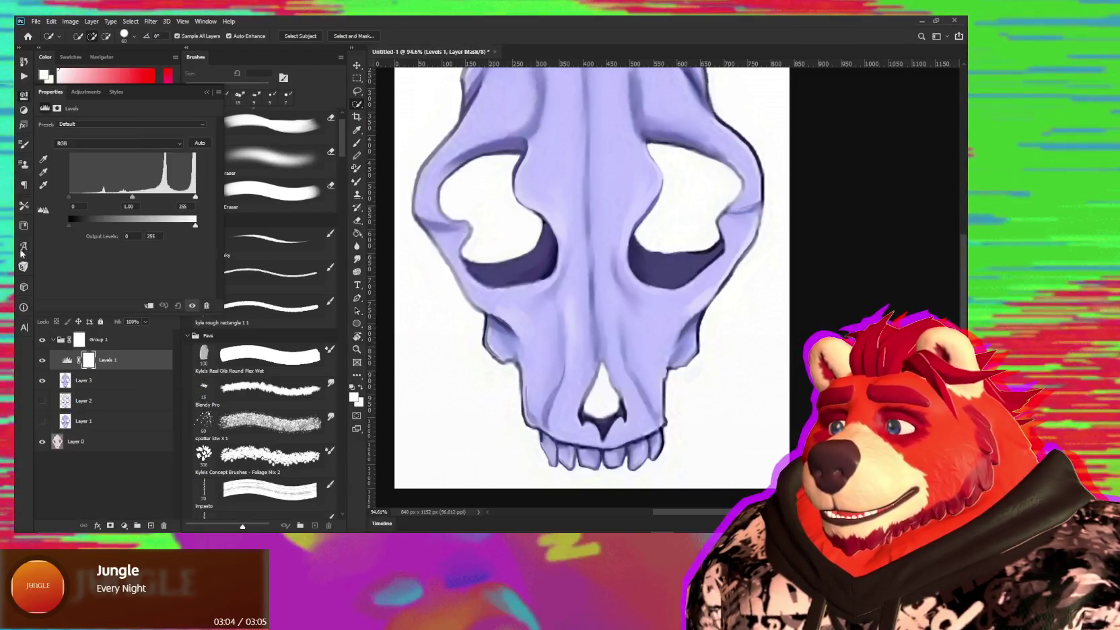
pyautogui.moveTo(70, 196); pyautogui.dragTo(141, 193)
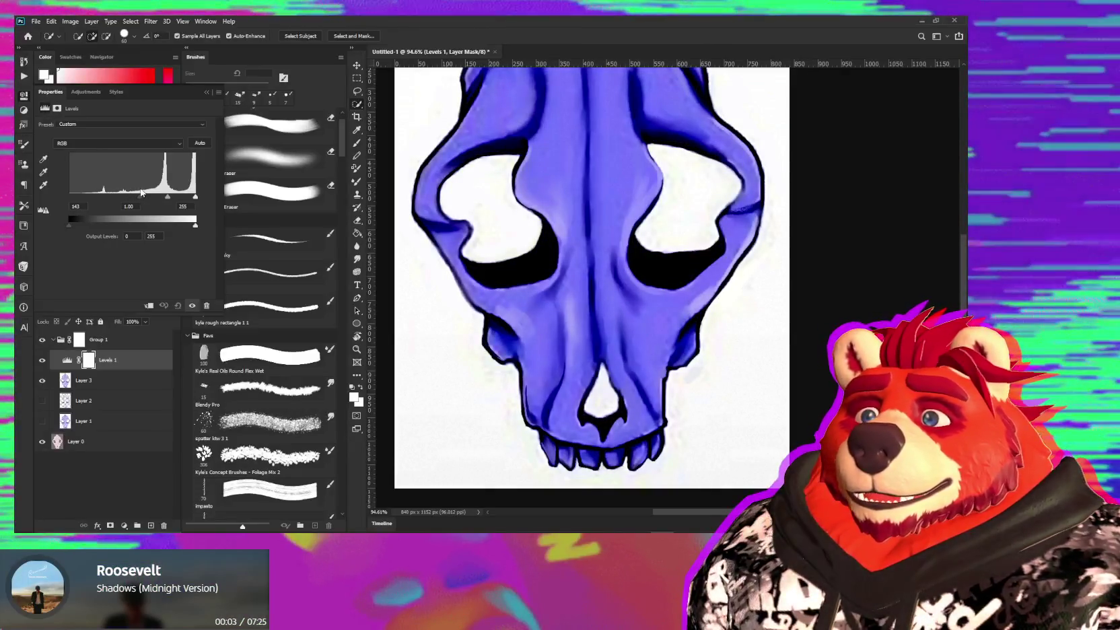
pyautogui.moveTo(142, 193); pyautogui.dragTo(154, 196)
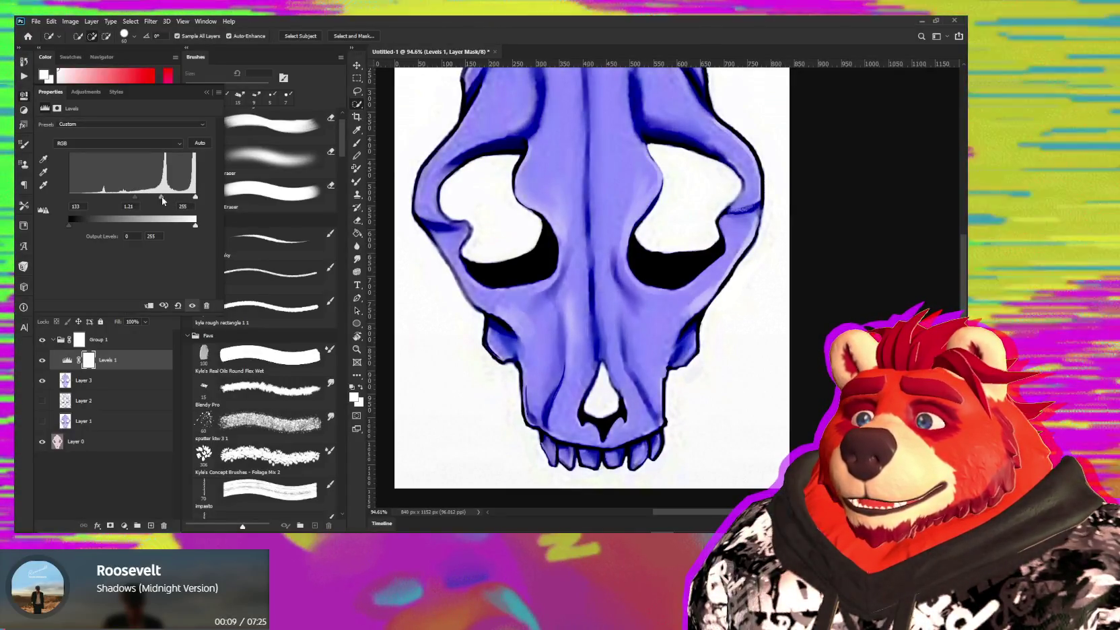
pyautogui.moveTo(155, 197); pyautogui.dragTo(167, 197)
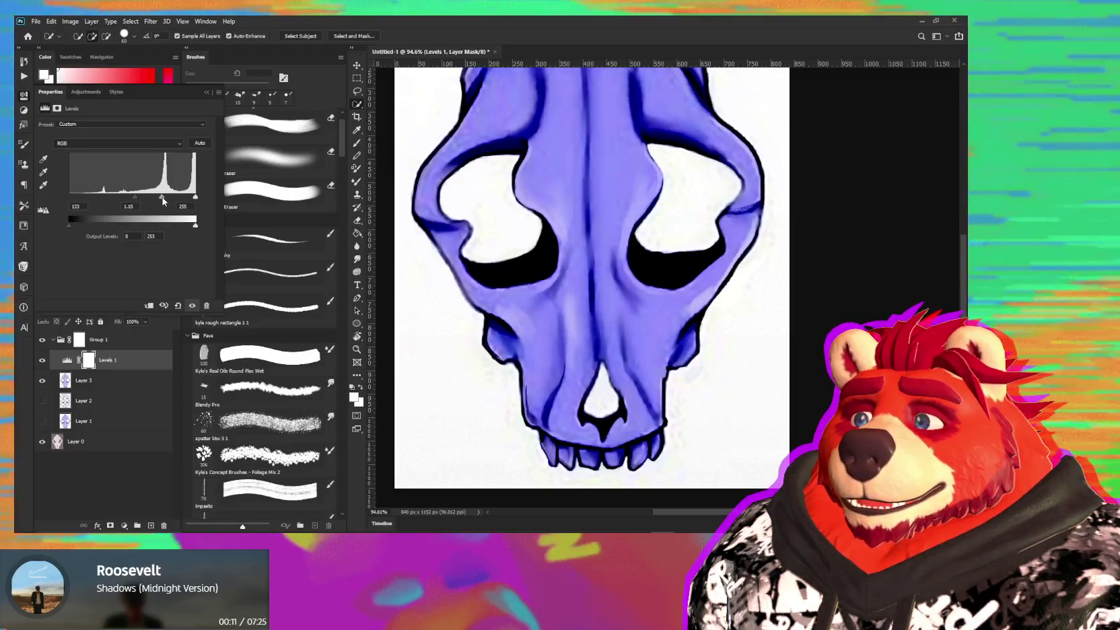
pyautogui.click(207, 93)
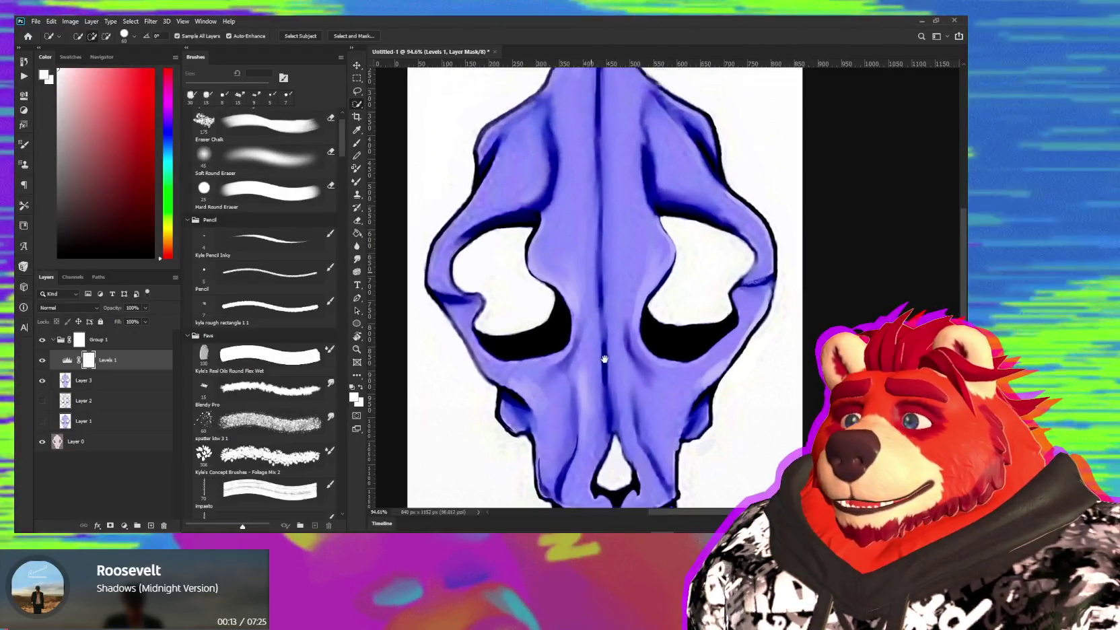
pyautogui.moveTo(600, 375); pyautogui.dragTo(585, 312)
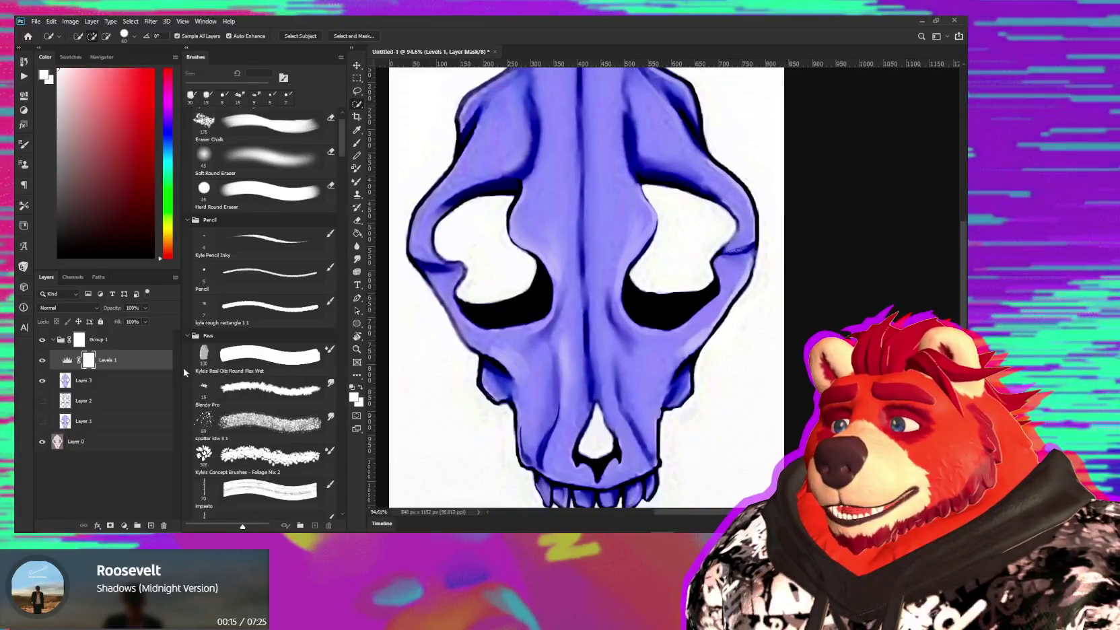
# - Delete the Levels 1 adjustment layer and zoom out
pyautogui.click(123, 384)
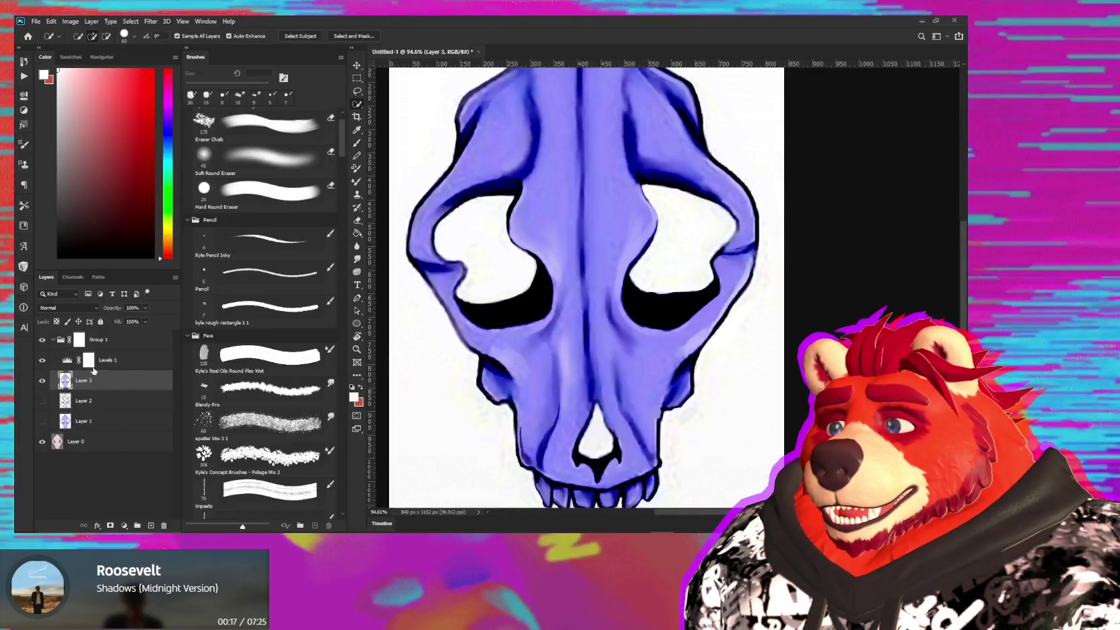
pyautogui.click(137, 359)
pyautogui.press('Delete')
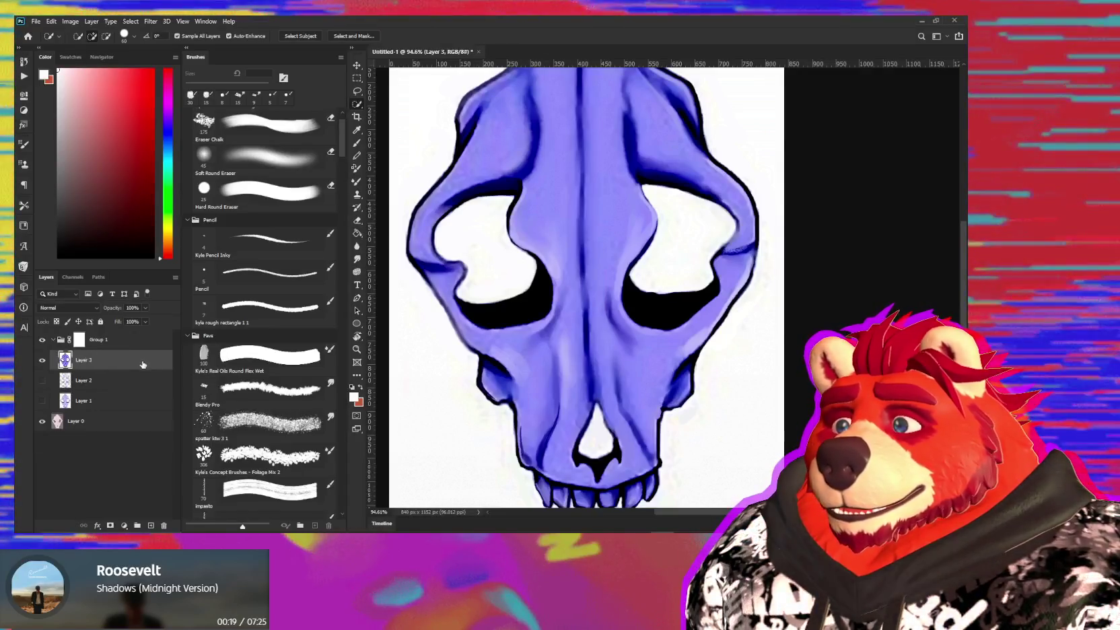
pyautogui.keyDown('alt'); pyautogui.scroll(-1, 470, 224); pyautogui.keyUp('alt')
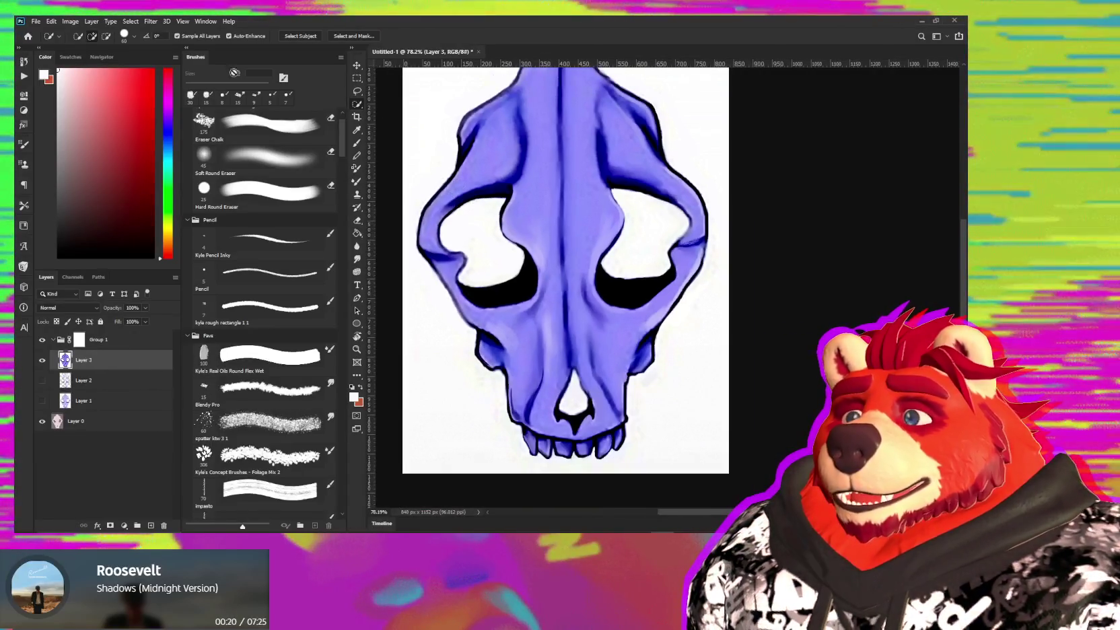
# - Color Range-sample the skull's lavender and raise fuzziness to about 153 before confirming
pyautogui.click(129, 22)
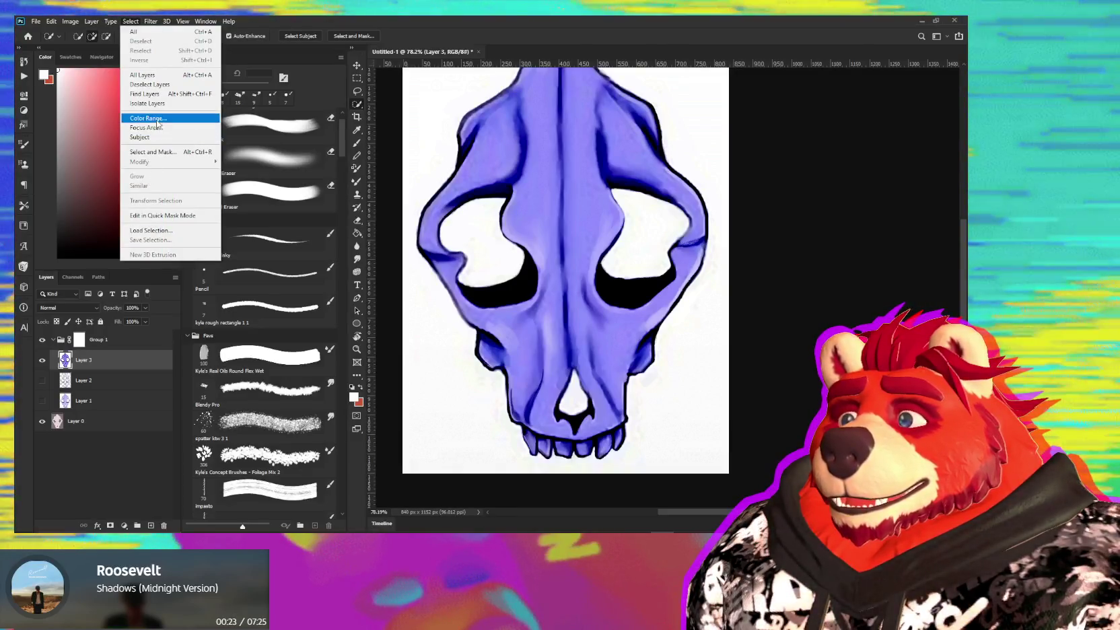
pyautogui.click(146, 118)
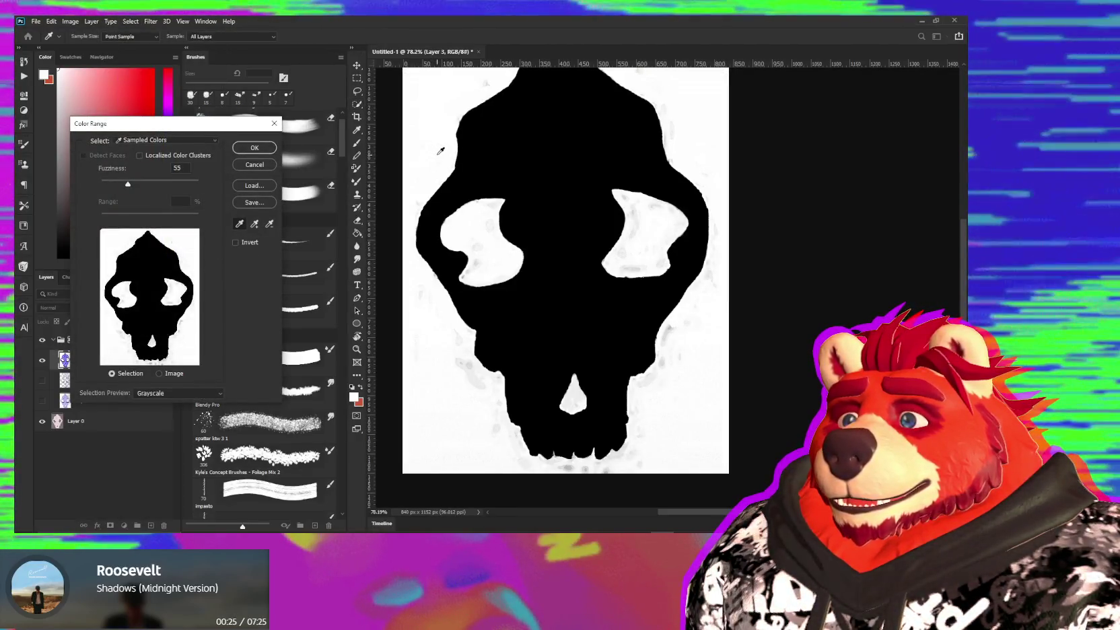
pyautogui.click(440, 150)
pyautogui.keyDown('alt'); pyautogui.scroll(1, 500, 232); pyautogui.keyUp('alt')
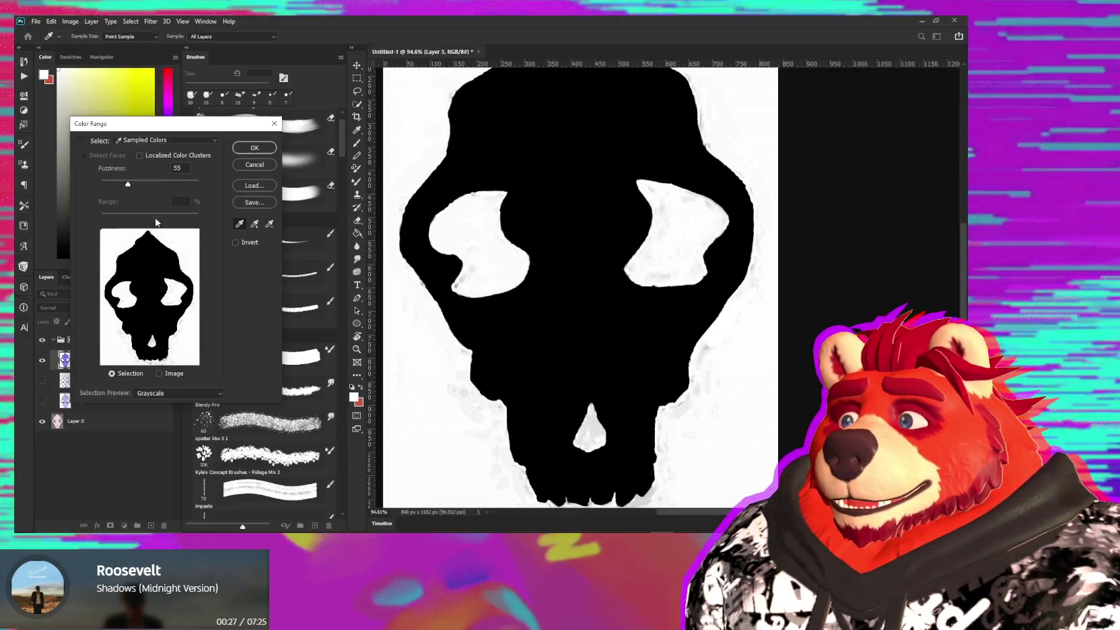
pyautogui.moveTo(130, 185); pyautogui.dragTo(136, 187)
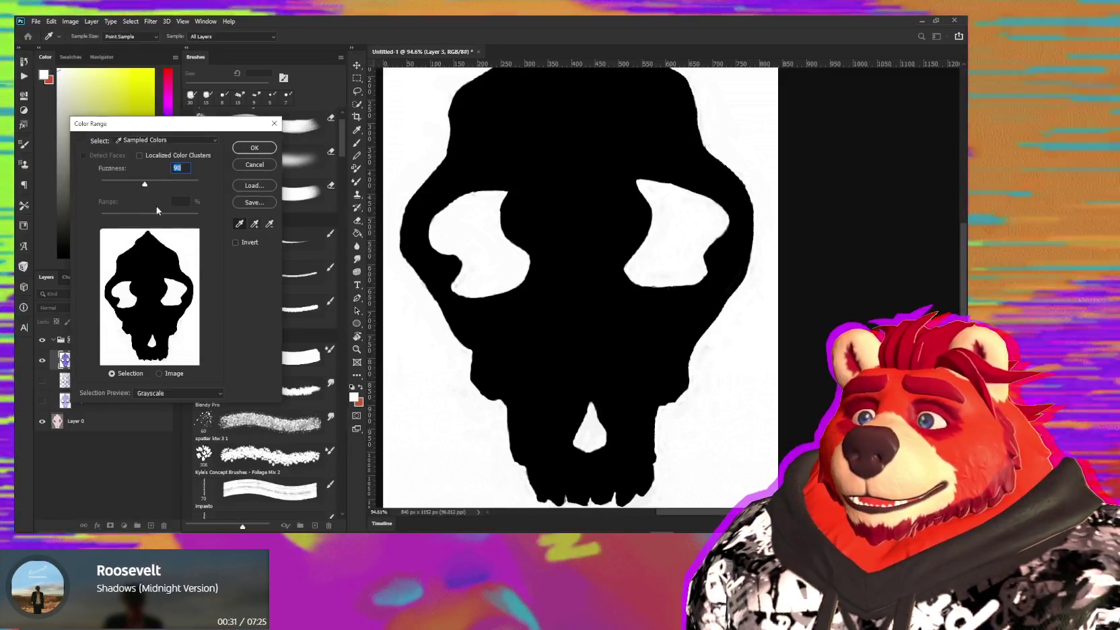
pyautogui.moveTo(144, 183); pyautogui.dragTo(152, 183)
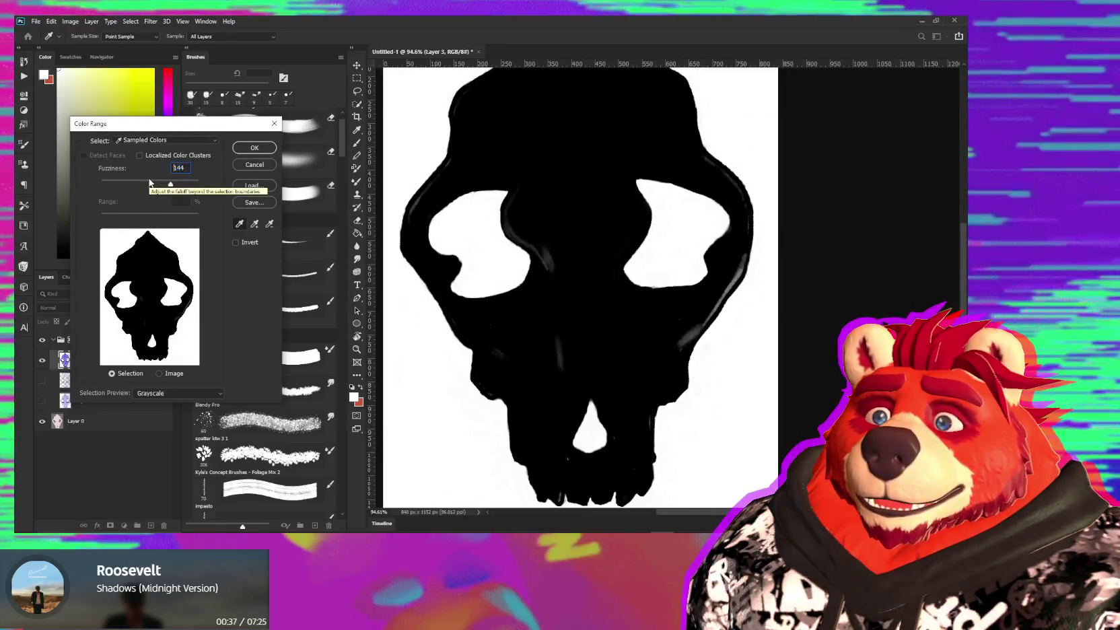
pyautogui.press('Up')
pyautogui.press('Up')
pyautogui.press('Up')
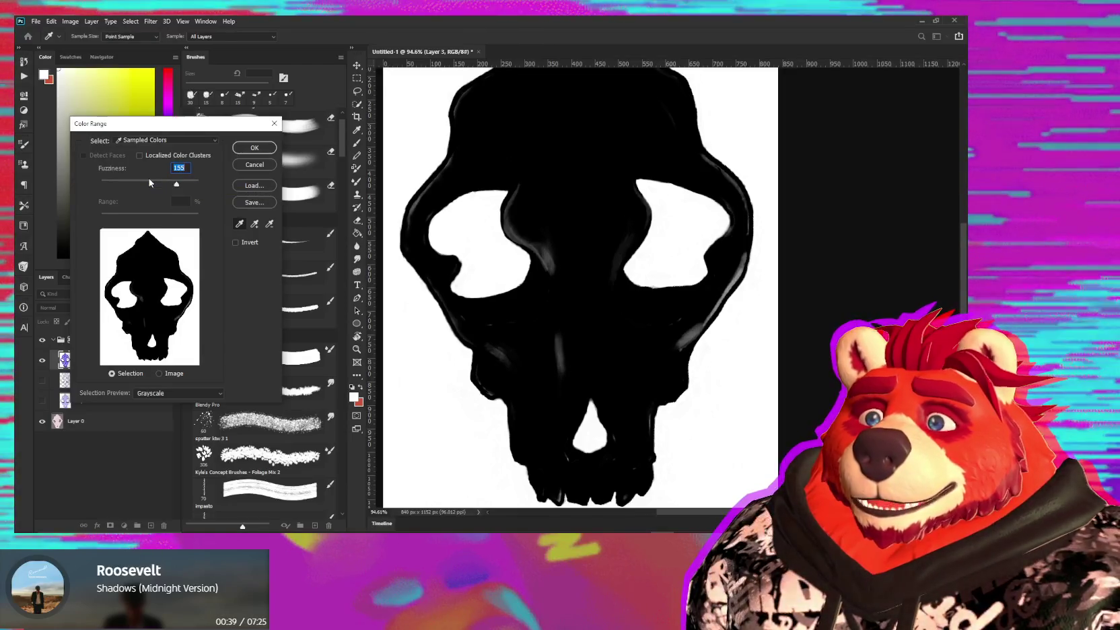
pyautogui.click(255, 148)
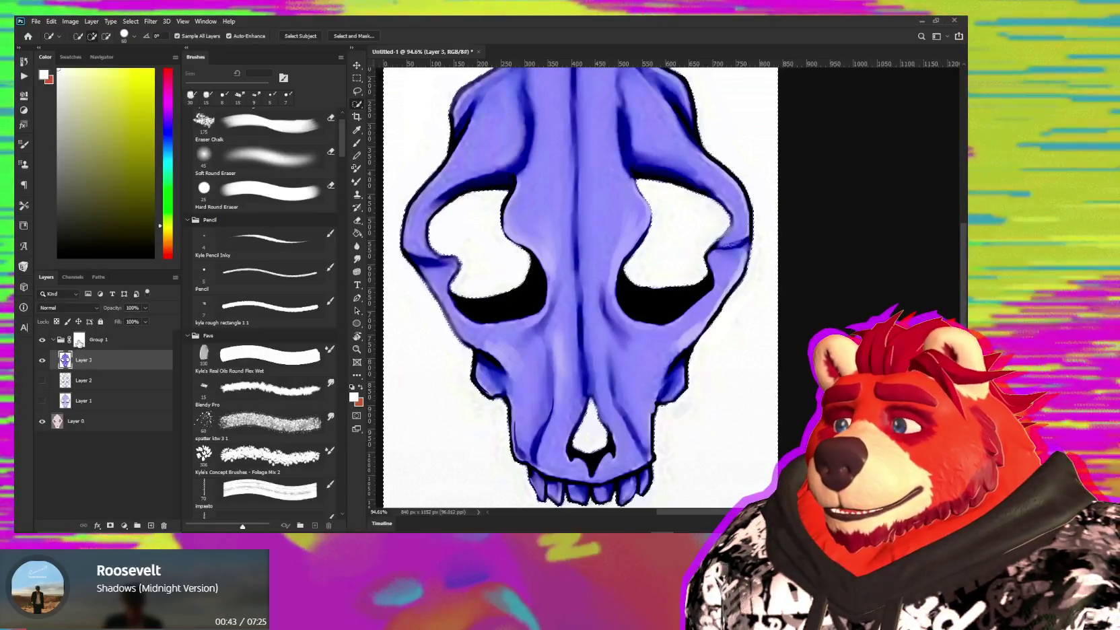
# - Add a layer mask to Group 1 and fill it with black
pyautogui.click(94, 339)
pyautogui.click(110, 525)
pyautogui.hotkey('shift', 'BackSpace')
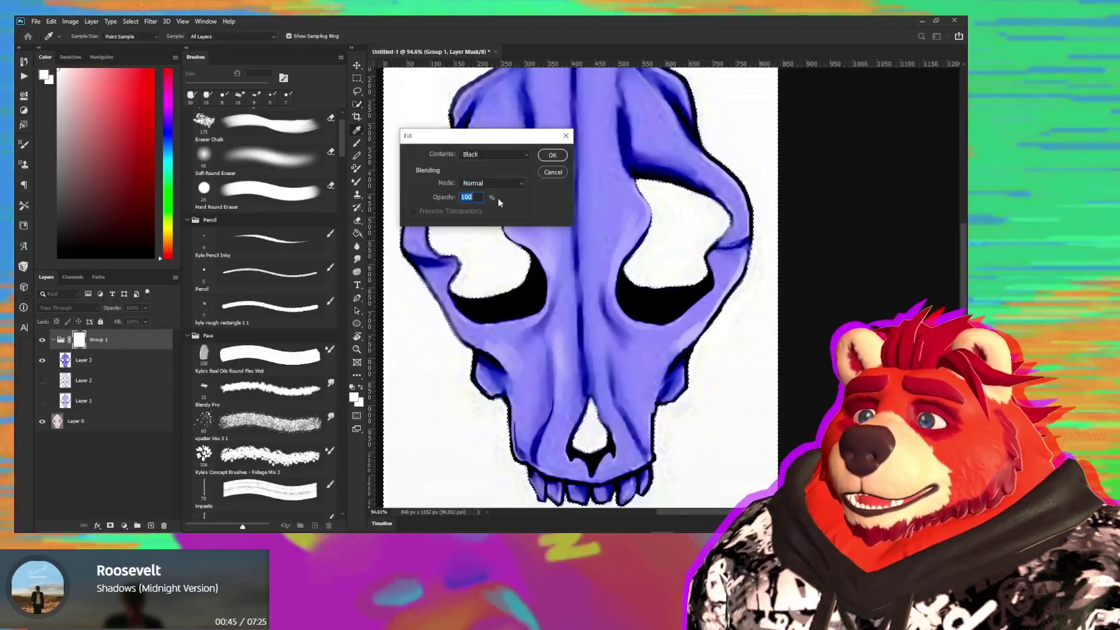
pyautogui.click(552, 156)
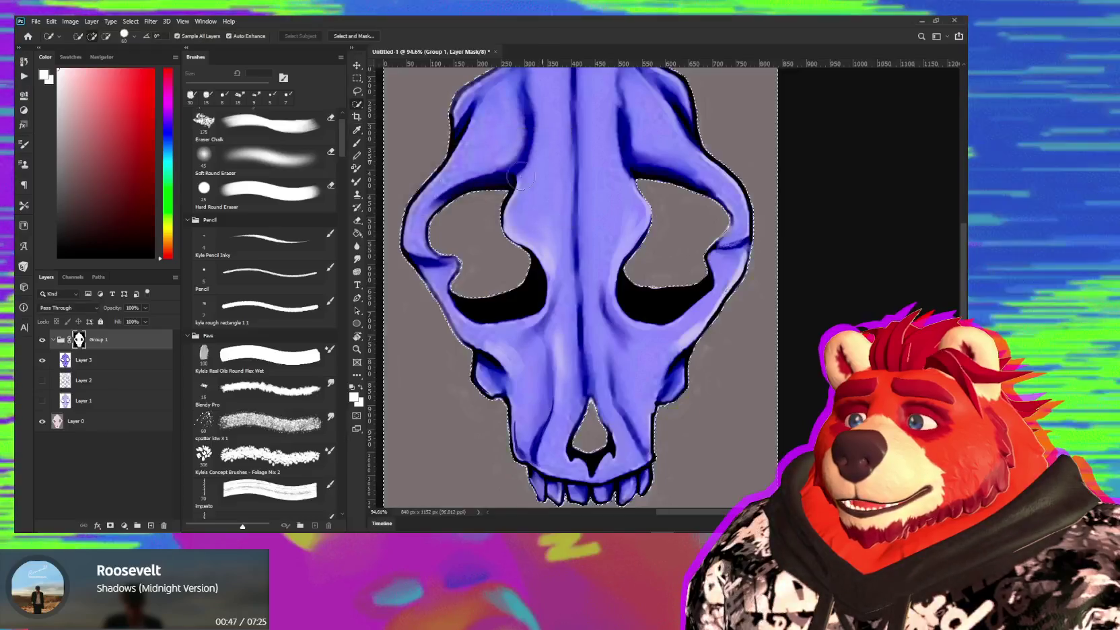
pyautogui.press('w')
# - Zoom in to inspect the masked edges, then restore the mask so the white backdrop returns
pyautogui.keyDown('alt'); pyautogui.scroll(2, 515, 310); pyautogui.keyUp('alt')
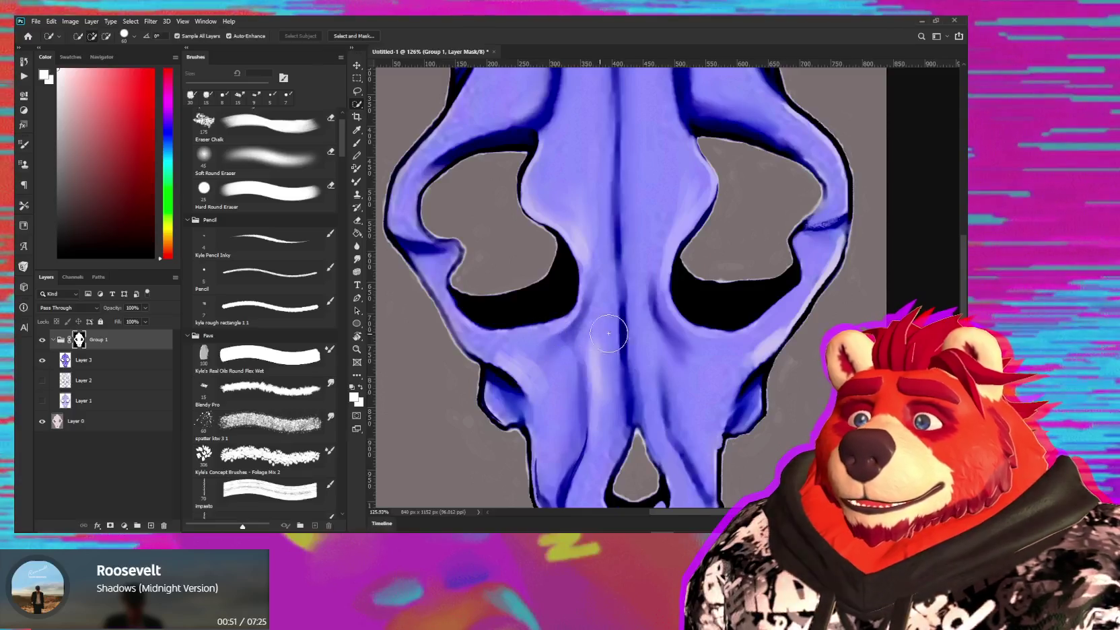
pyautogui.keyDown('alt'); pyautogui.scroll(-2, 612, 329); pyautogui.keyUp('alt')
pyautogui.keyDown('alt'); pyautogui.scroll(-2, 626, 316); pyautogui.keyUp('alt')
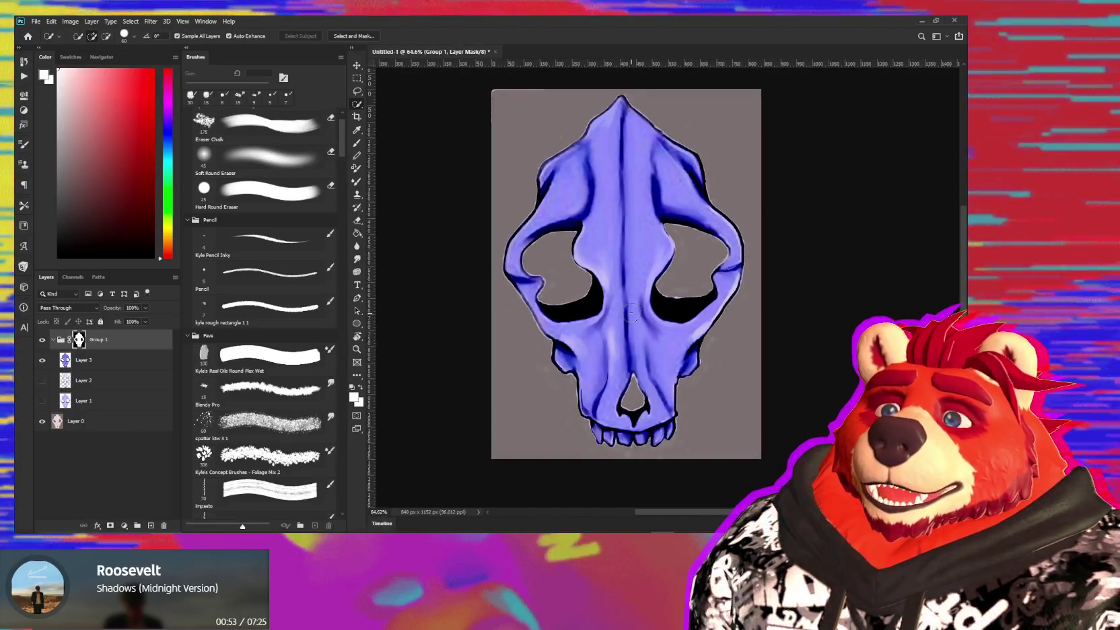
pyautogui.keyDown('alt'); pyautogui.scroll(1, 630, 312); pyautogui.keyUp('alt')
pyautogui.keyDown('alt'); pyautogui.scroll(1, 582, 374); pyautogui.keyUp('alt')
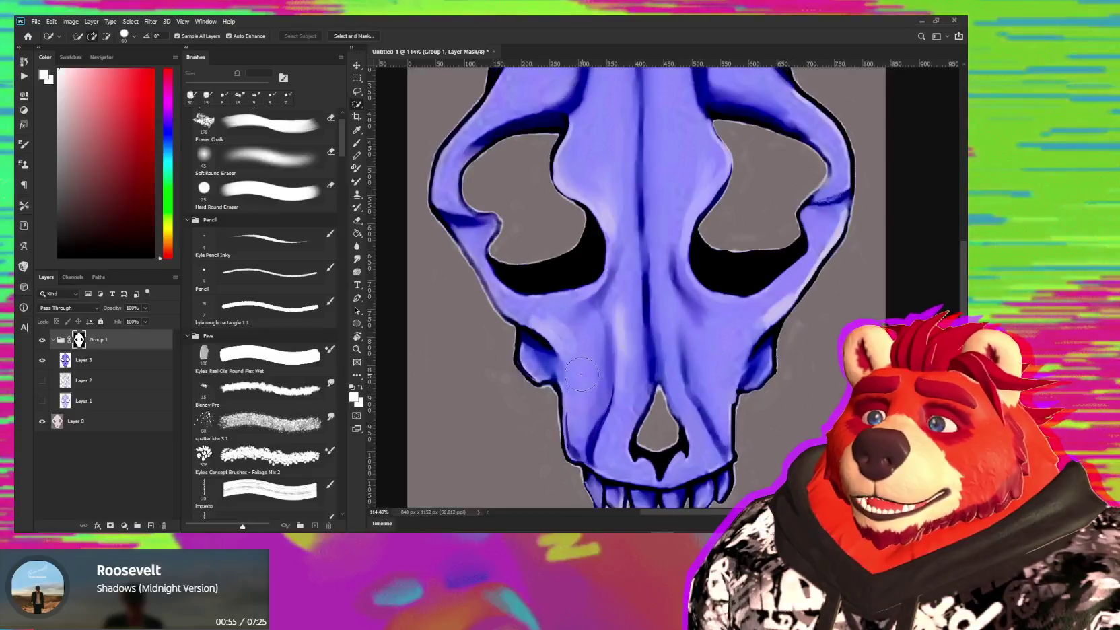
pyautogui.keyDown('alt'); pyautogui.scroll(1, 582, 374); pyautogui.keyUp('alt')
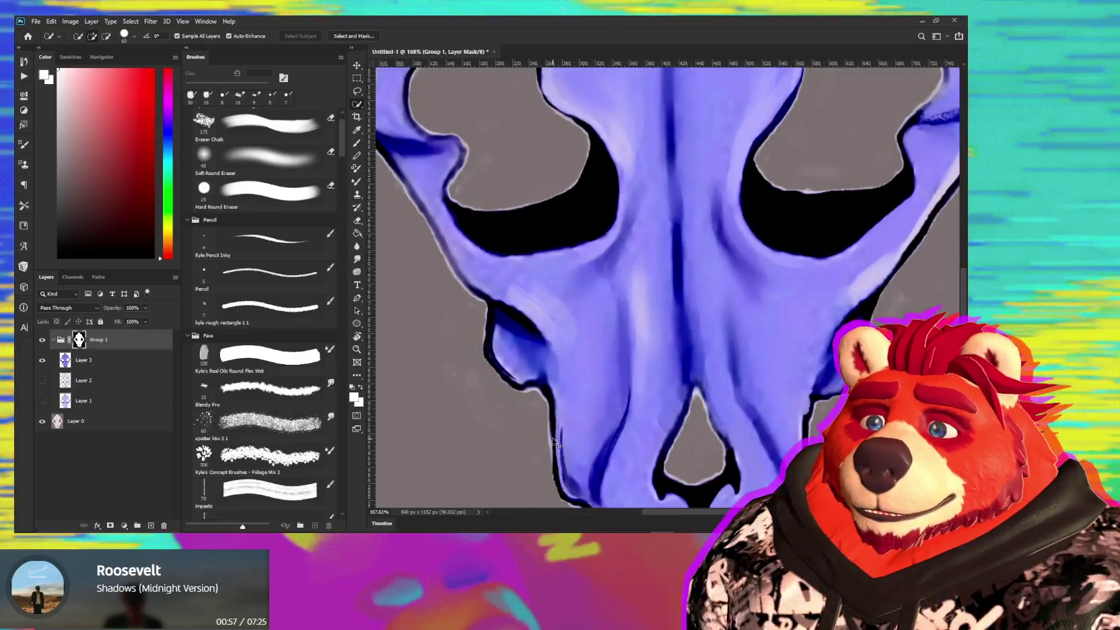
pyautogui.hotkey('alt', 'BackSpace')
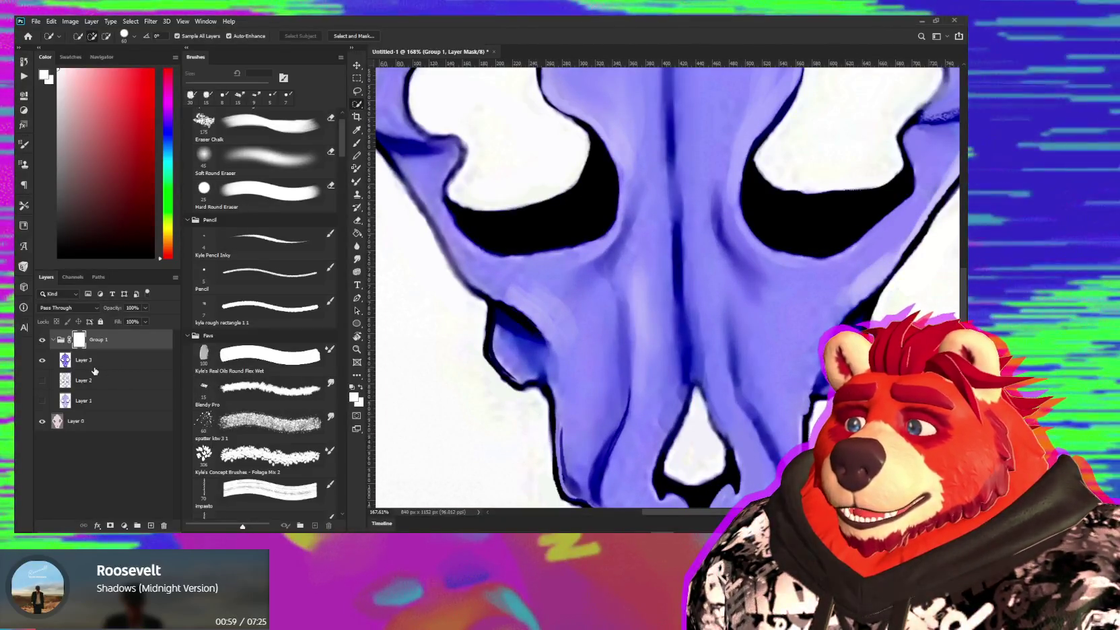
# - Add a Levels adjustment inside Group 1
pyautogui.hotkey('ctrl', 'l')
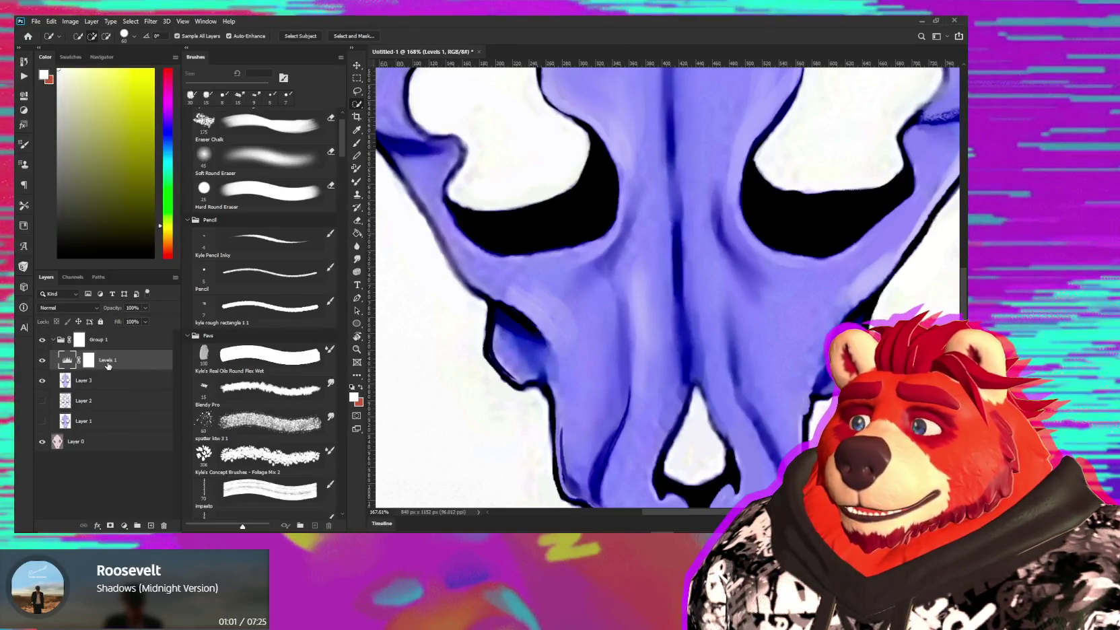
pyautogui.keyDown('alt'); pyautogui.scroll(-2, 403, 405); pyautogui.keyUp('alt')
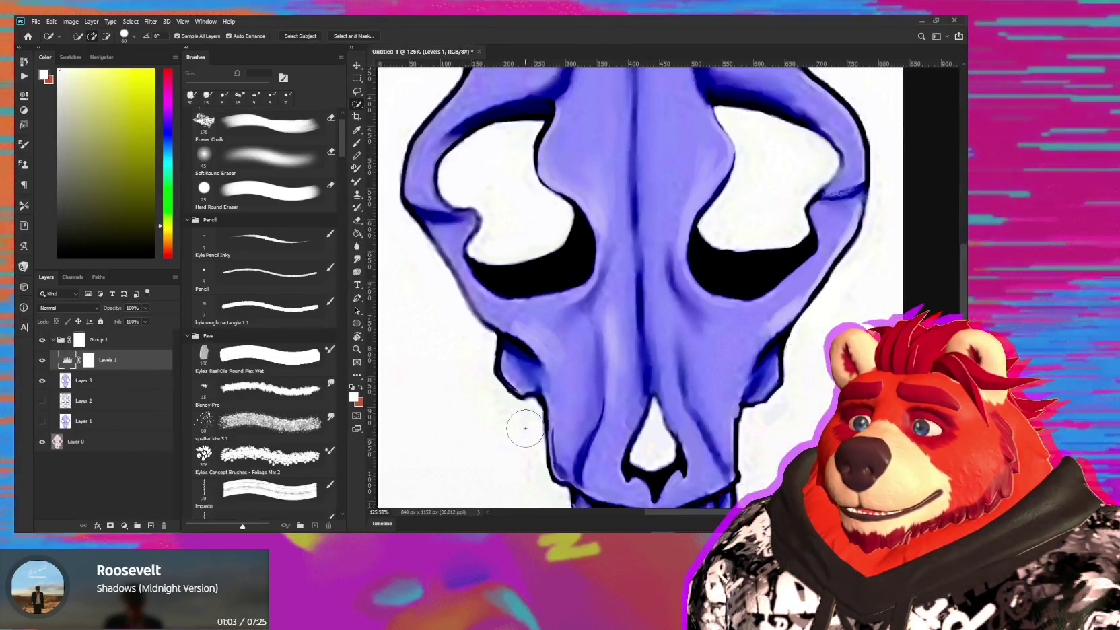
pyautogui.keyDown('alt'); pyautogui.scroll(-2, 524, 425); pyautogui.keyUp('alt')
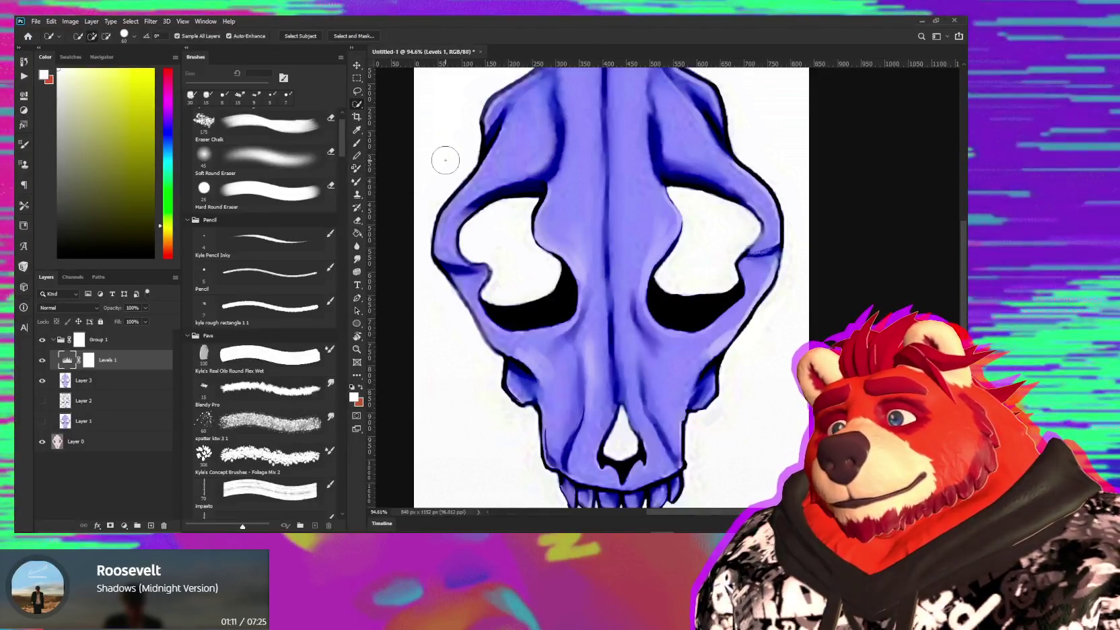
pyautogui.keyDown('alt'); pyautogui.scroll(-2, 503, 261); pyautogui.keyUp('alt')
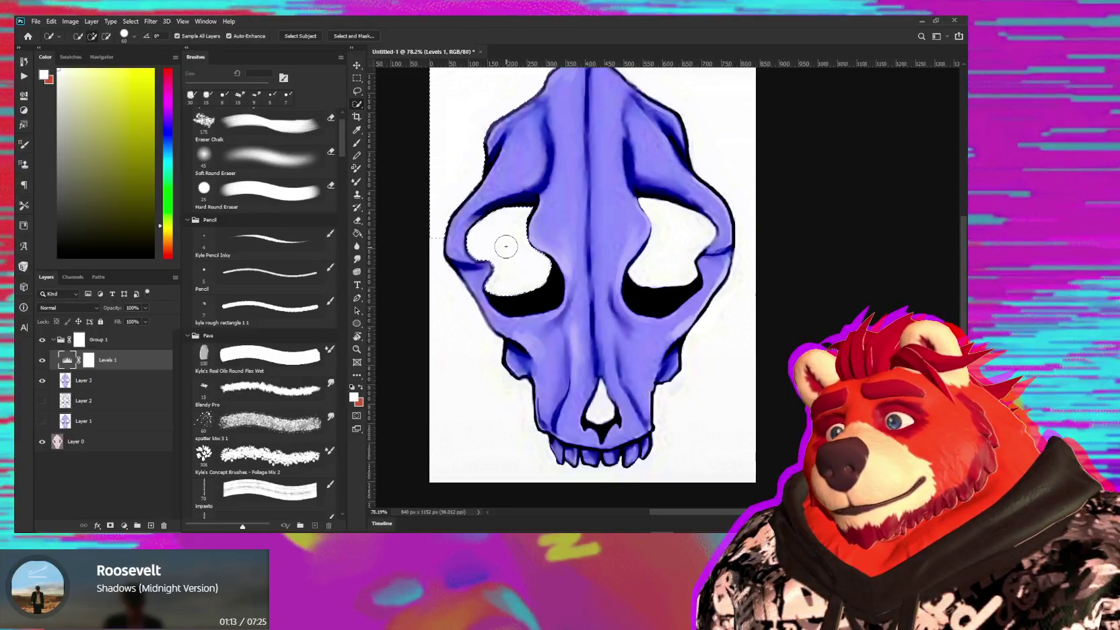
# - Quick-select the upper-right and lower background, then start a fill on Group 1's mask
pyautogui.click(706, 139)
pyautogui.moveTo(723, 365); pyautogui.dragTo(475, 392)
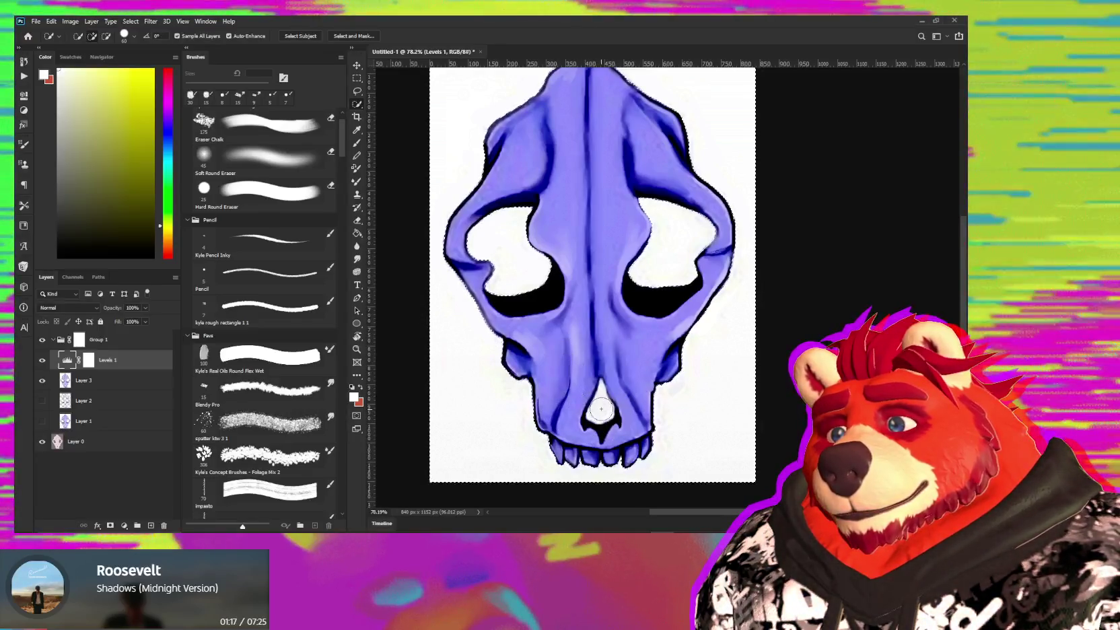
pyautogui.keyDown('alt'); pyautogui.scroll(-1, 713, 444); pyautogui.keyUp('alt')
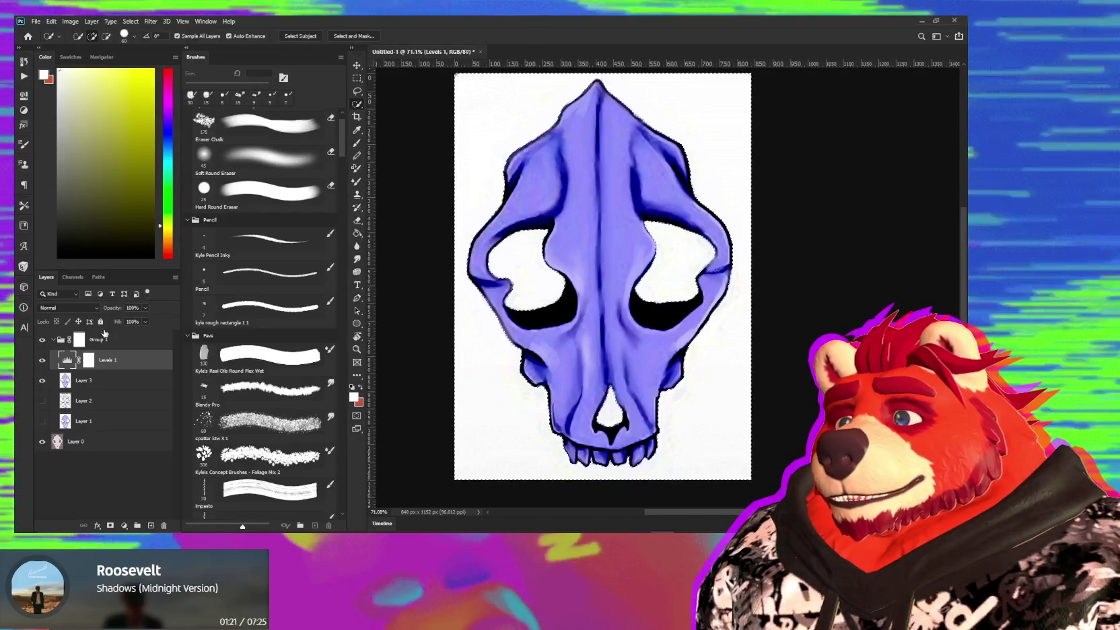
pyautogui.click(79, 339)
pyautogui.hotkey('shift', 'F5')
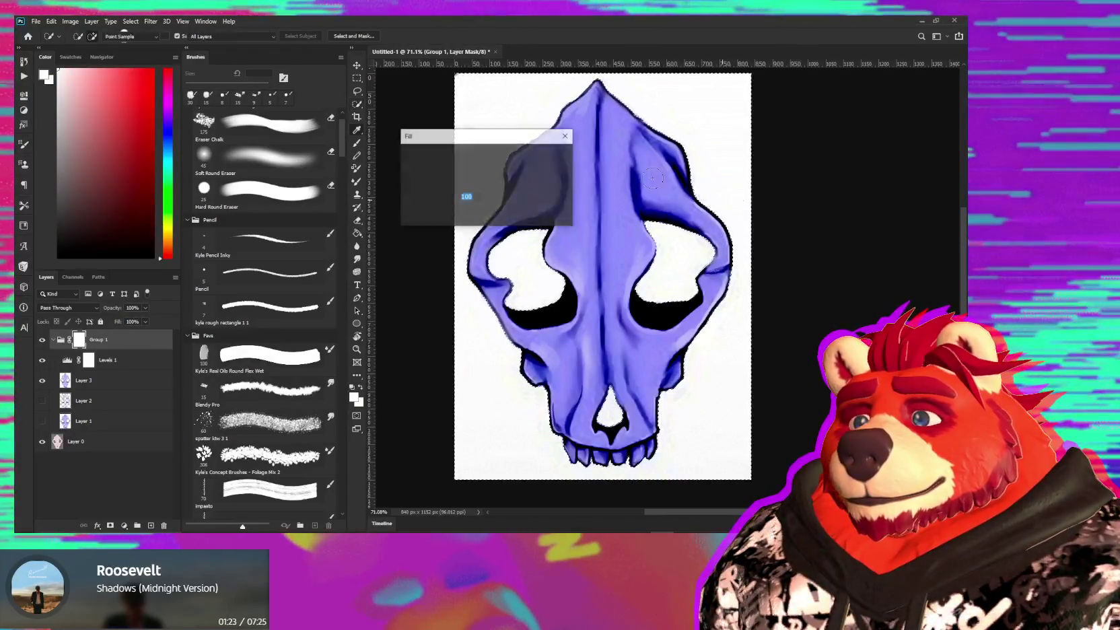
# - Confirm the black fill on Group 1's mask, then hide Layer 3 and Levels 1
pyautogui.click(541, 156)
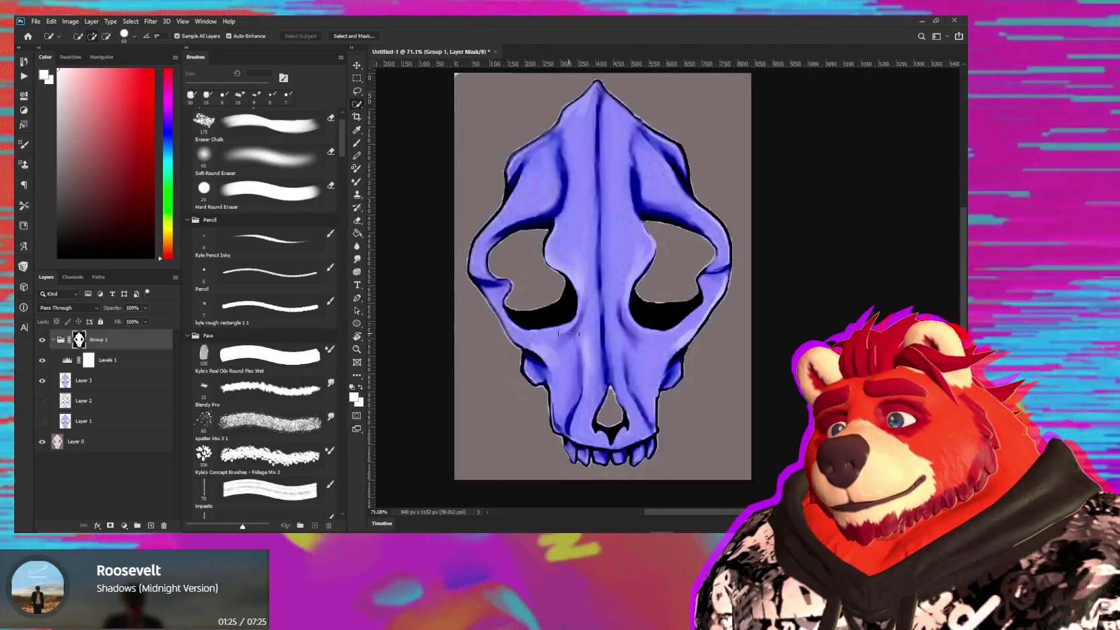
pyautogui.keyDown('alt'); pyautogui.scroll(3, 675, 276); pyautogui.keyUp('alt')
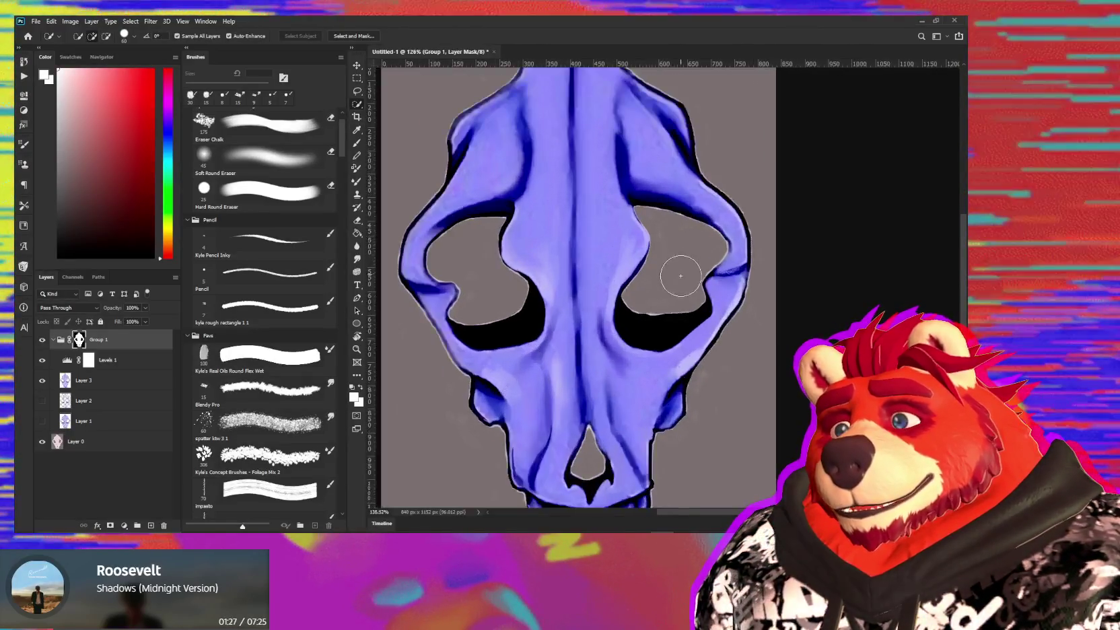
pyautogui.keyDown('alt'); pyautogui.scroll(2, 670, 304); pyautogui.keyUp('alt')
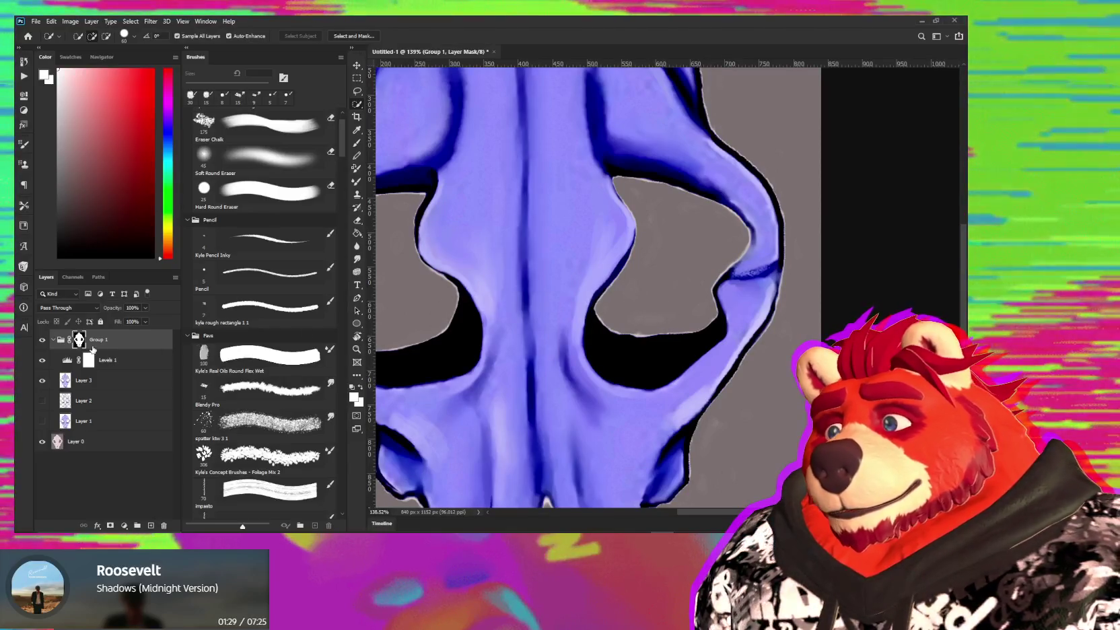
pyautogui.moveTo(42, 360); pyautogui.dragTo(44, 422)
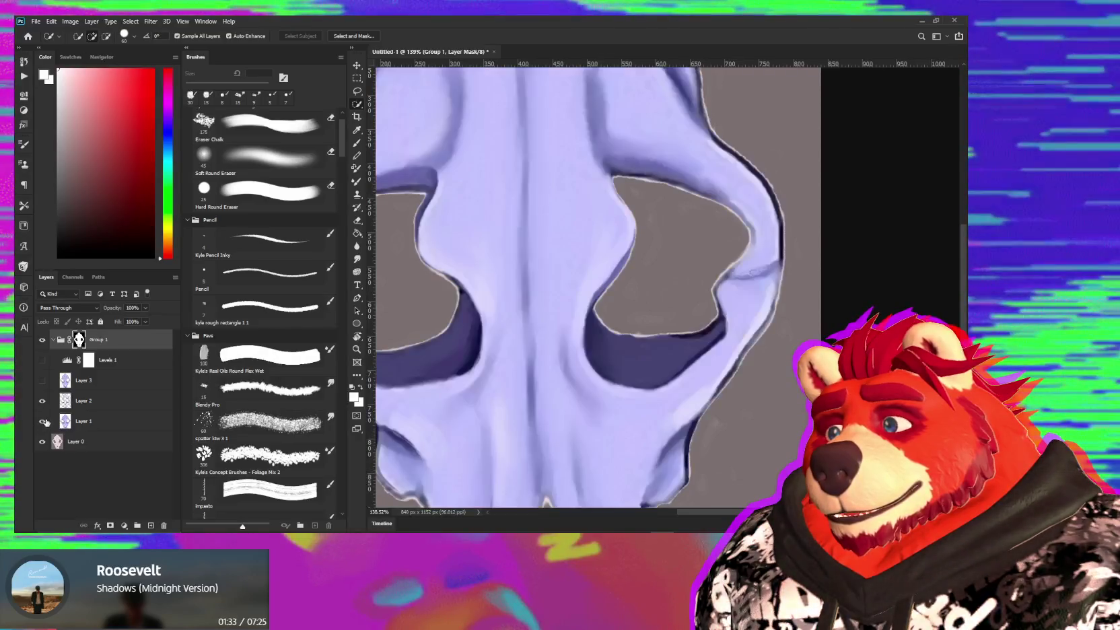
pyautogui.keyDown('alt'); pyautogui.scroll(-3, 538, 354); pyautogui.keyUp('alt')
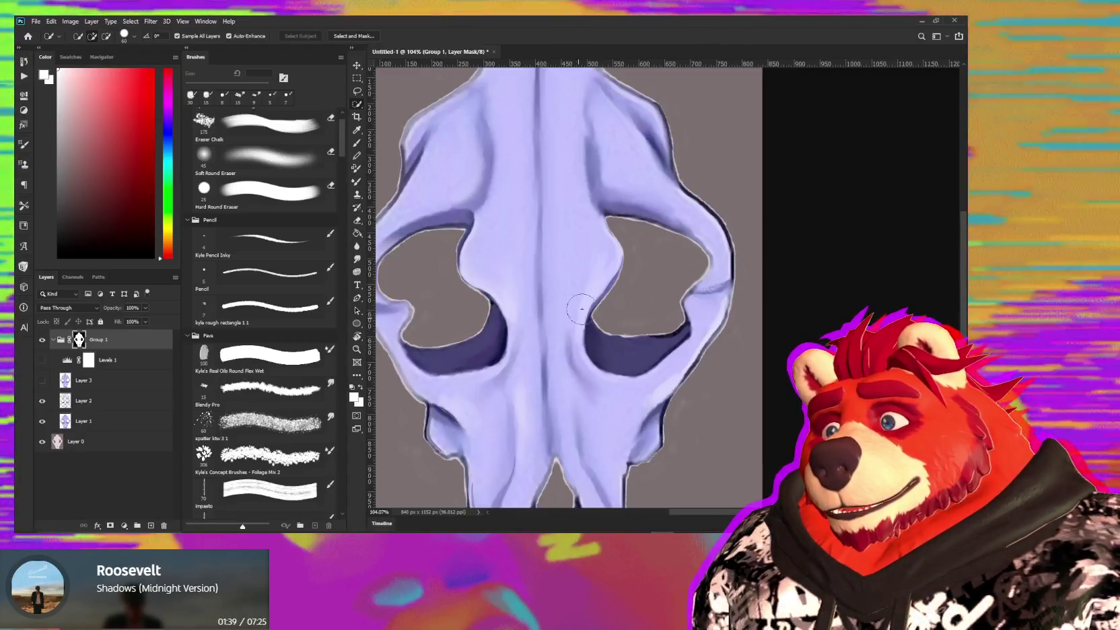
pyautogui.moveTo(647, 279)
pyautogui.mouseDown()
pyautogui.moveTo(615, 327)
pyautogui.moveTo(597, 321)
pyautogui.mouseUp()
# - Set up a 10 px brush painting white to restore Group 1's mask around the right nostril
pyautogui.press('b')
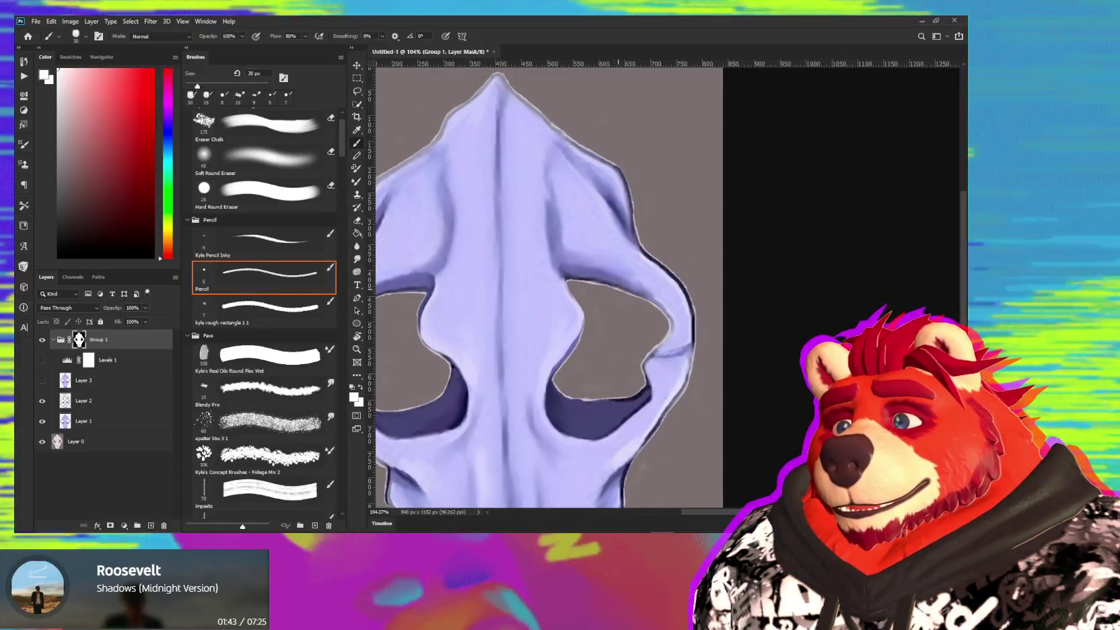
pyautogui.keyDown('alt'); pyautogui.click(691, 247); pyautogui.keyUp('alt')
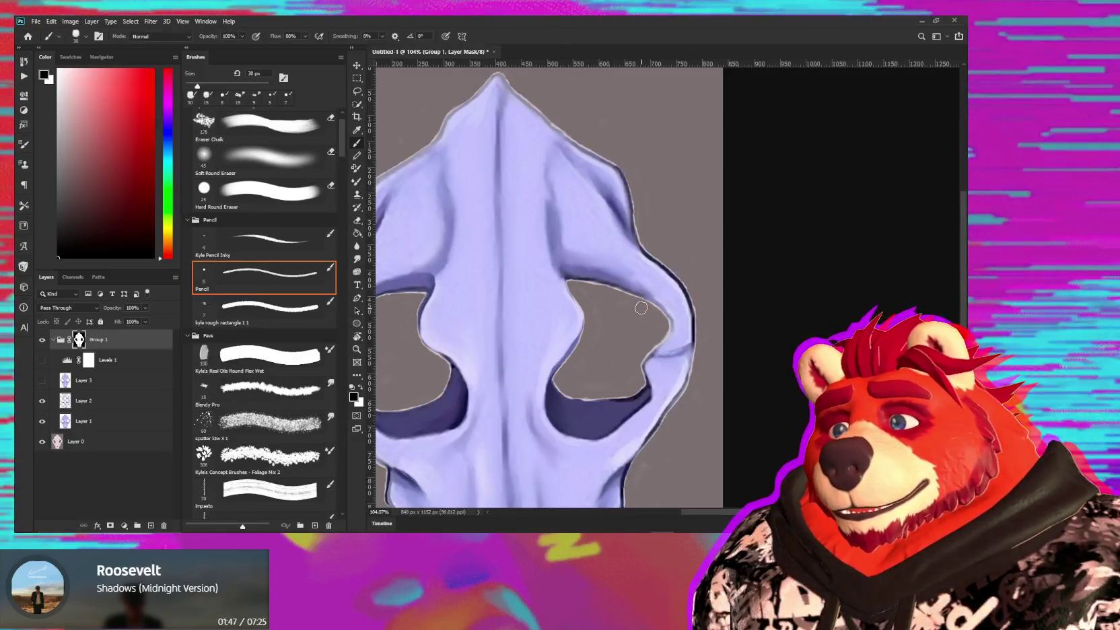
pyautogui.keyDown('alt'); pyautogui.scroll(5, 612, 309); pyautogui.keyUp('alt')
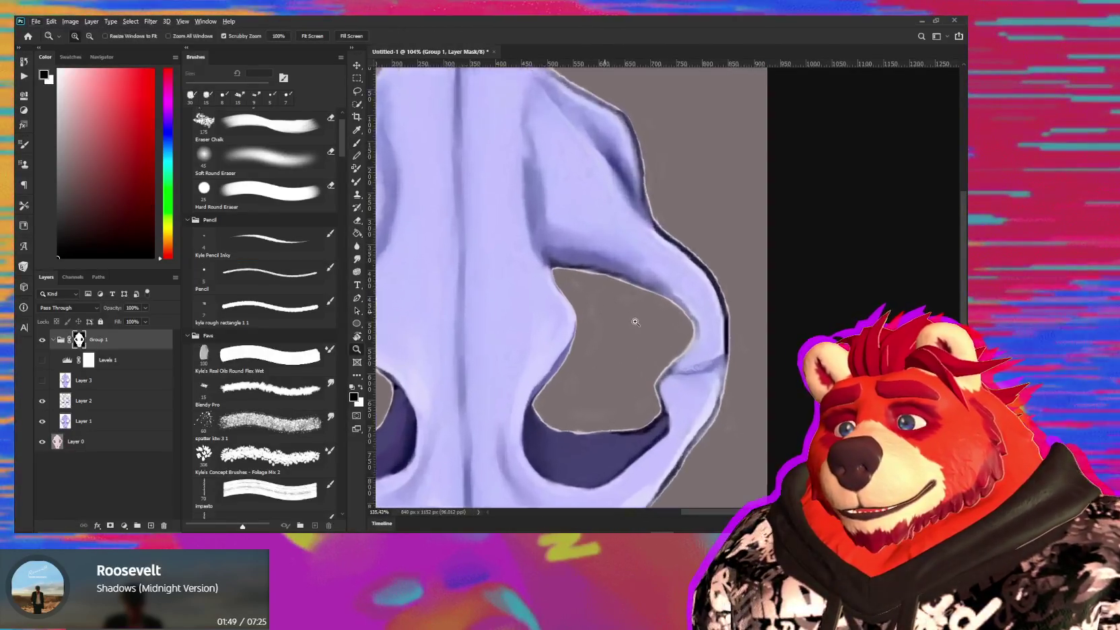
pyautogui.press('[')
pyautogui.press('[')
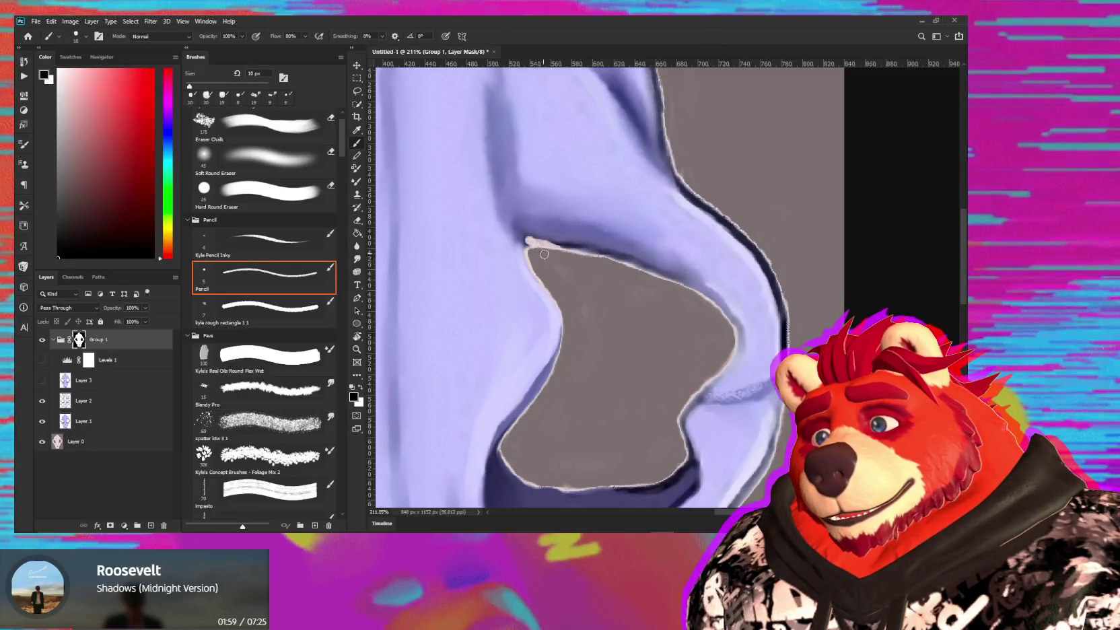
pyautogui.press('x')
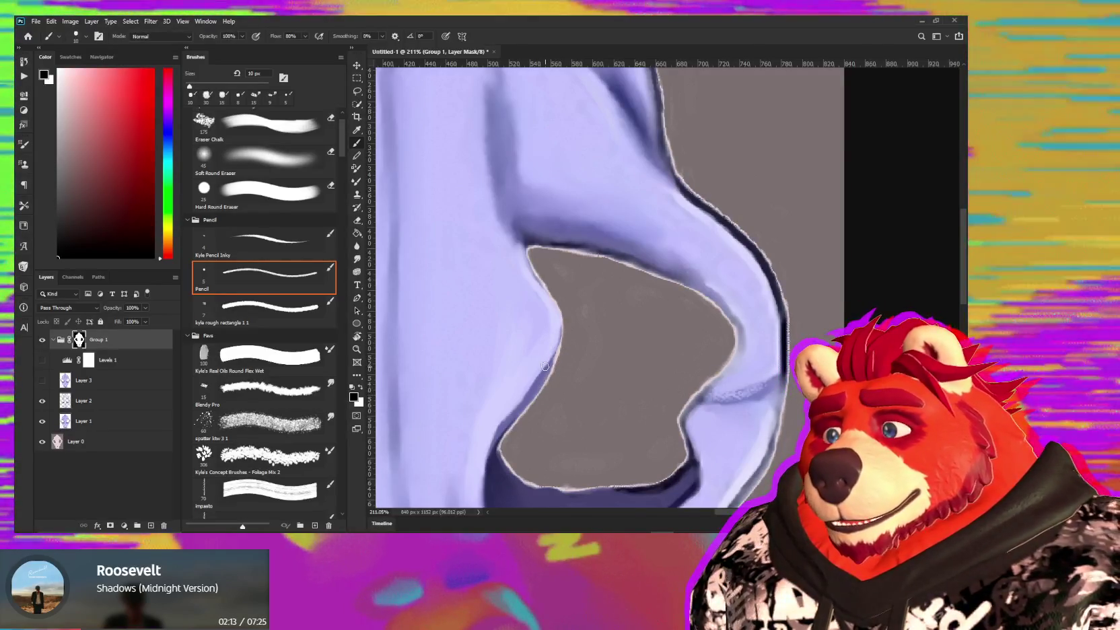
pyautogui.keyDown('alt'); pyautogui.scroll(-5, 538, 363); pyautogui.keyUp('alt')
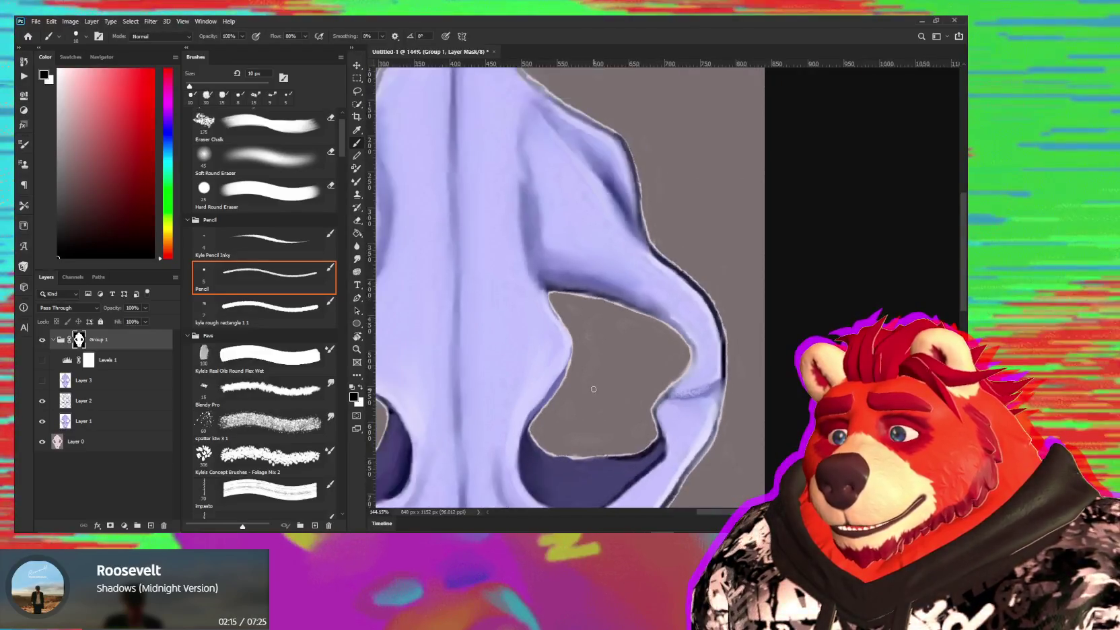
pyautogui.moveTo(604, 402); pyautogui.dragTo(597, 333)
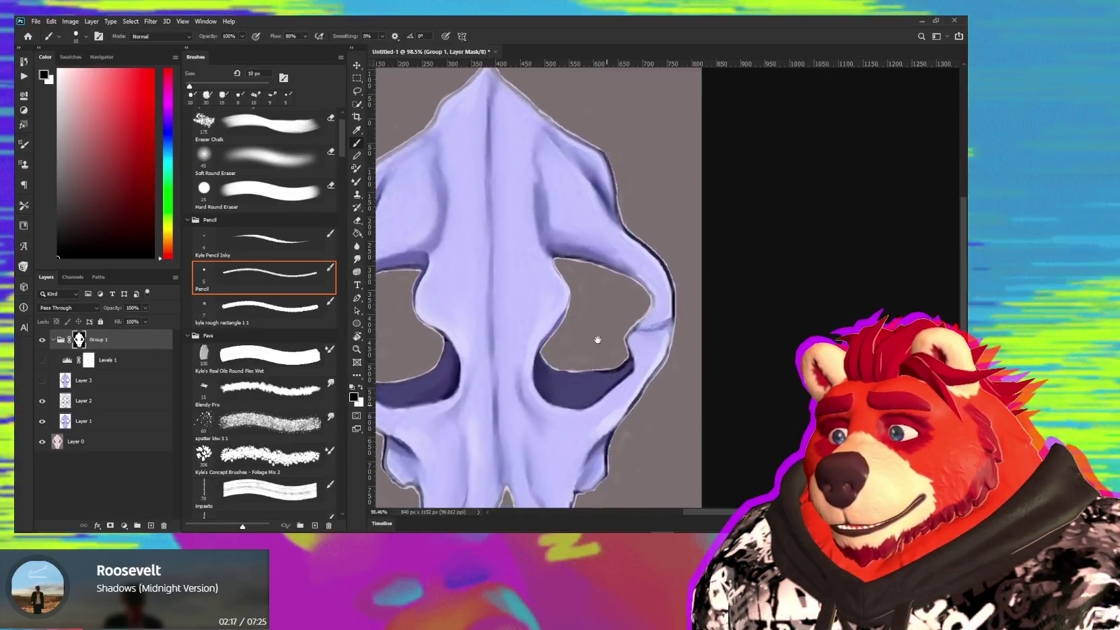
# - Delete the original Layer 0 and move a new Layer 4 to the bottom of the stack
pyautogui.click(127, 442)
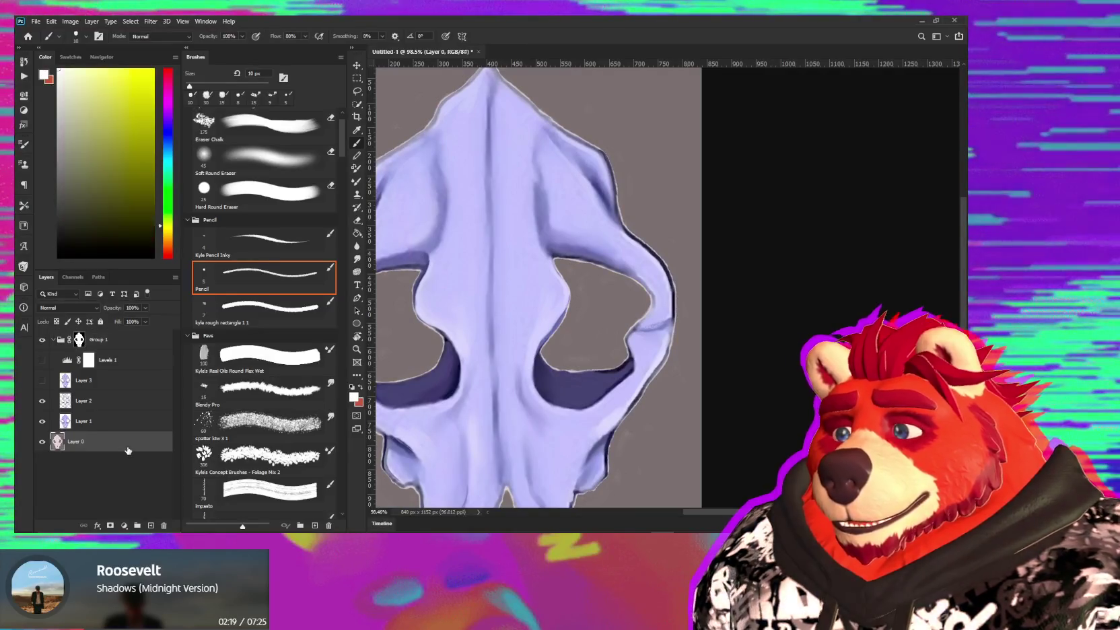
pyautogui.press('Delete')
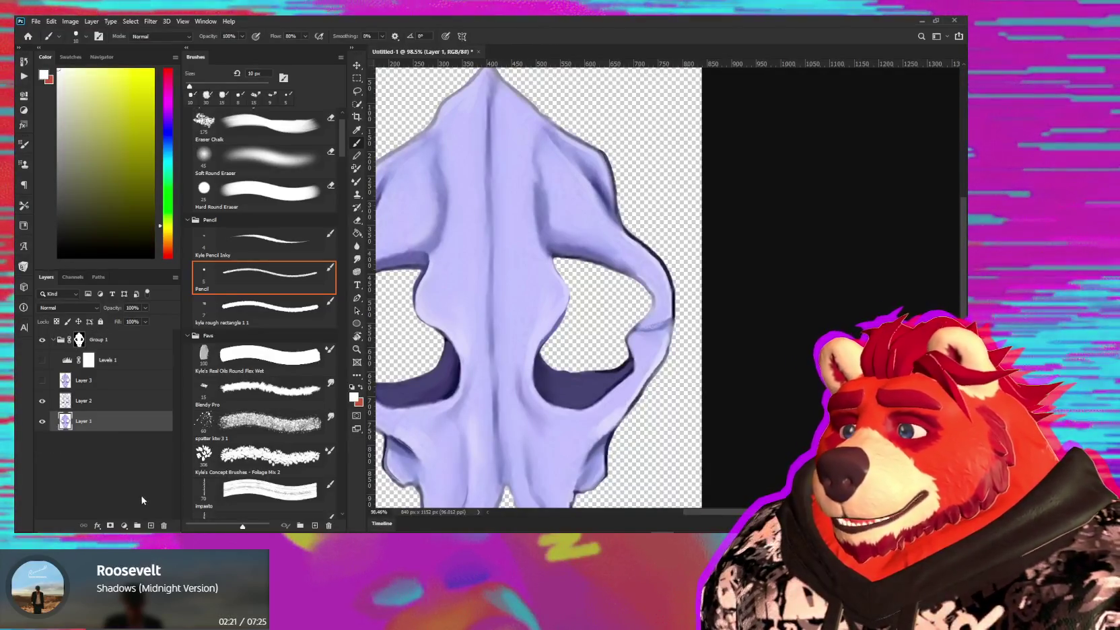
pyautogui.click(150, 525)
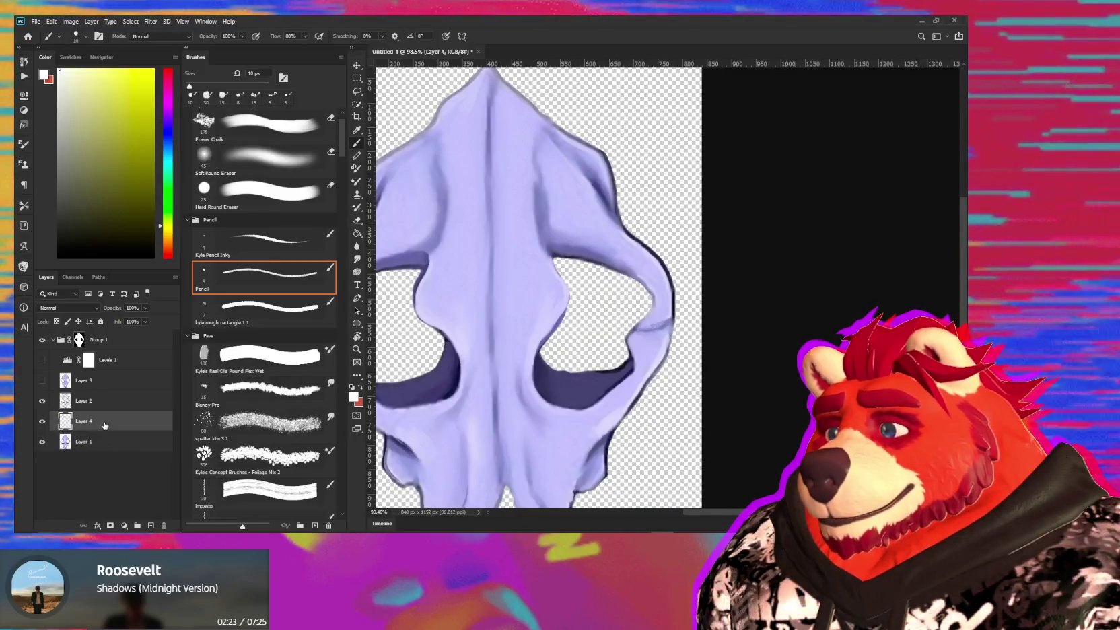
pyautogui.moveTo(103, 422); pyautogui.dragTo(93, 338)
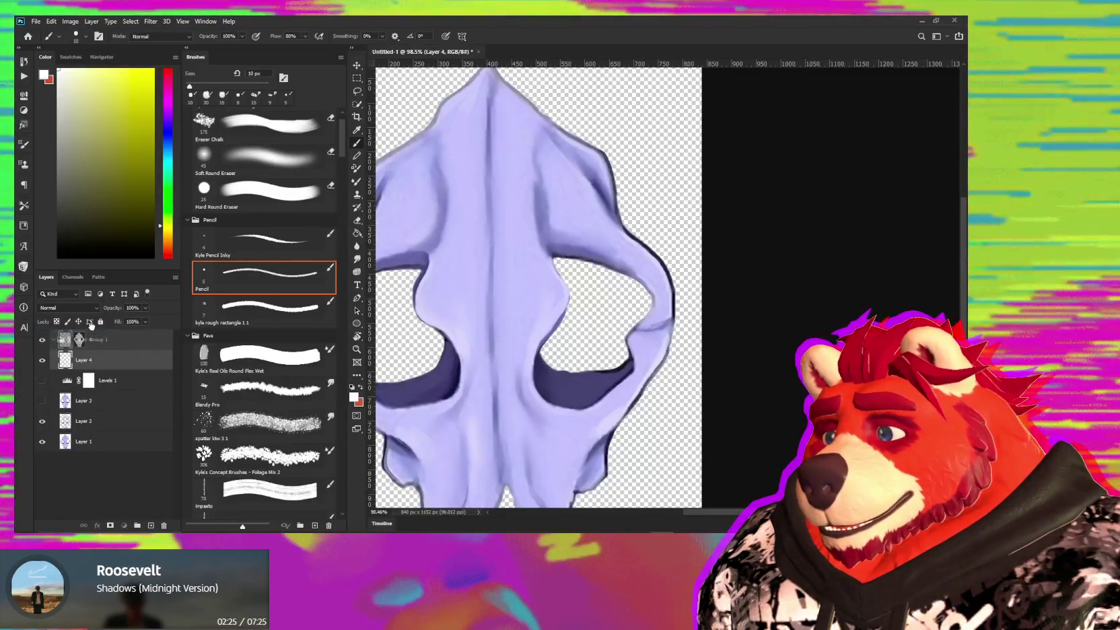
pyautogui.moveTo(82, 360); pyautogui.dragTo(79, 455)
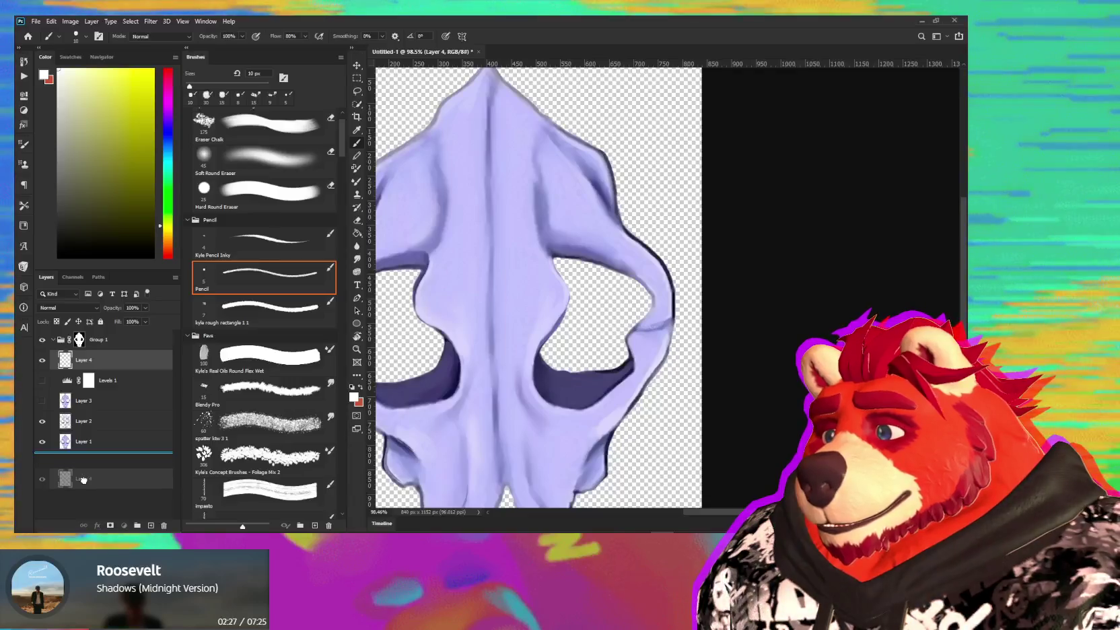
# - Fill Layer 4 with black, then lighten it to dark grey with Hue/Saturation Lightness +22
pyautogui.hotkey('shift', 'F5')
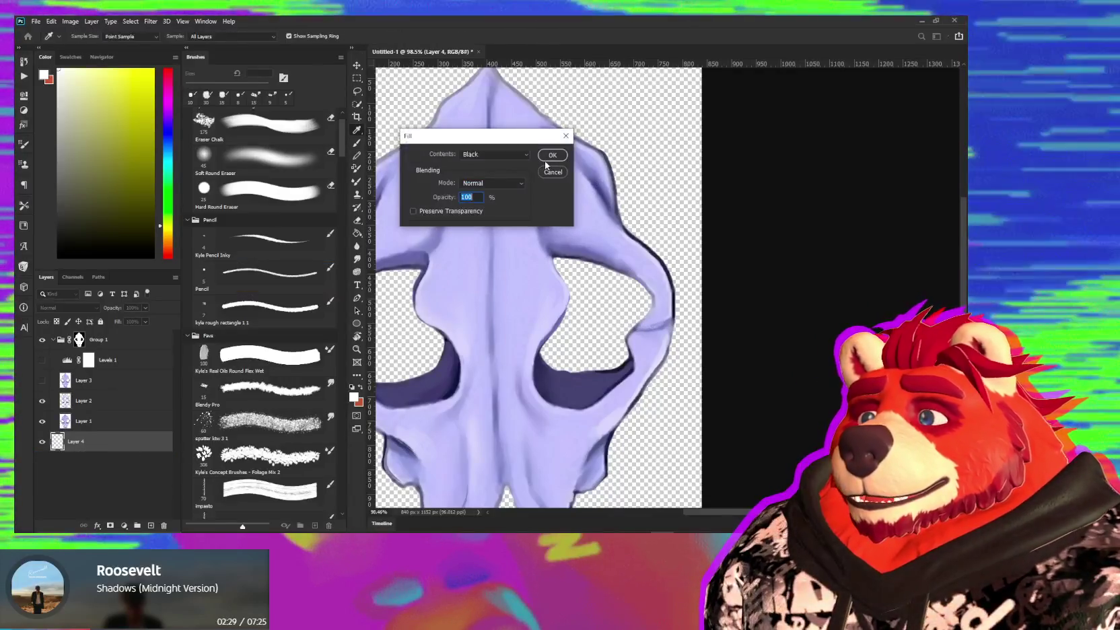
pyautogui.click(552, 155)
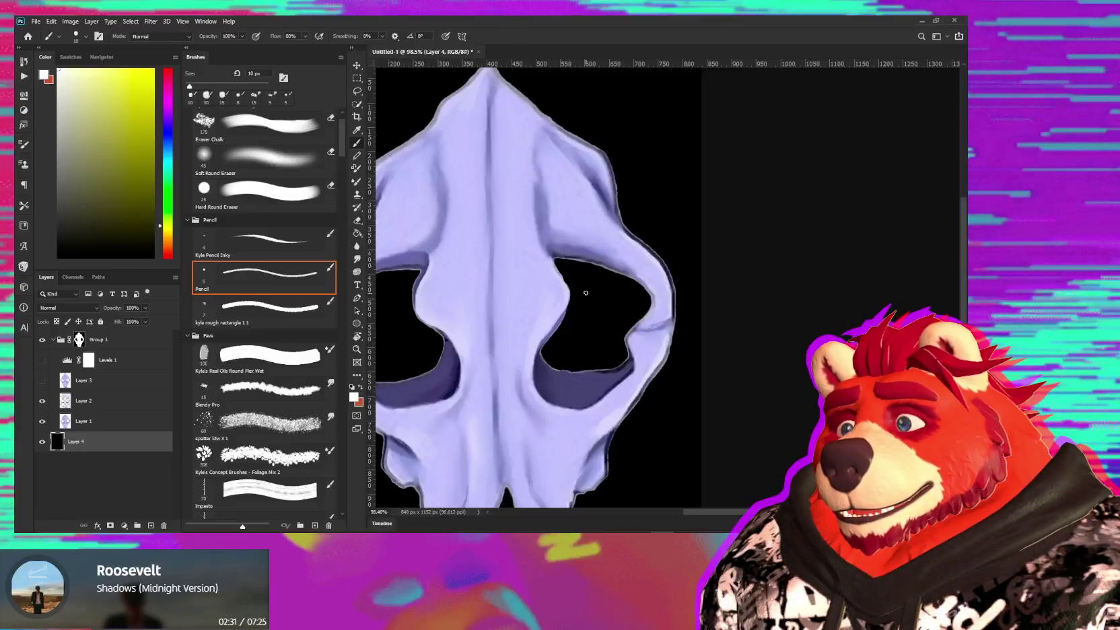
pyautogui.keyDown('alt'); pyautogui.scroll(-2, 586, 293); pyautogui.keyUp('alt')
pyautogui.keyDown('alt'); pyautogui.scroll(2, 587, 303); pyautogui.keyUp('alt')
pyautogui.keyDown('alt'); pyautogui.scroll(2, 588, 310); pyautogui.keyUp('alt')
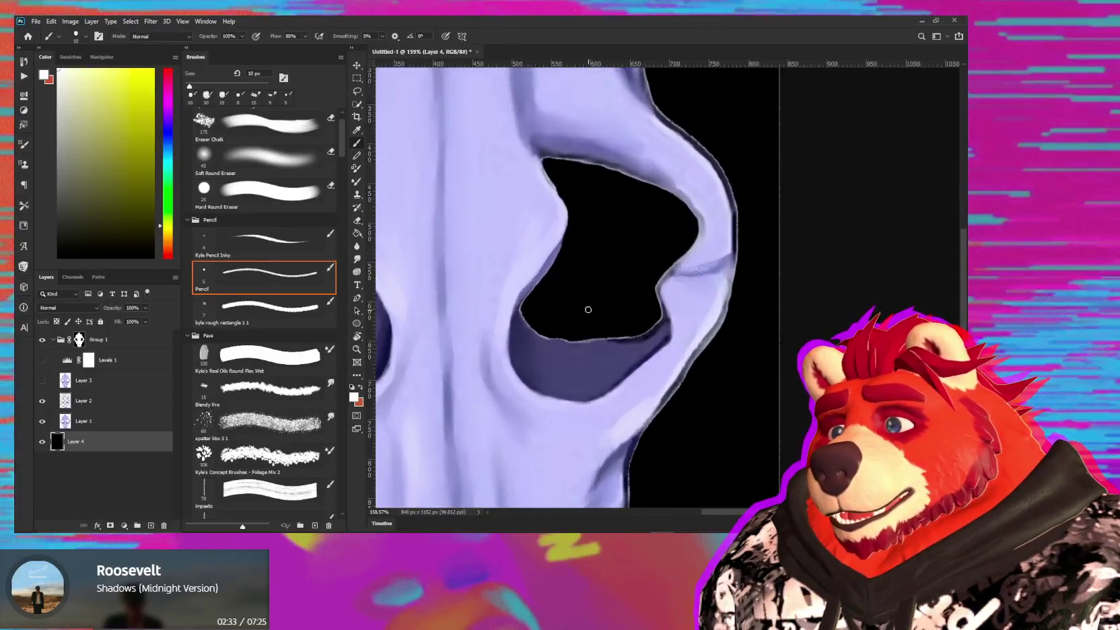
pyautogui.keyDown('alt'); pyautogui.scroll(2, 589, 310); pyautogui.keyUp('alt')
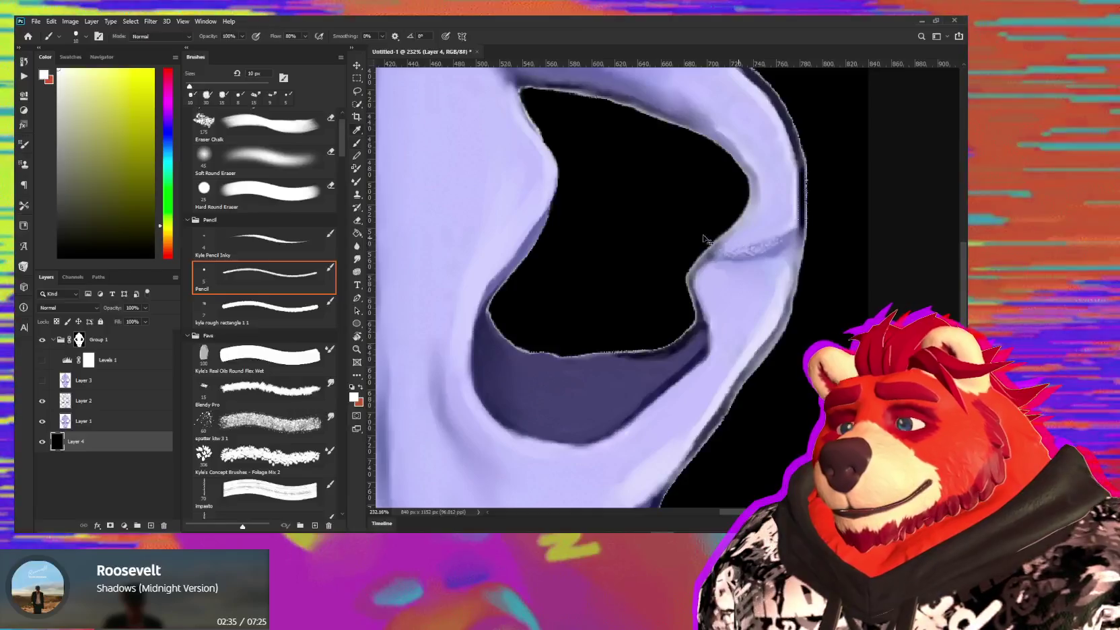
pyautogui.hotkey('ctrl', 'u')
pyautogui.moveTo(135, 327); pyautogui.dragTo(146, 329)
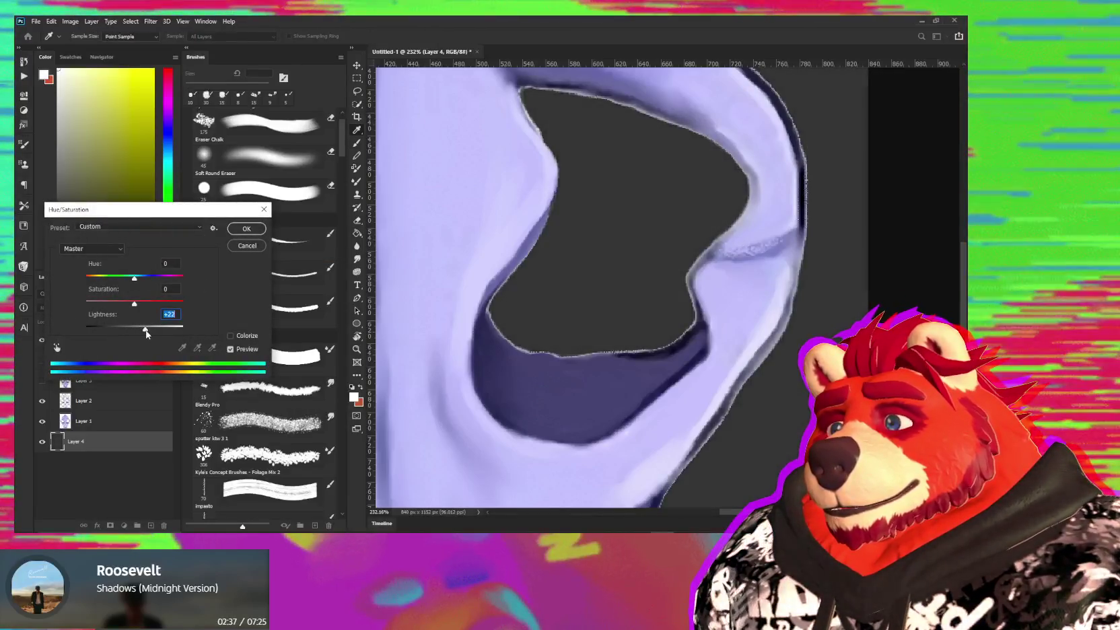
pyautogui.press('Return')
pyautogui.press('b')
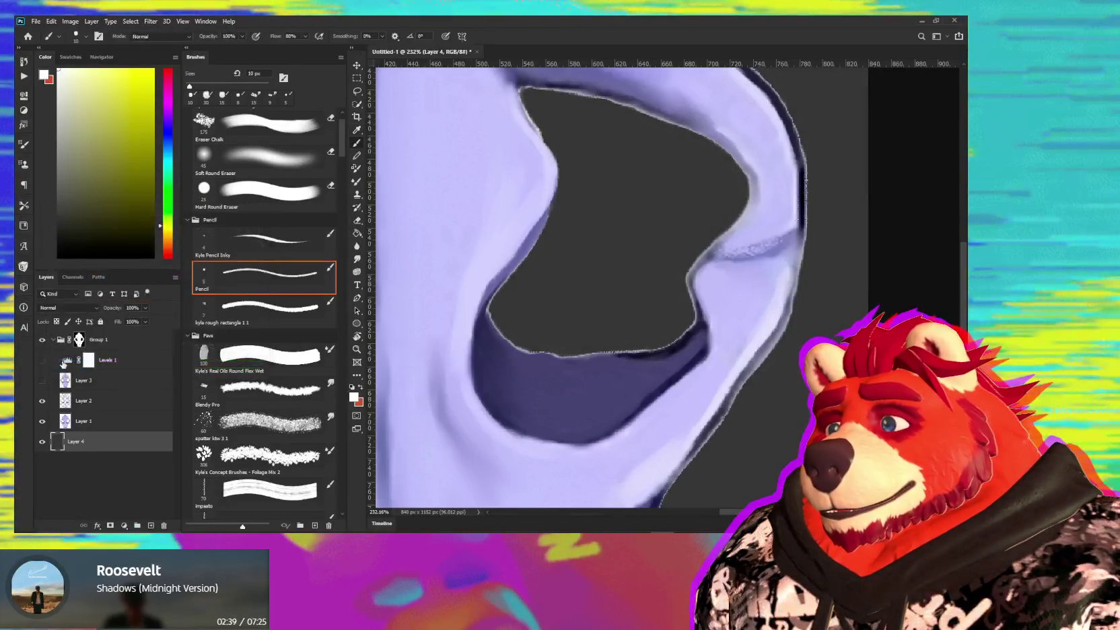
pyautogui.click(78, 339)
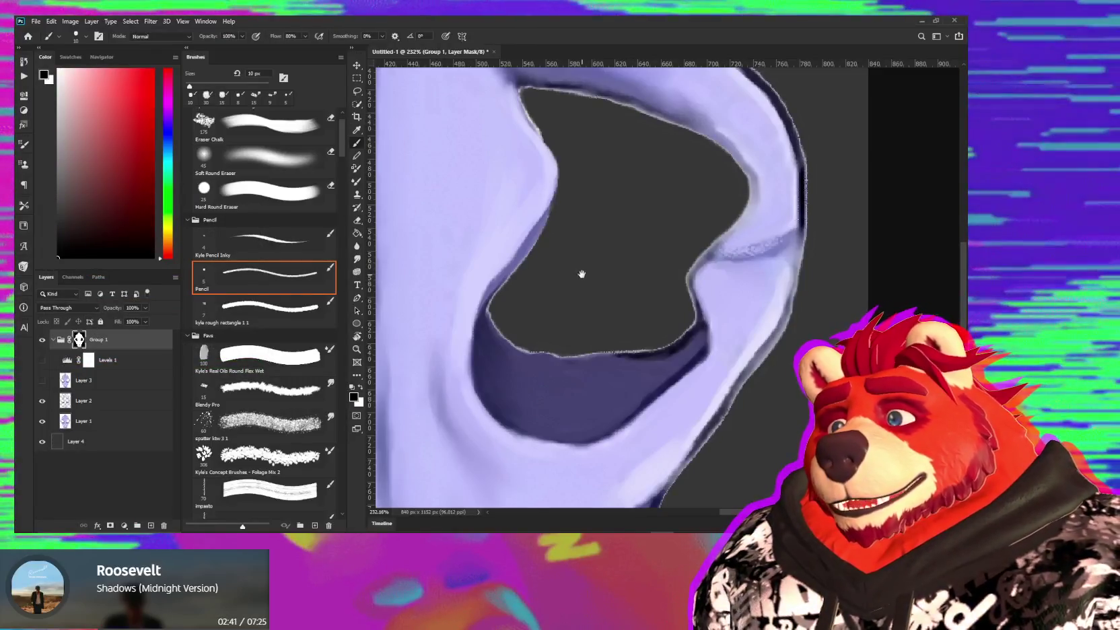
# - Paint Group 1's mask along the nasal opening's edges, rotating the view to -12° as needed
pyautogui.moveTo(581, 273); pyautogui.dragTo(603, 362)
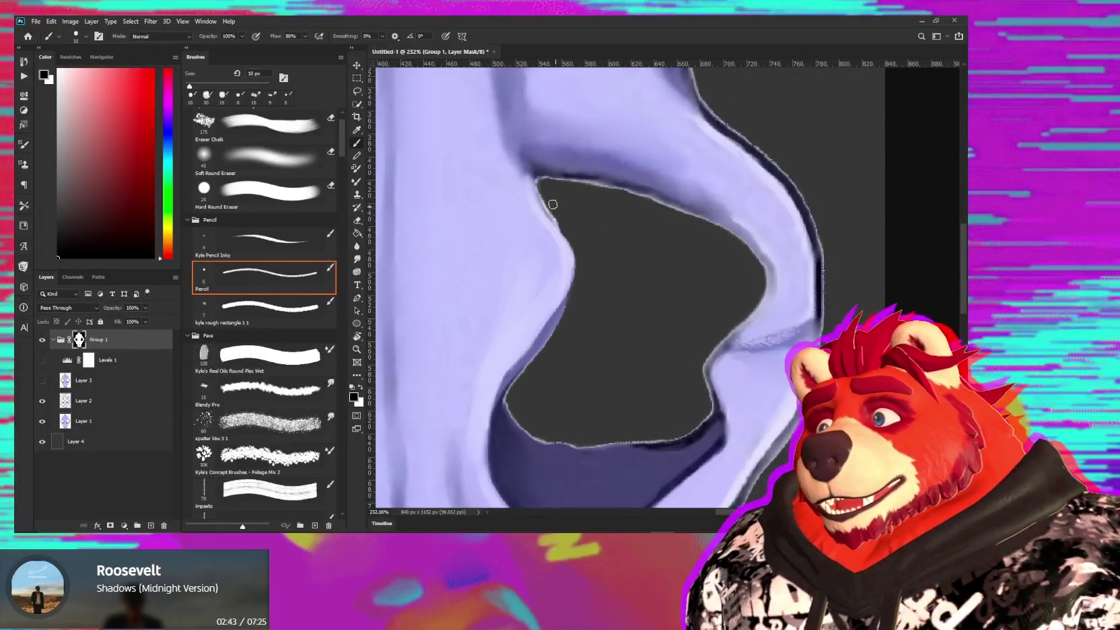
pyautogui.moveTo(544, 189); pyautogui.dragTo(560, 229)
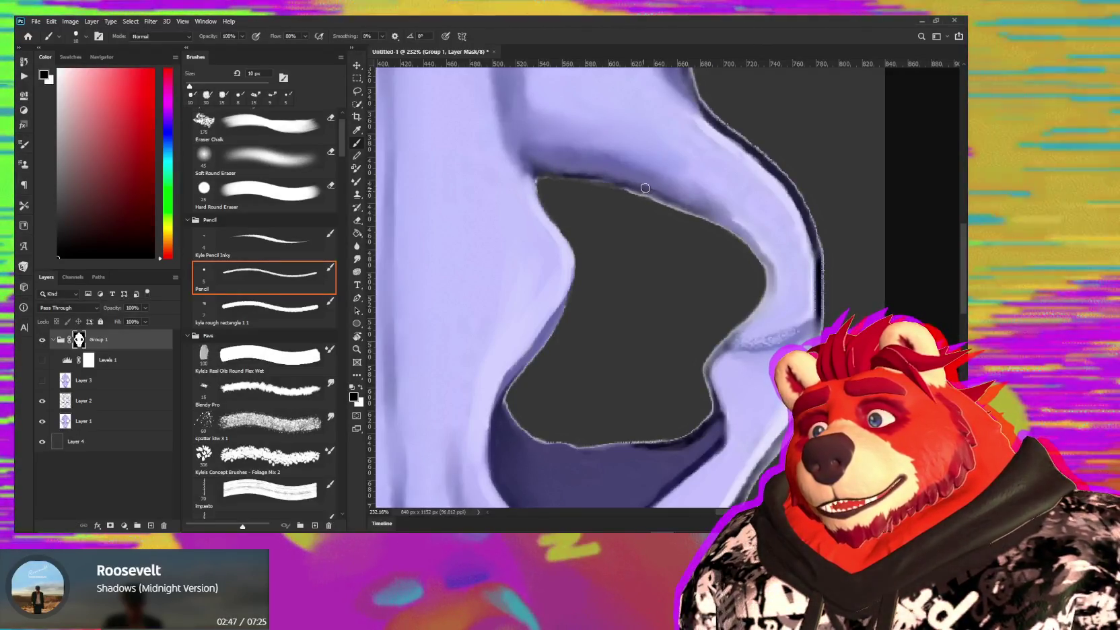
pyautogui.press('r')
pyautogui.moveTo(749, 181); pyautogui.dragTo(573, 158)
pyautogui.press('b')
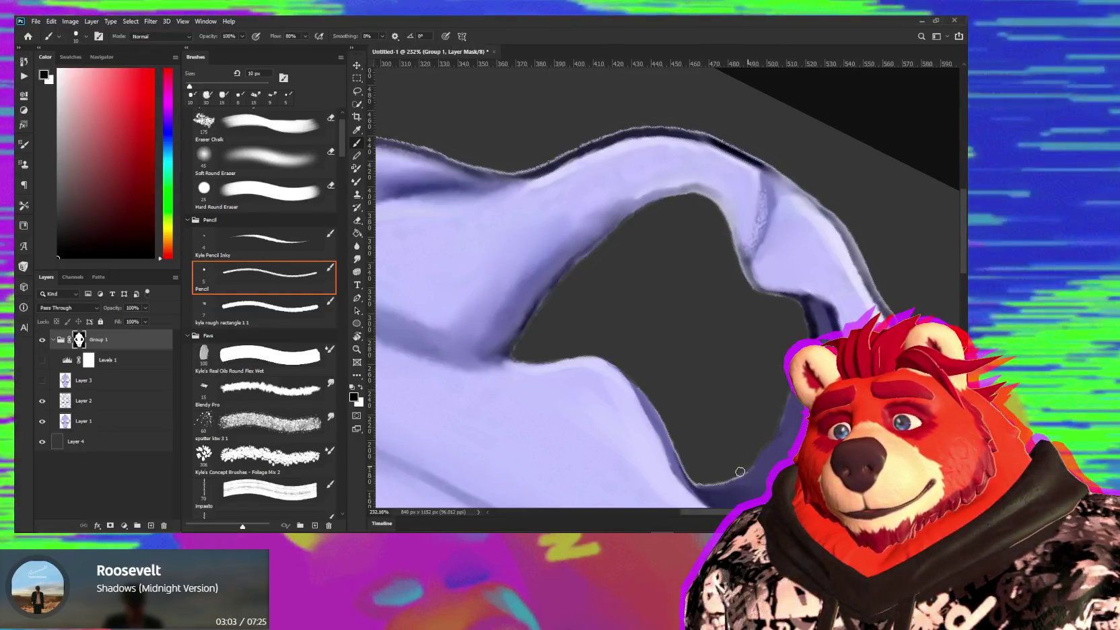
pyautogui.moveTo(718, 462); pyautogui.dragTo(732, 368)
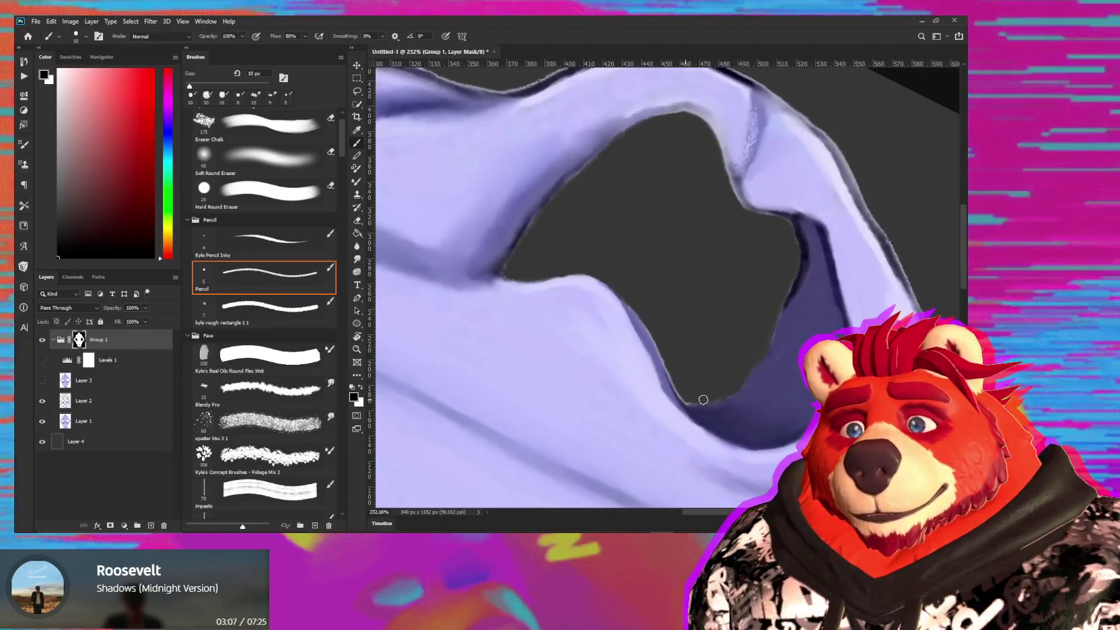
pyautogui.press('r')
pyautogui.moveTo(741, 391); pyautogui.dragTo(613, 249)
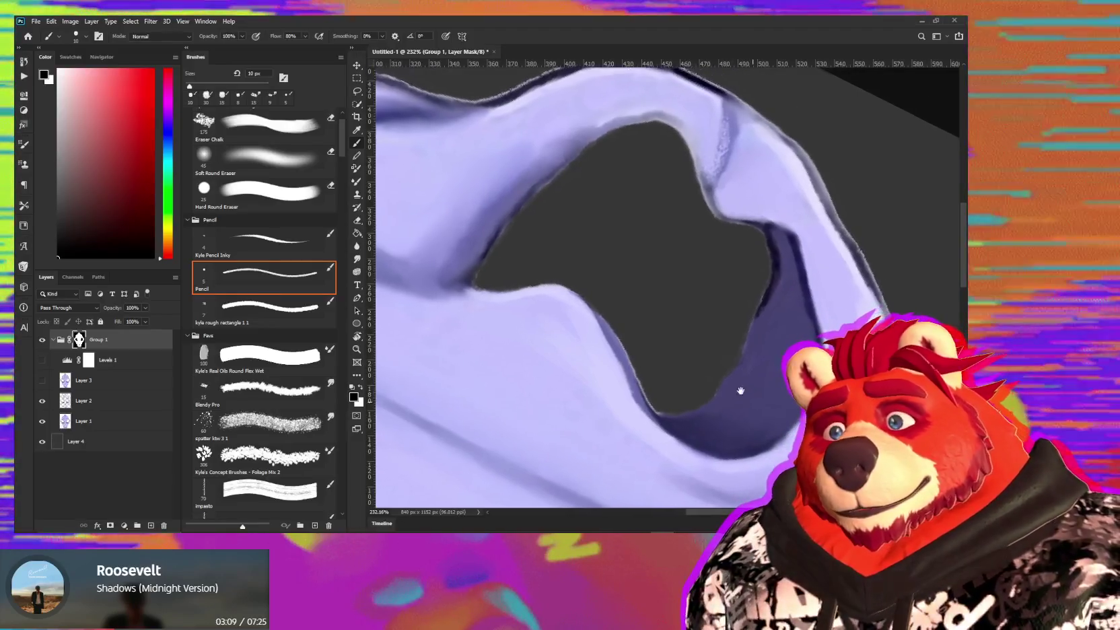
pyautogui.press('b')
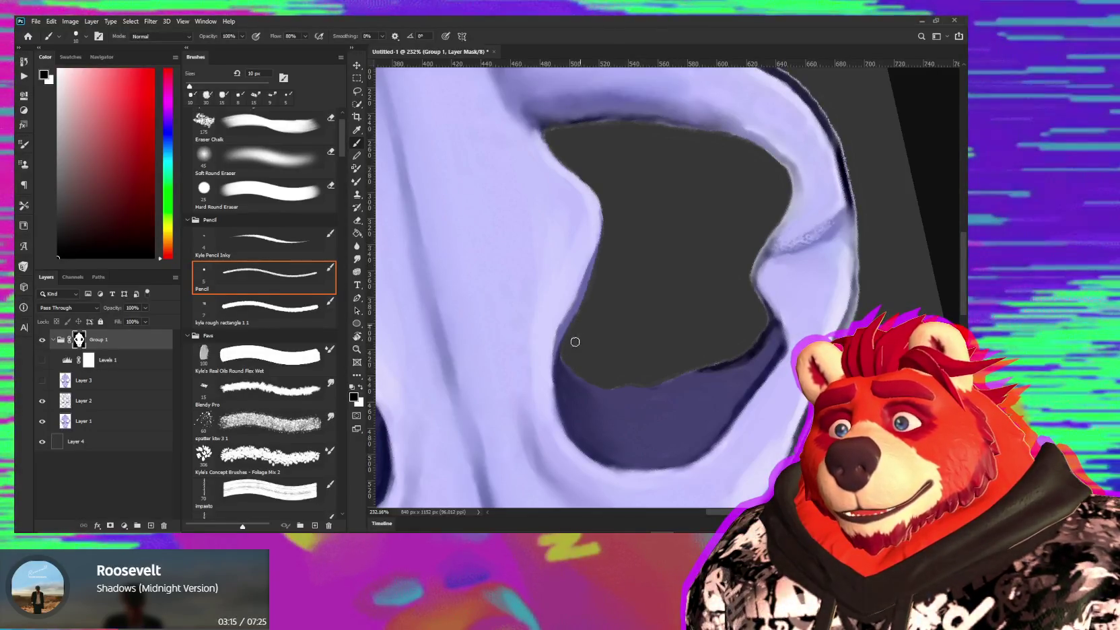
pyautogui.hscroll(2, 639, 329)
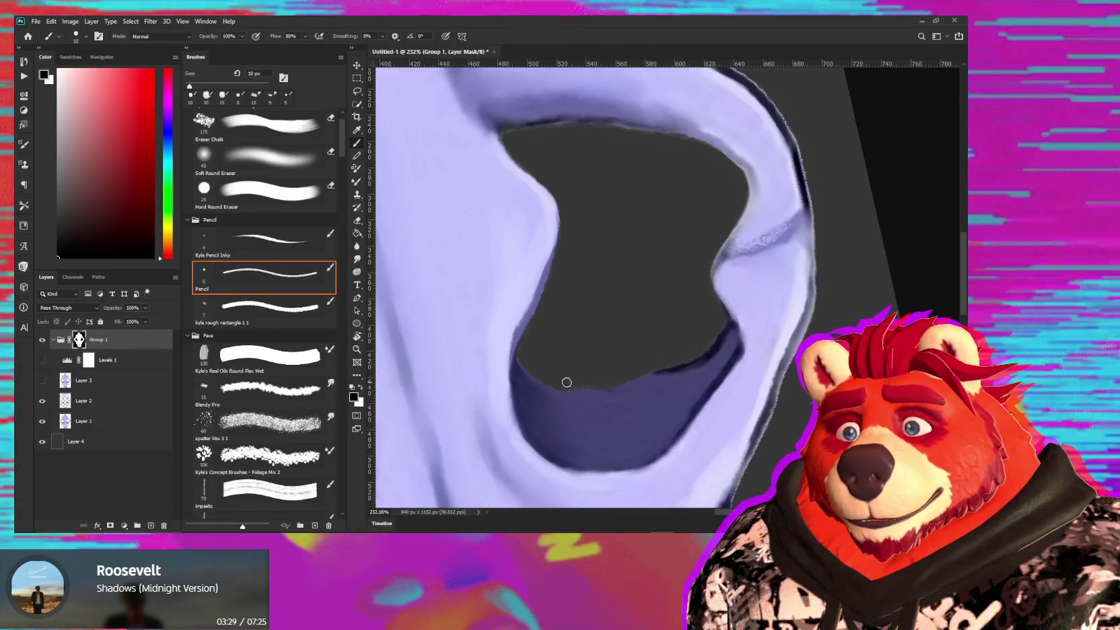
pyautogui.moveTo(620, 380); pyautogui.dragTo(685, 345)
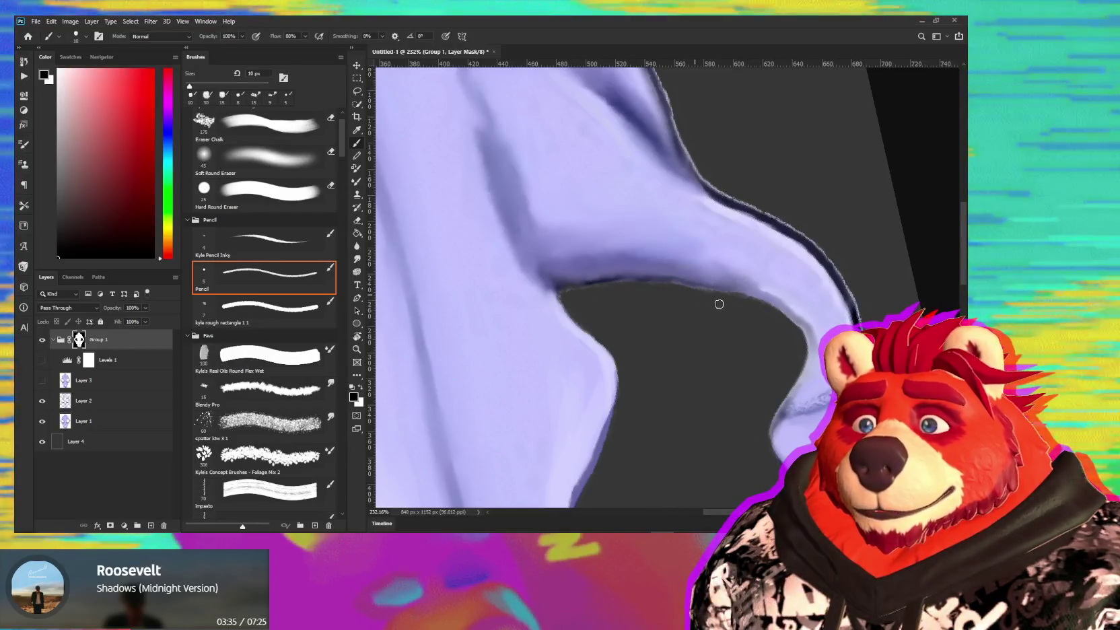
# - Brush away the dark jagged fringe along the snout, ear and jaw outline, then shrink the brush to 8 px
pyautogui.moveTo(740, 357); pyautogui.dragTo(638, 497)
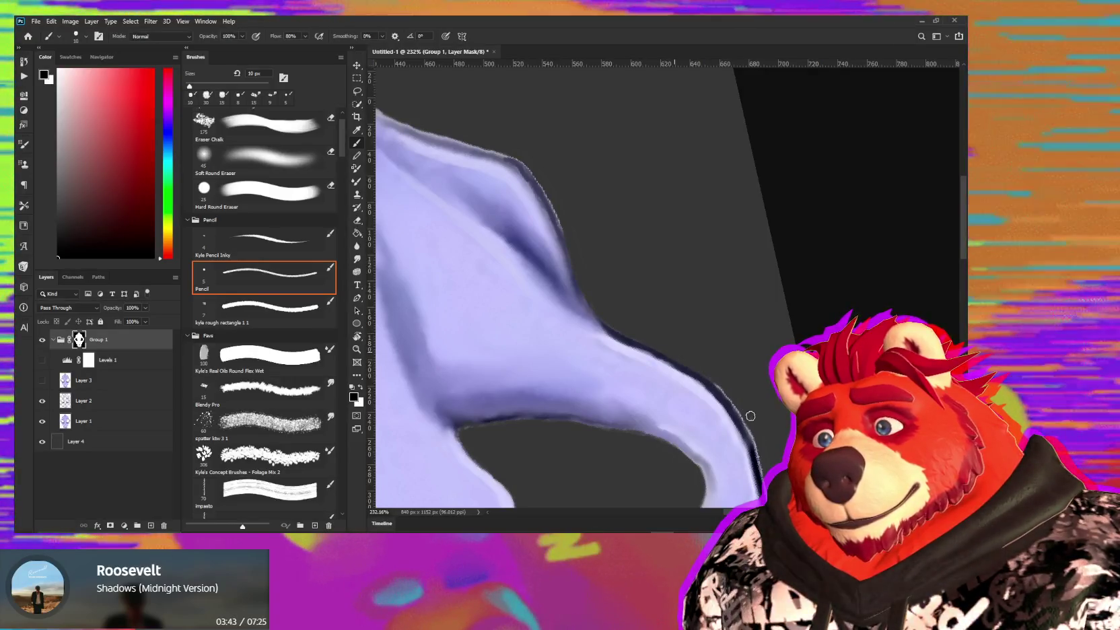
pyautogui.moveTo(712, 378); pyautogui.dragTo(664, 284)
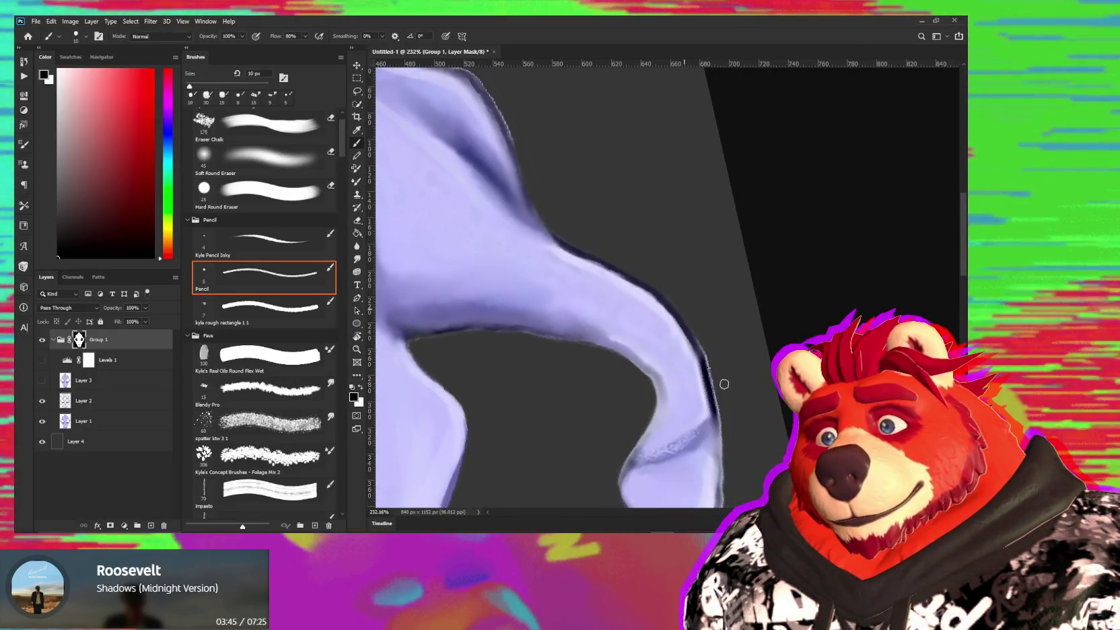
pyautogui.moveTo(722, 381); pyautogui.dragTo(707, 249)
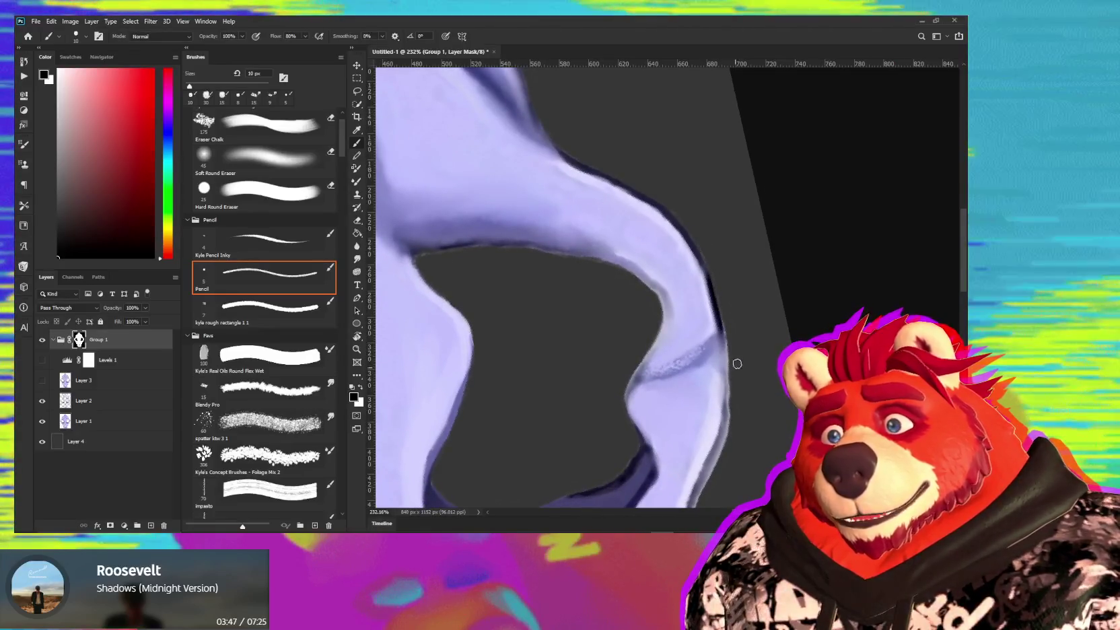
pyautogui.moveTo(731, 346); pyautogui.dragTo(725, 195)
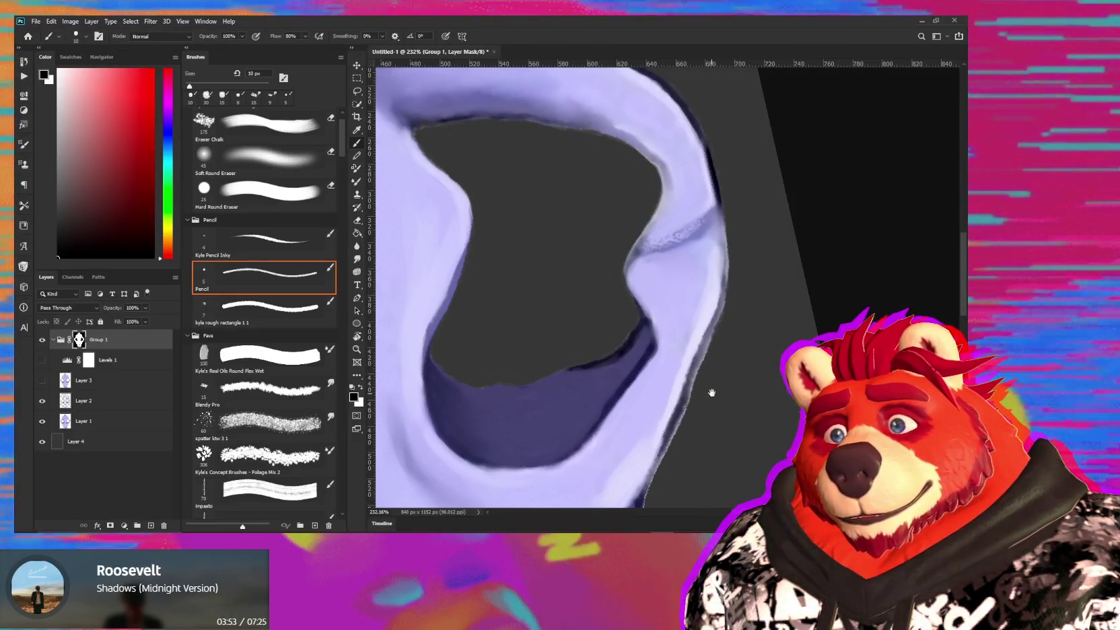
pyautogui.moveTo(711, 393); pyautogui.dragTo(732, 275)
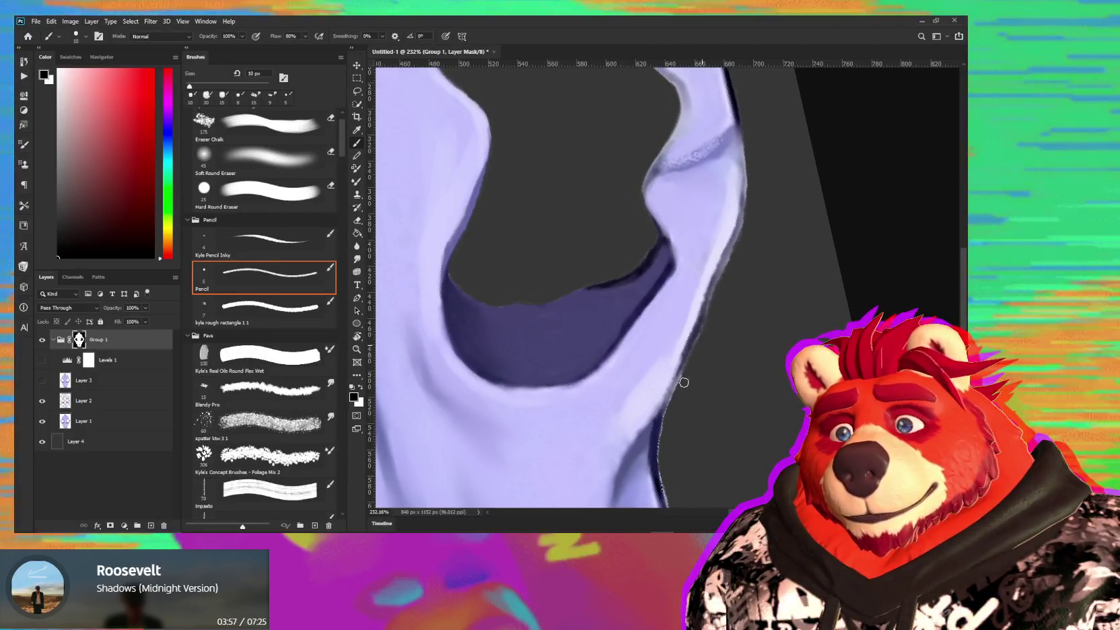
pyautogui.moveTo(684, 382); pyautogui.dragTo(688, 253)
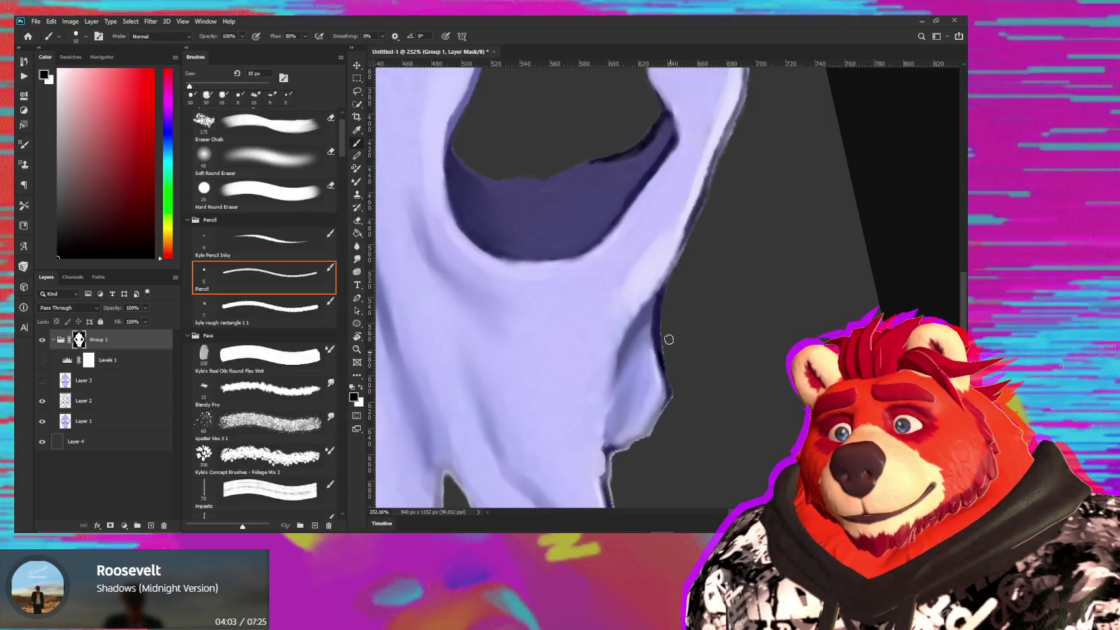
pyautogui.moveTo(679, 401); pyautogui.dragTo(670, 279)
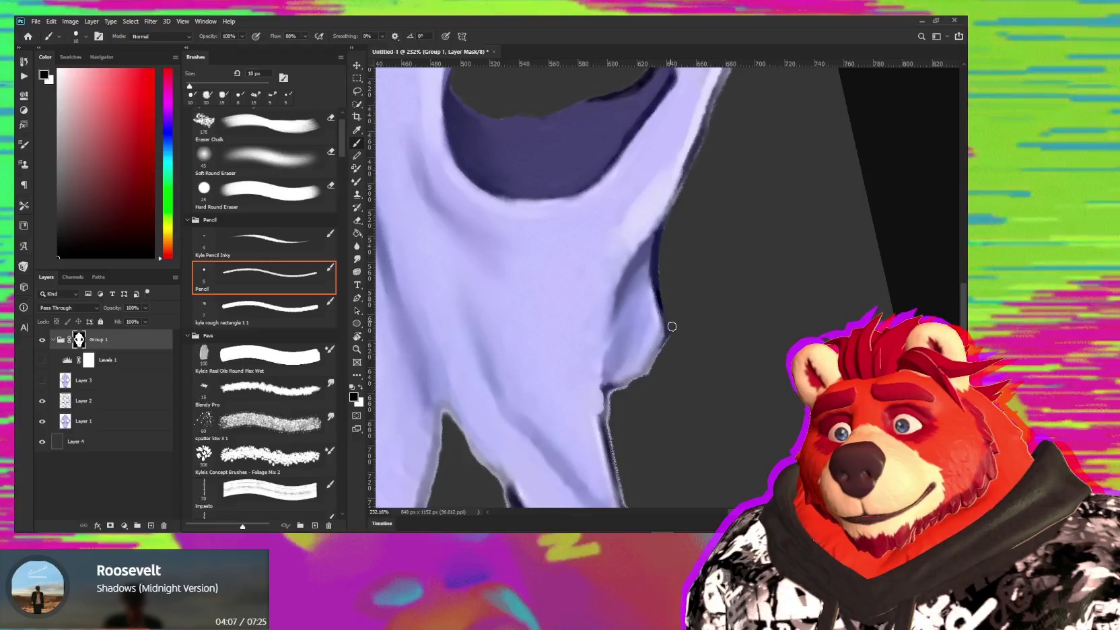
pyautogui.moveTo(675, 340); pyautogui.dragTo(613, 384)
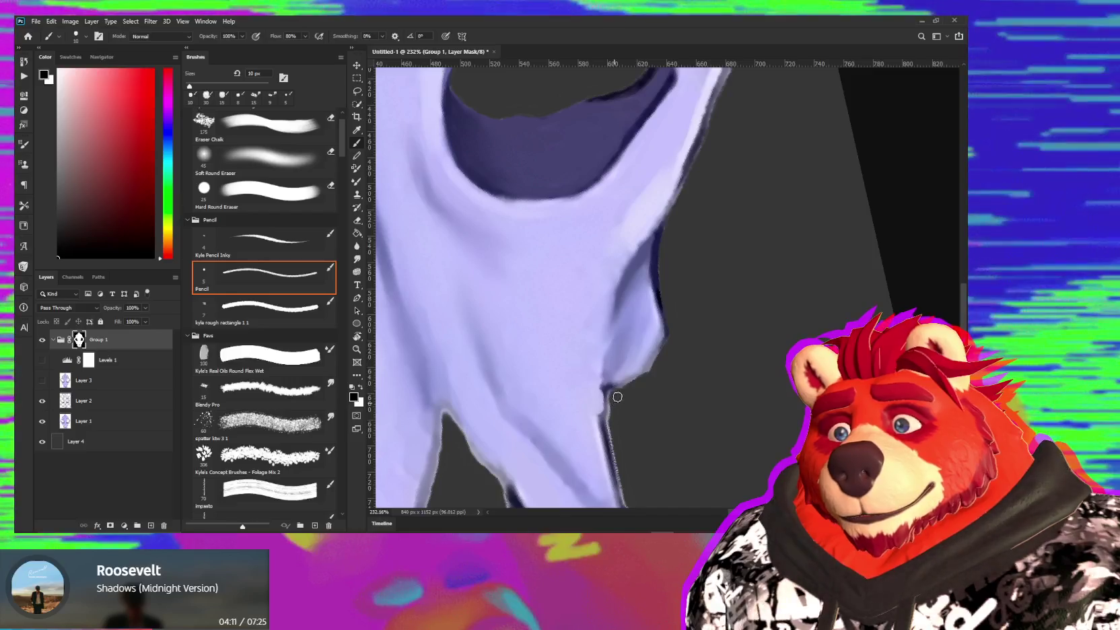
pyautogui.moveTo(633, 460); pyautogui.dragTo(612, 262)
pyautogui.moveTo(628, 329); pyautogui.dragTo(622, 346)
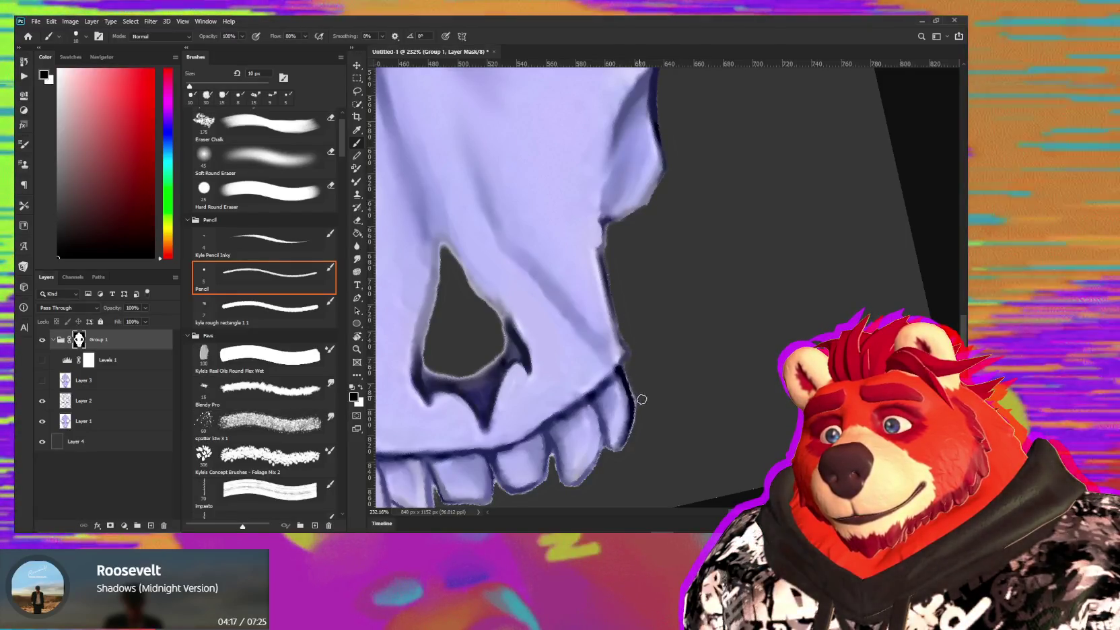
pyautogui.moveTo(611, 417); pyautogui.dragTo(681, 353)
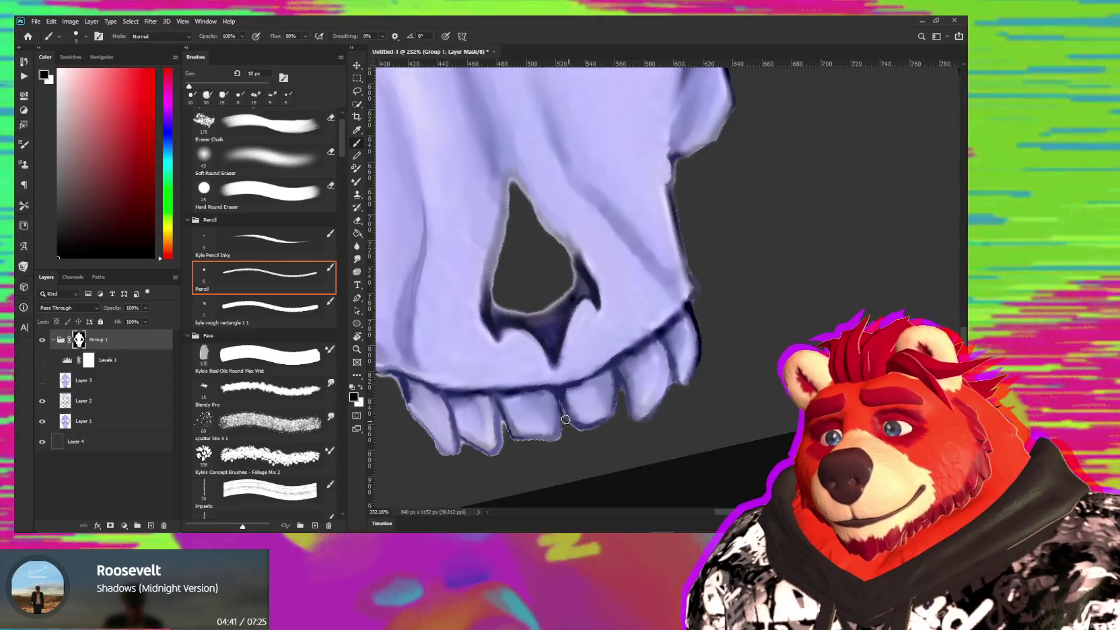
pyautogui.press('[')
pyautogui.press('[')
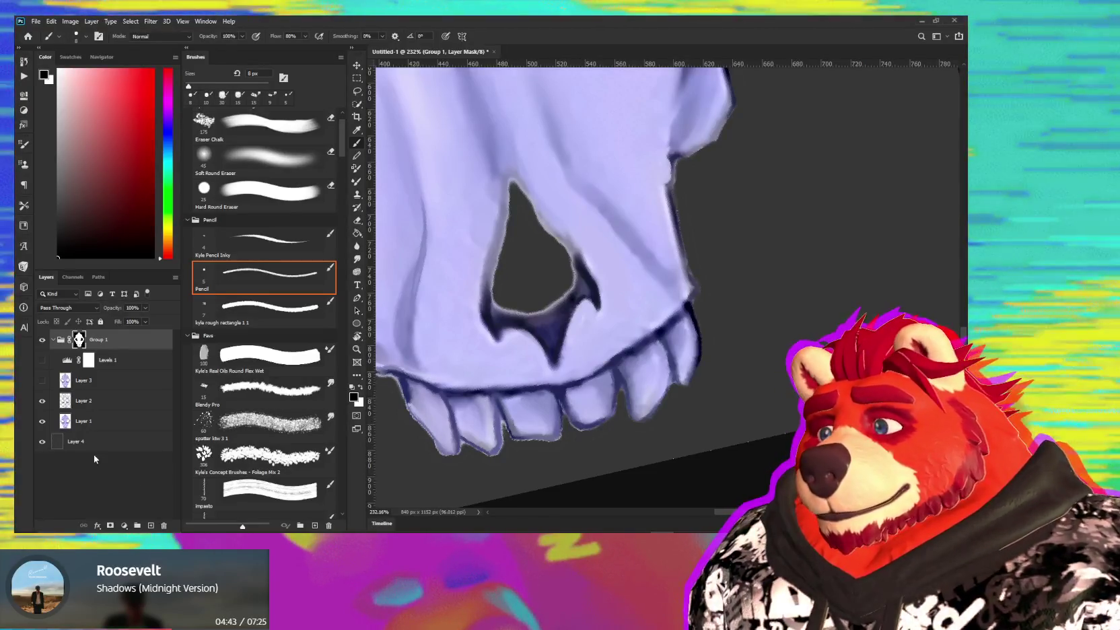
# - Colorize Layer 4 with Hue 44, Saturation 100 and Lightness -23 for a mustard-brown backdrop
pyautogui.click(93, 443)
pyautogui.press('i')
pyautogui.hotkey('ctrl', 'u')
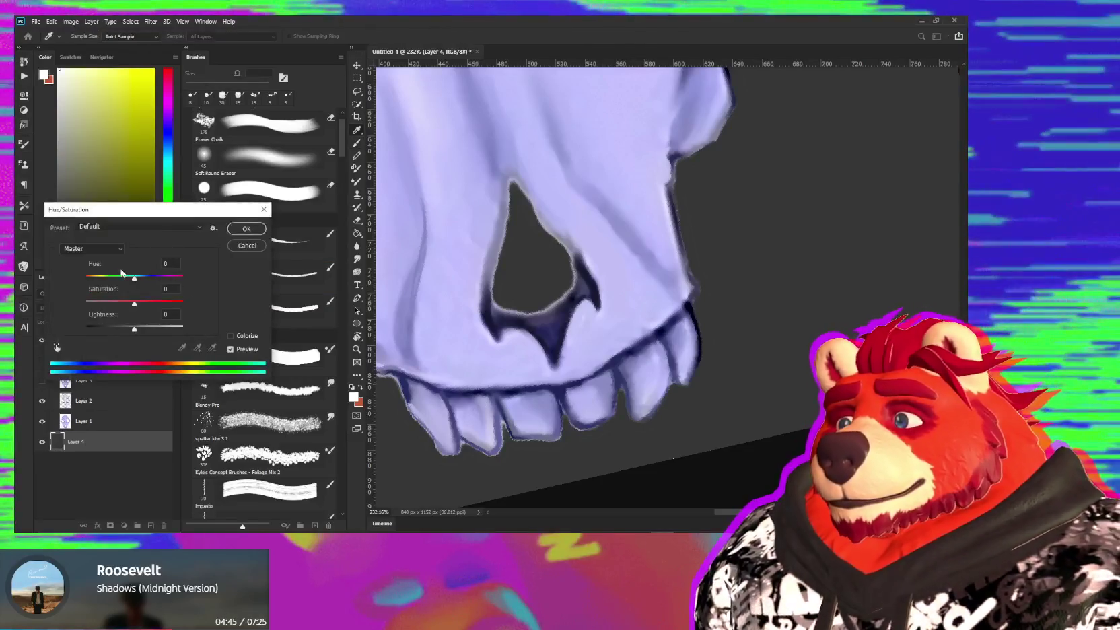
pyautogui.click(237, 334)
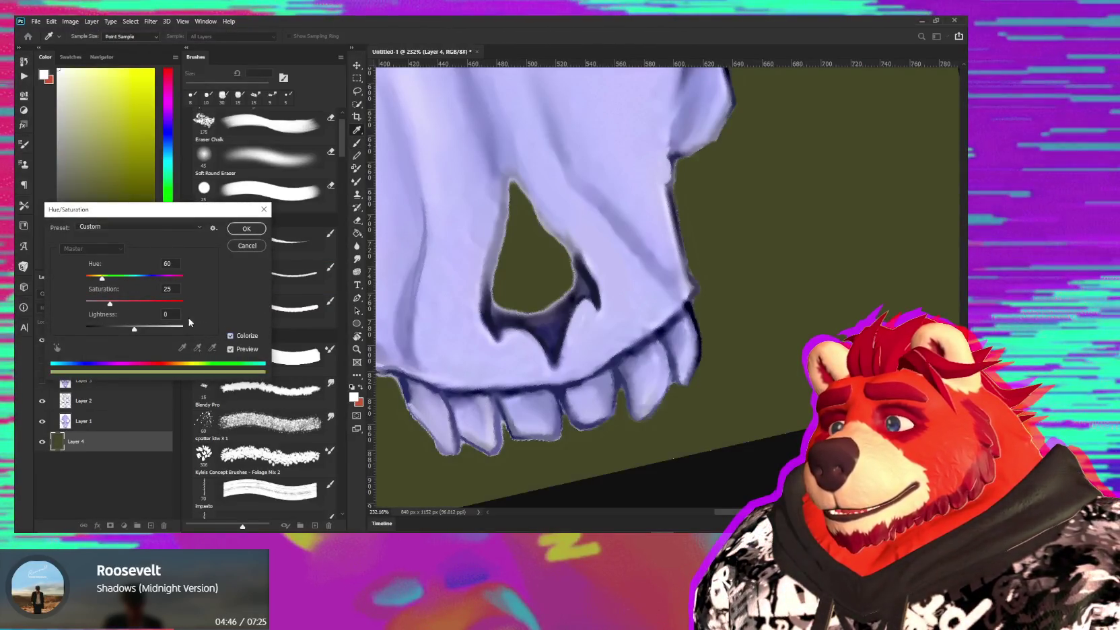
pyautogui.click(112, 280)
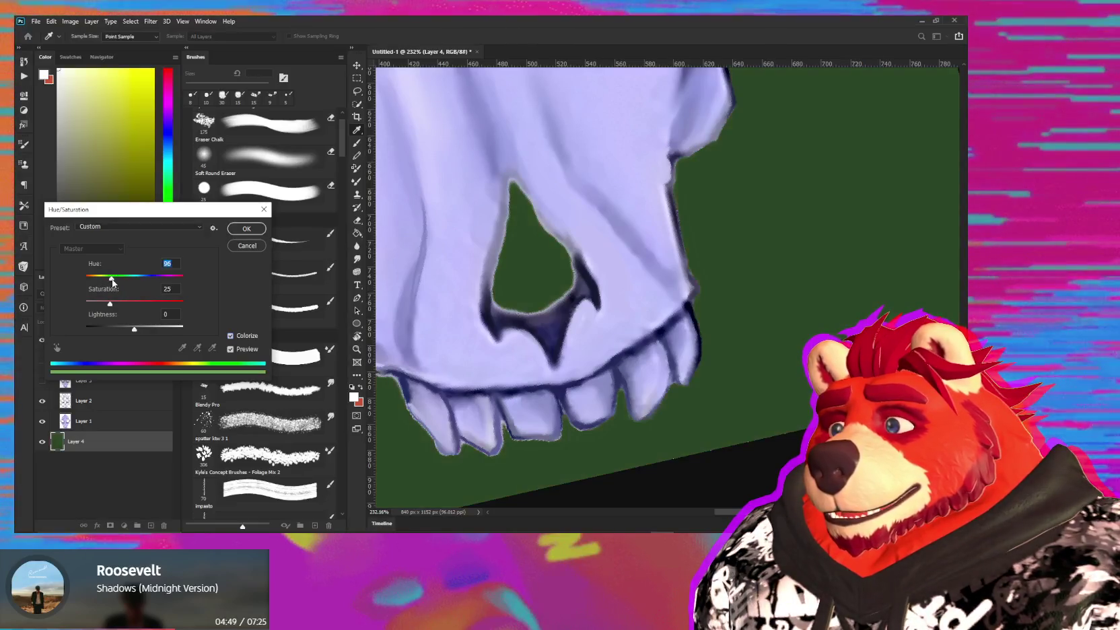
pyautogui.moveTo(114, 297); pyautogui.dragTo(186, 306)
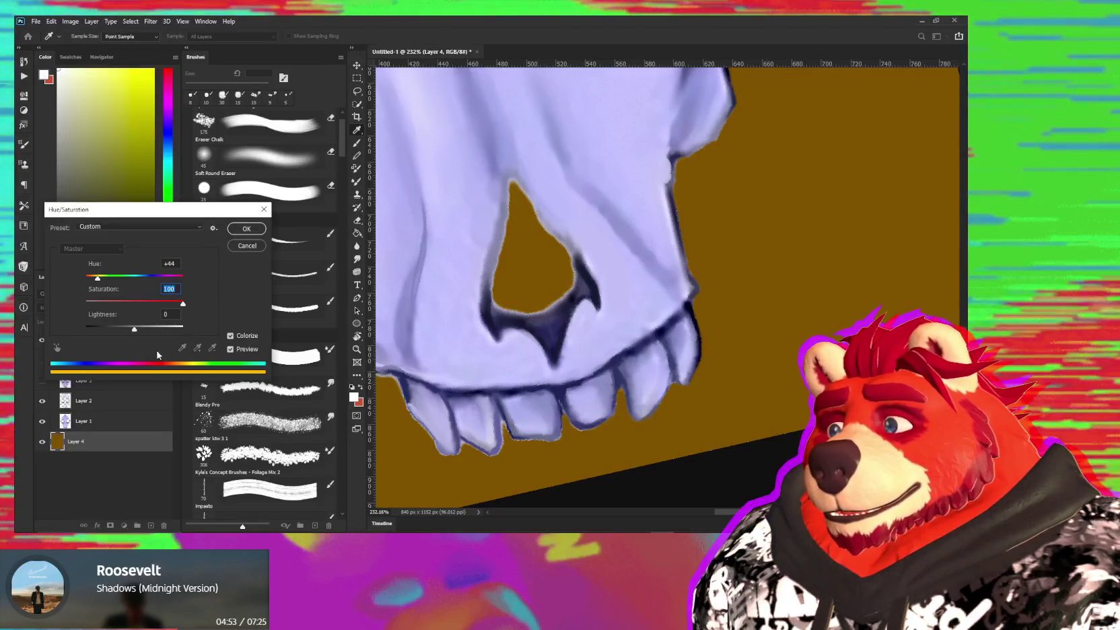
pyautogui.moveTo(139, 328); pyautogui.dragTo(124, 336)
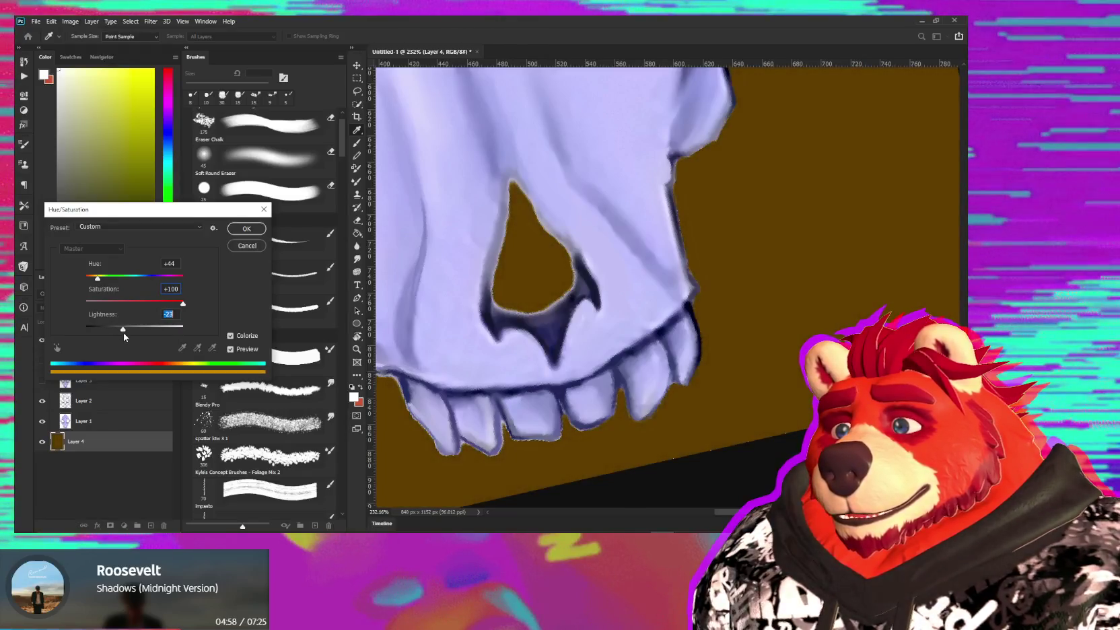
pyautogui.click(247, 229)
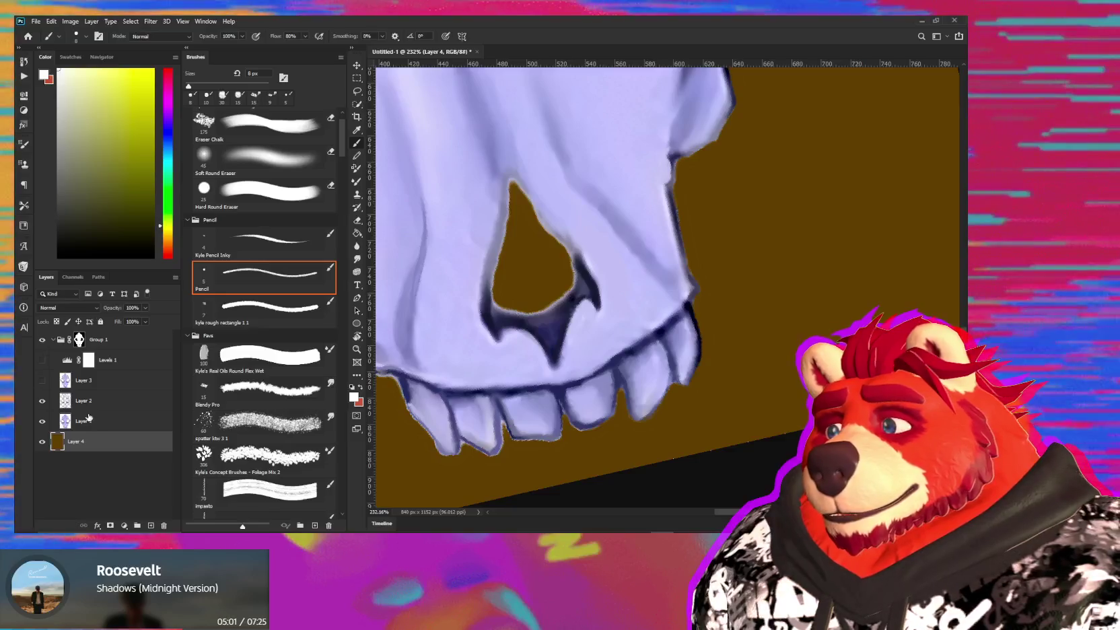
# - Clean Group 1's mask edges beneath and beside the skull's teeth
pyautogui.click(83, 339)
pyautogui.moveTo(662, 422); pyautogui.dragTo(658, 368)
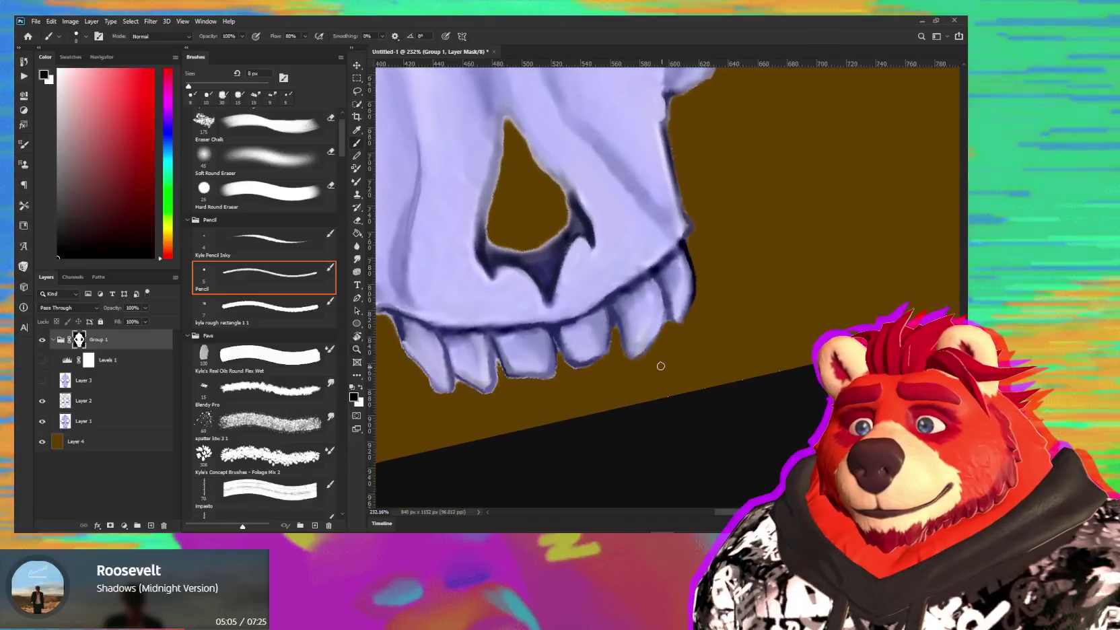
pyautogui.keyDown('alt'); pyautogui.scroll(3, 657, 367); pyautogui.keyUp('alt')
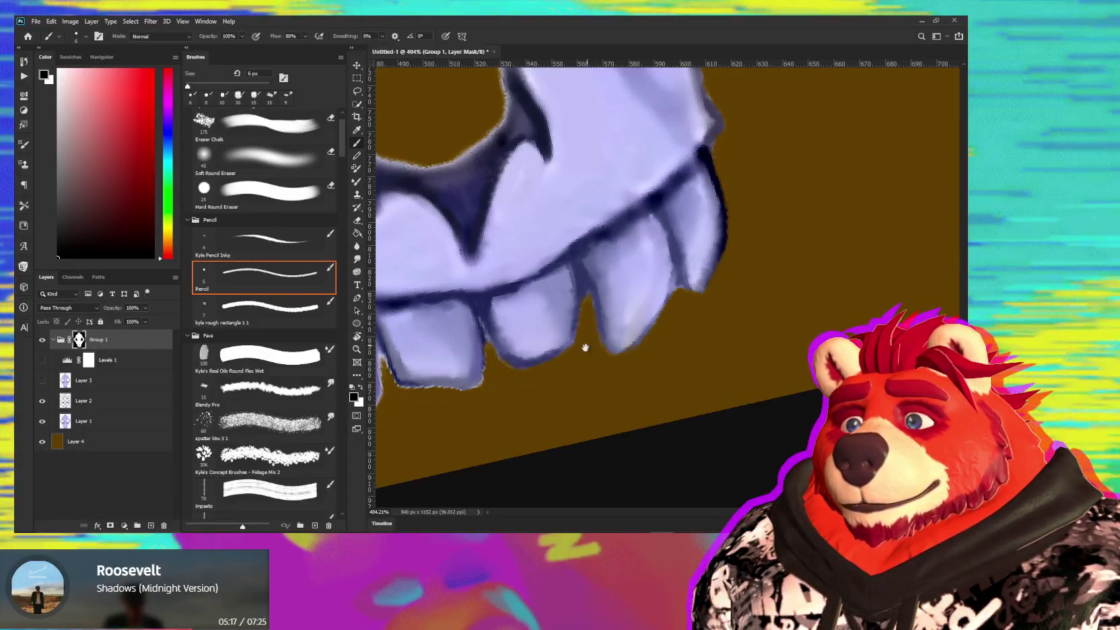
pyautogui.moveTo(582, 345); pyautogui.dragTo(700, 363)
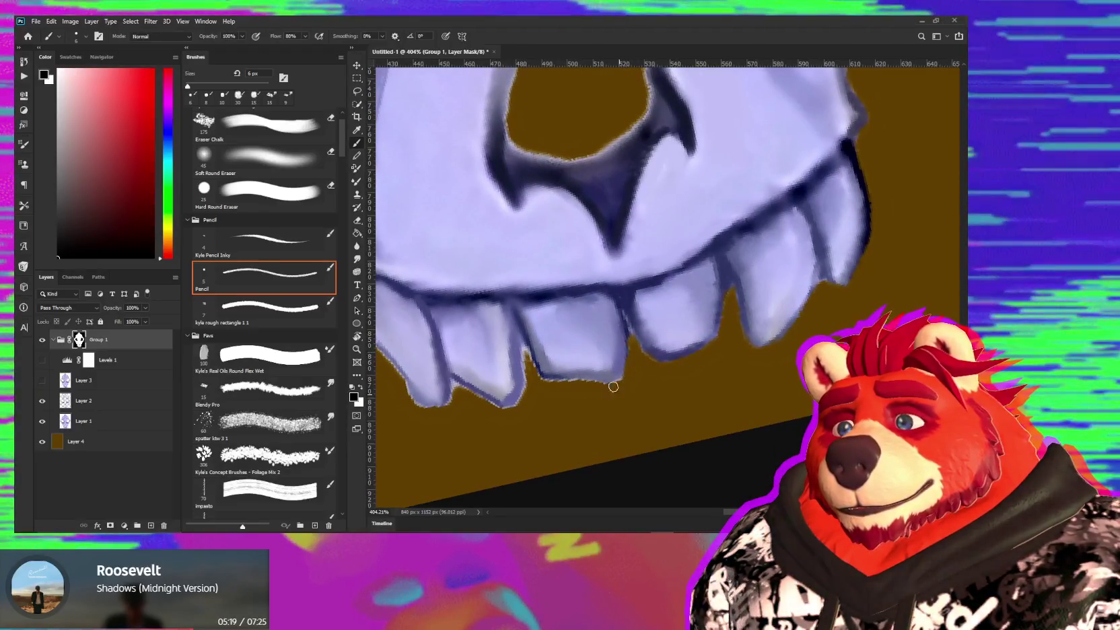
pyautogui.moveTo(601, 389); pyautogui.dragTo(588, 385)
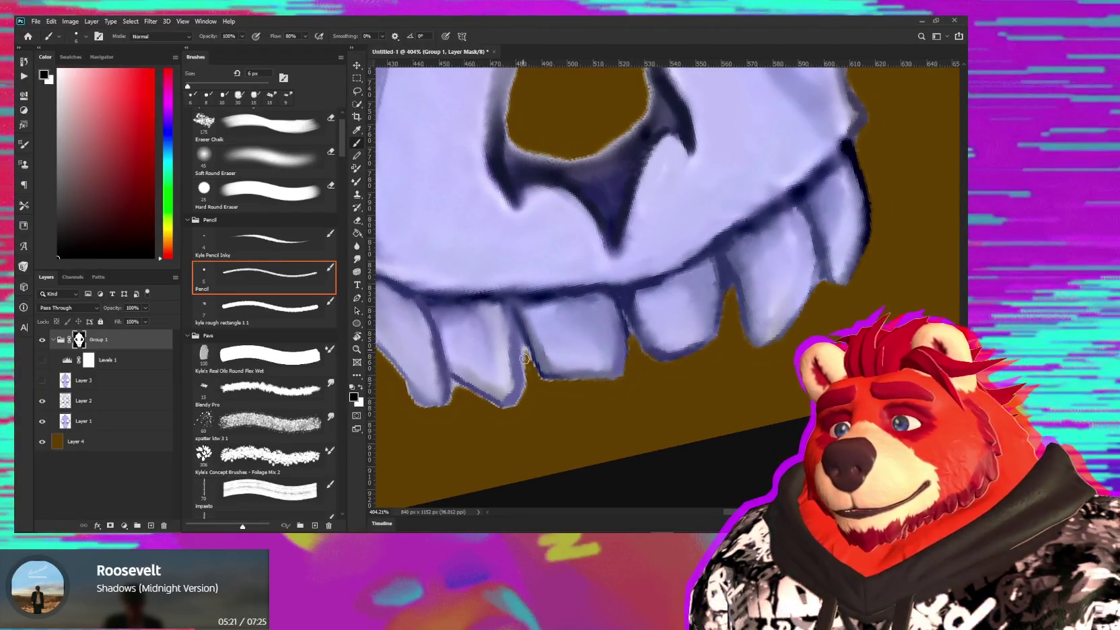
pyautogui.moveTo(525, 358)
pyautogui.mouseDown()
pyautogui.moveTo(523, 344)
pyautogui.moveTo(524, 400)
pyautogui.moveTo(490, 409)
pyautogui.mouseUp()
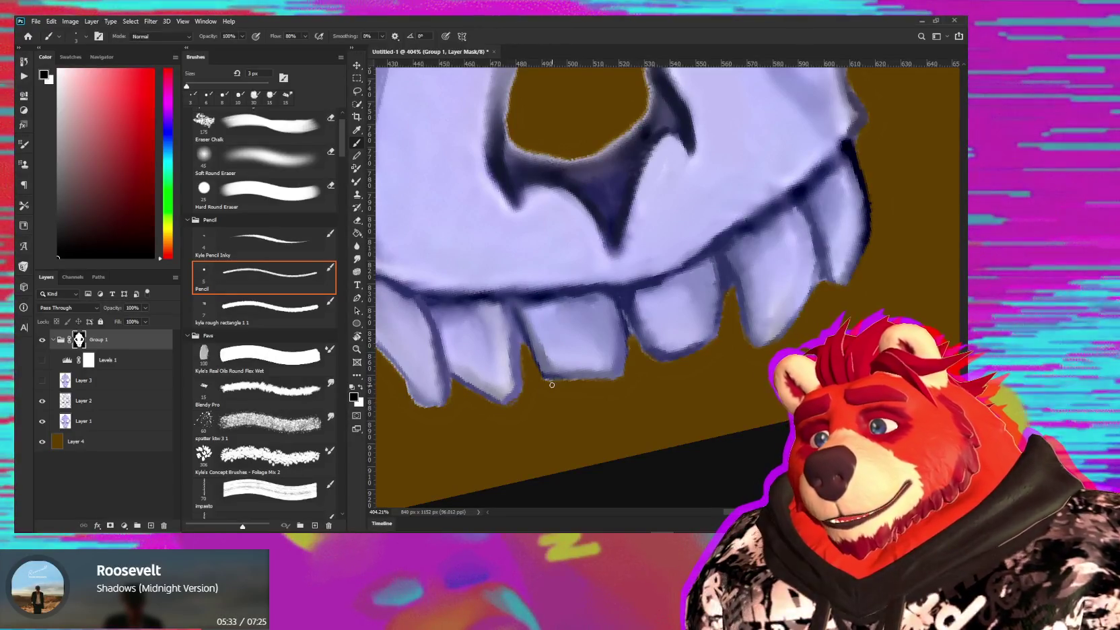
# - Enlarge the brush to 4 px and trim the mask along the skull's left edge
pyautogui.moveTo(538, 410); pyautogui.dragTo(693, 411)
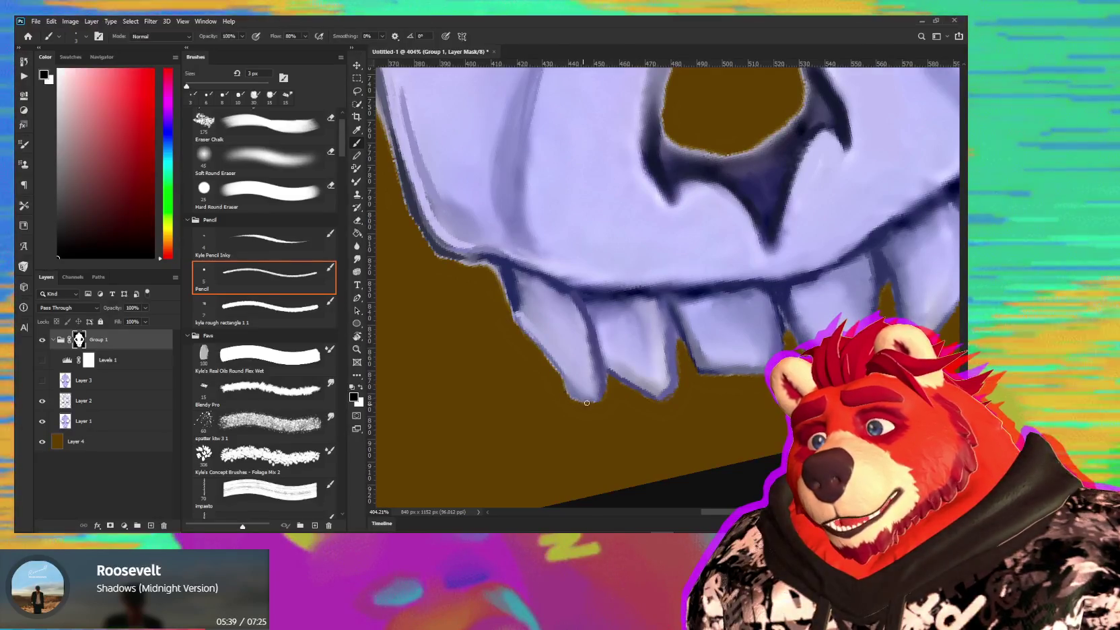
pyautogui.press(']')
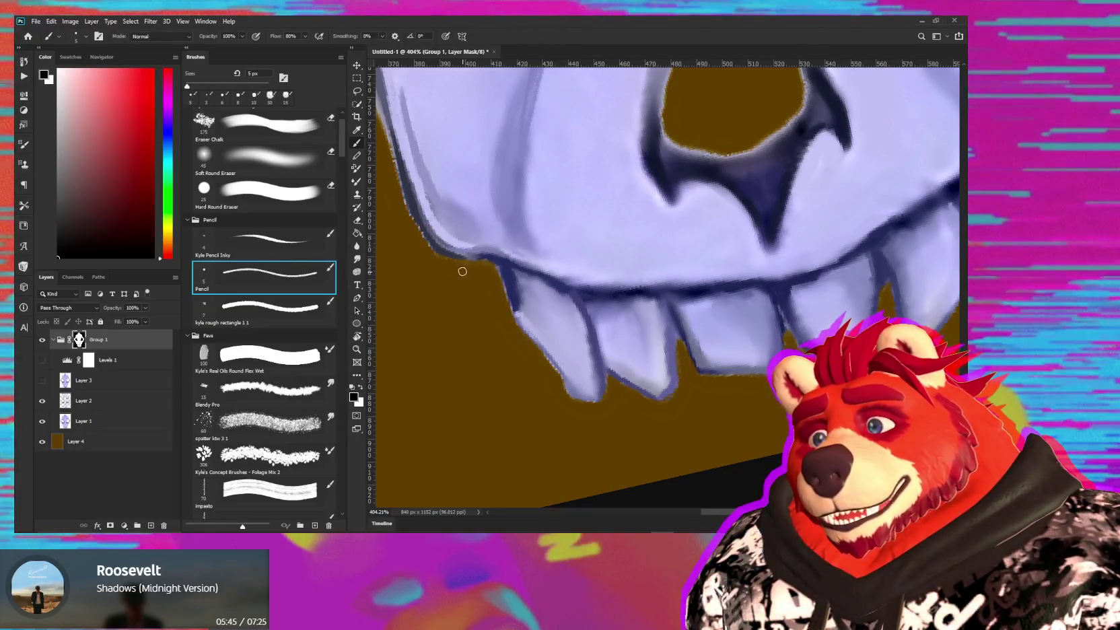
pyautogui.moveTo(459, 269); pyautogui.dragTo(520, 333)
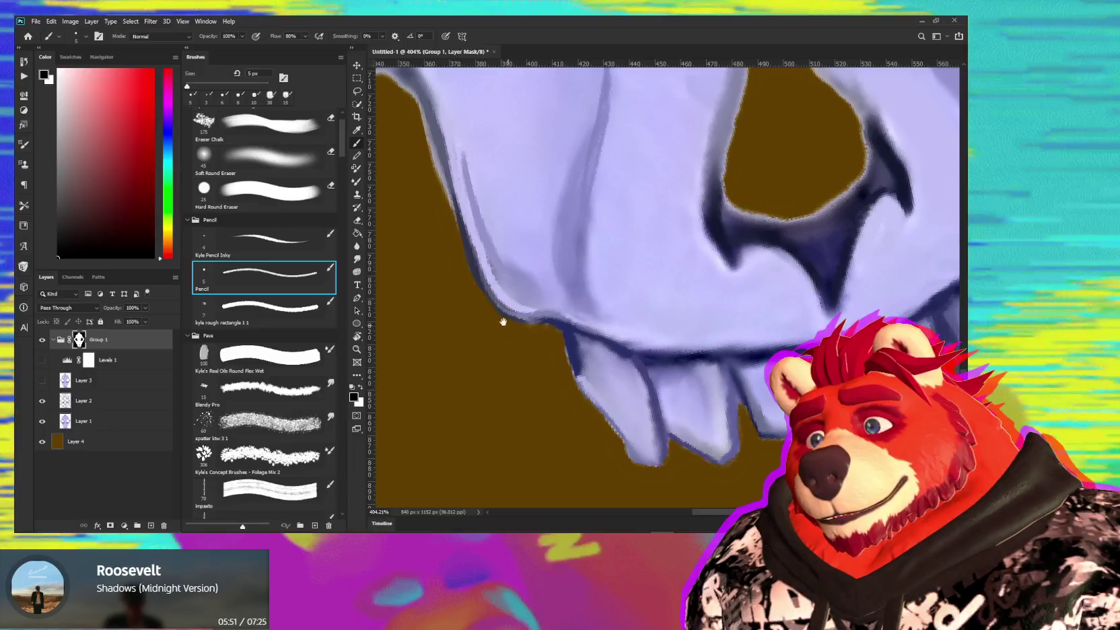
pyautogui.moveTo(503, 325); pyautogui.dragTo(528, 372)
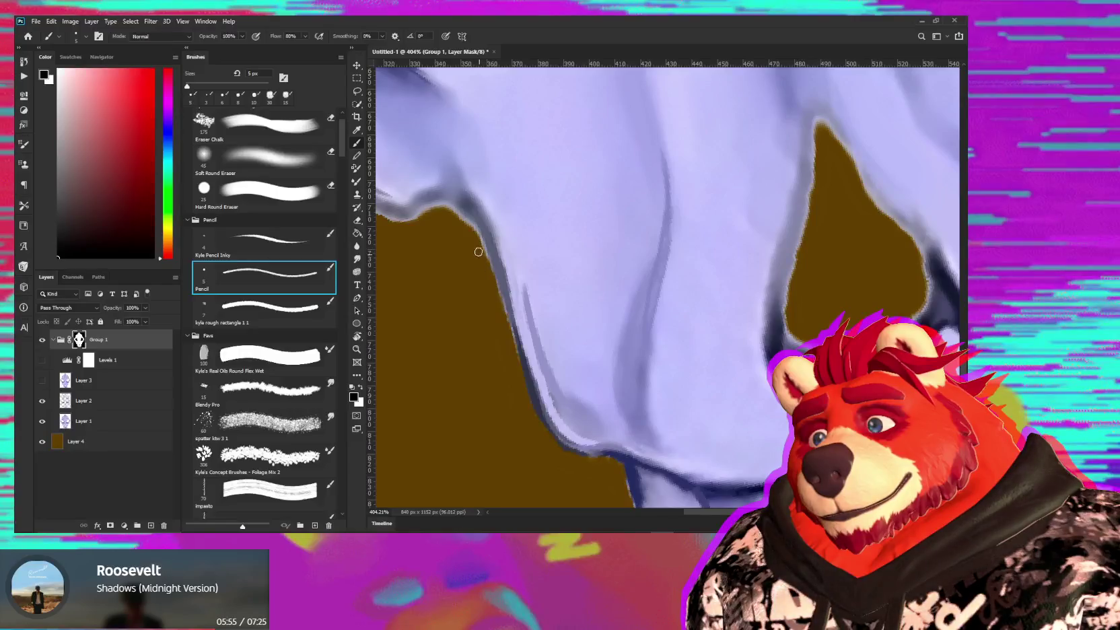
pyautogui.moveTo(513, 358); pyautogui.dragTo(499, 277)
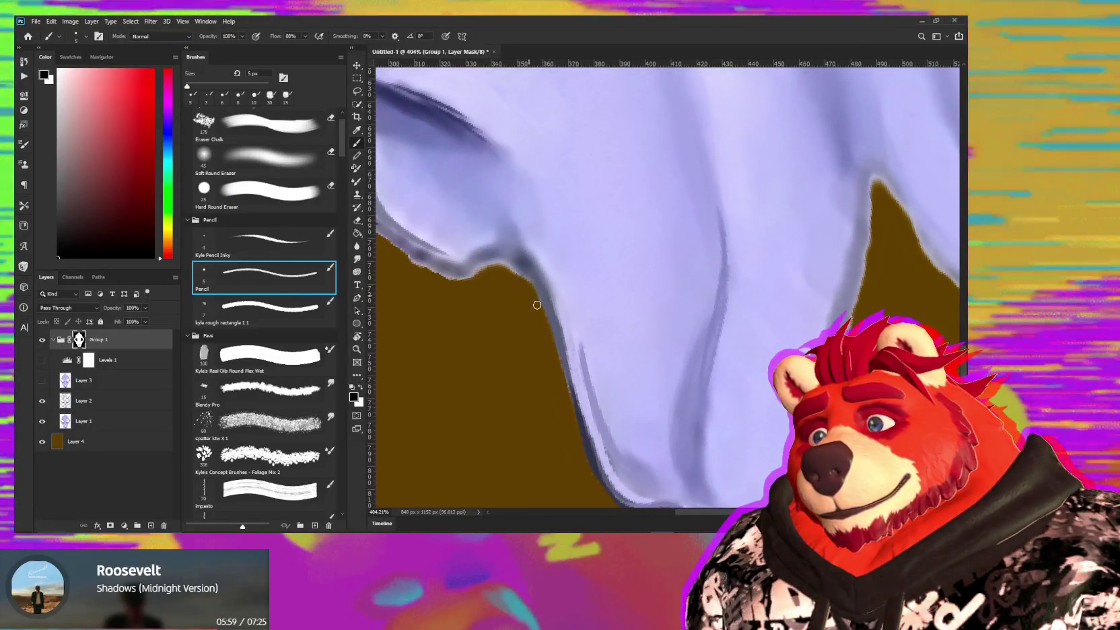
pyautogui.moveTo(508, 265); pyautogui.dragTo(610, 359)
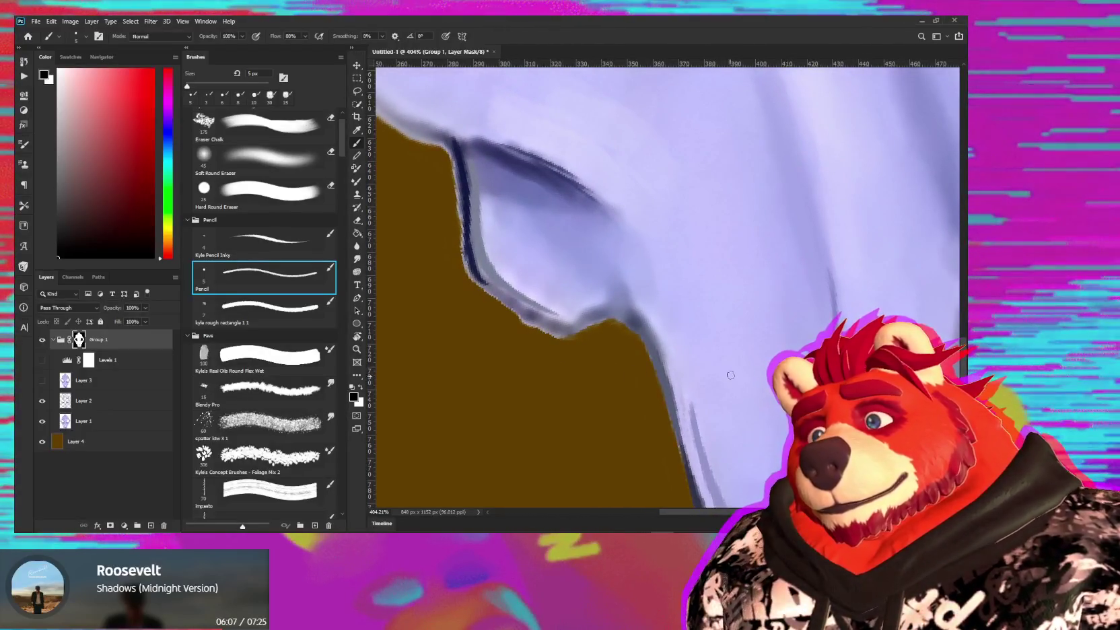
# - Rotate the view and paint black along the nose edge to tidy the mask
pyautogui.moveTo(731, 374); pyautogui.dragTo(502, 231)
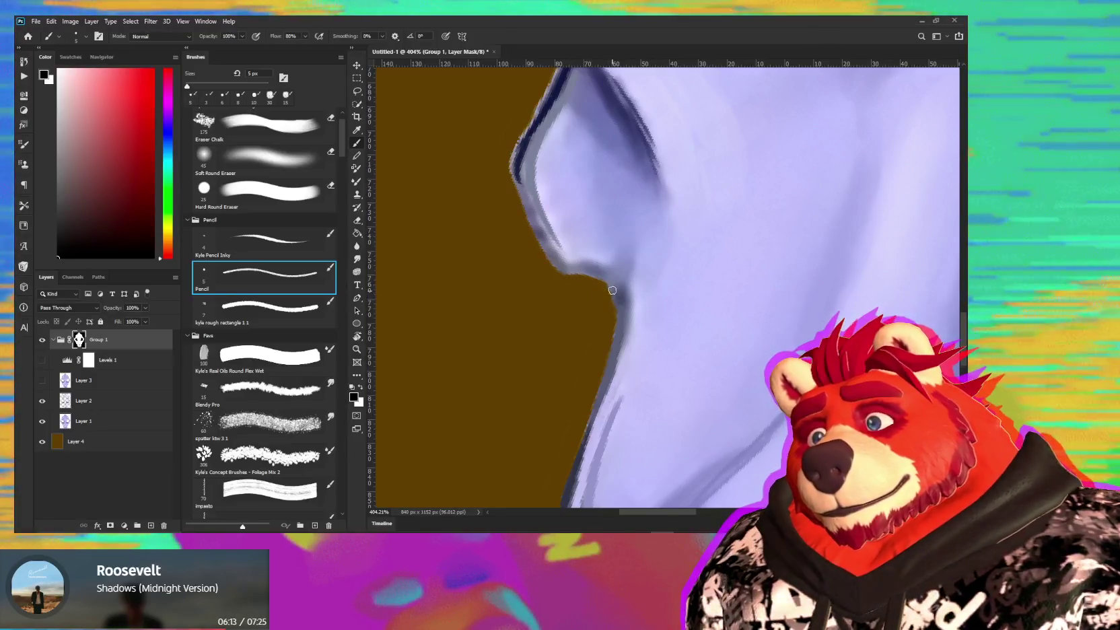
pyautogui.press('x')
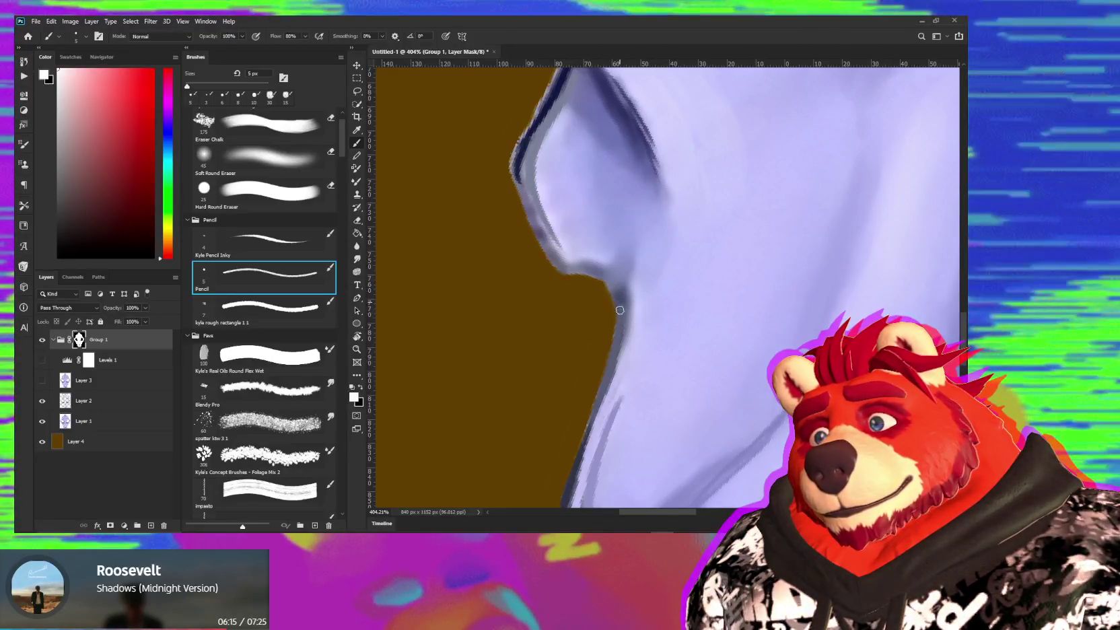
pyautogui.press('x')
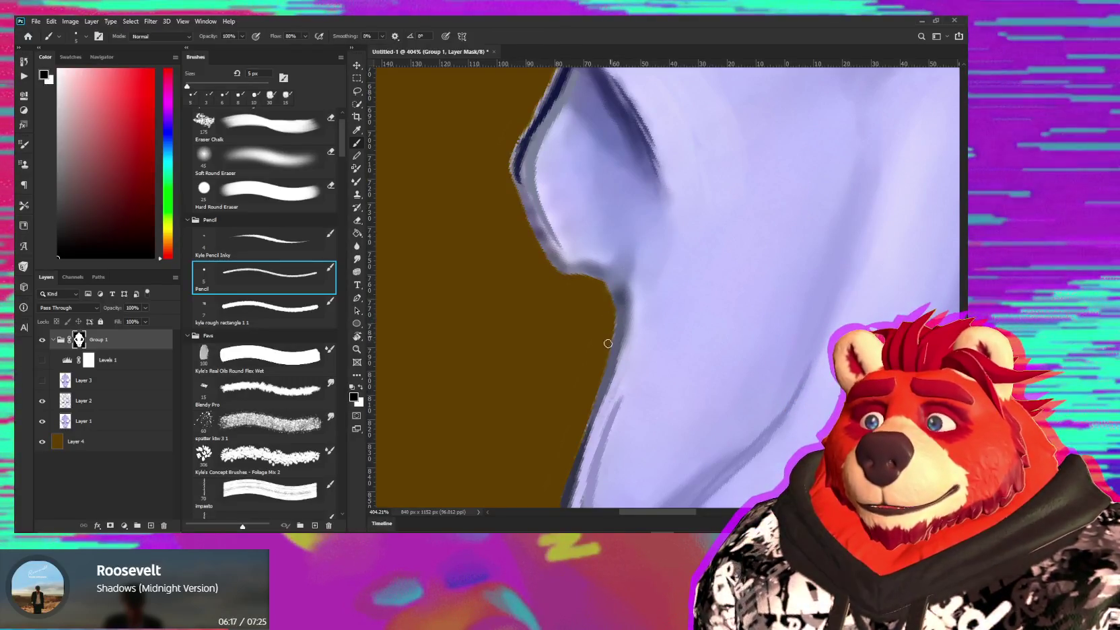
pyautogui.press('x')
pyautogui.scroll(5, 536, 234)
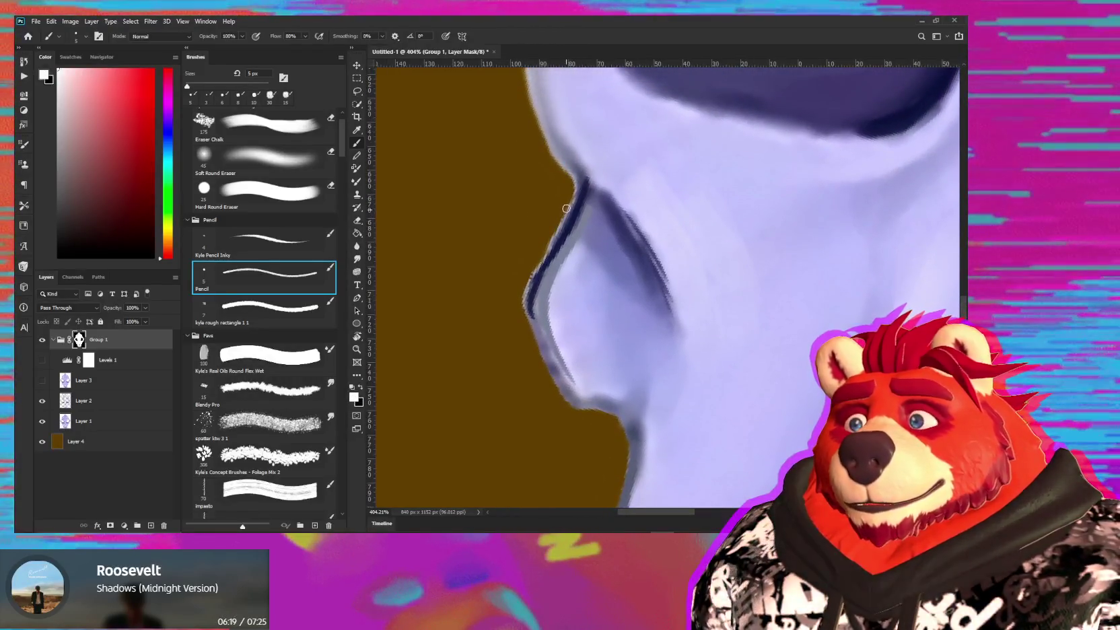
pyautogui.press('x')
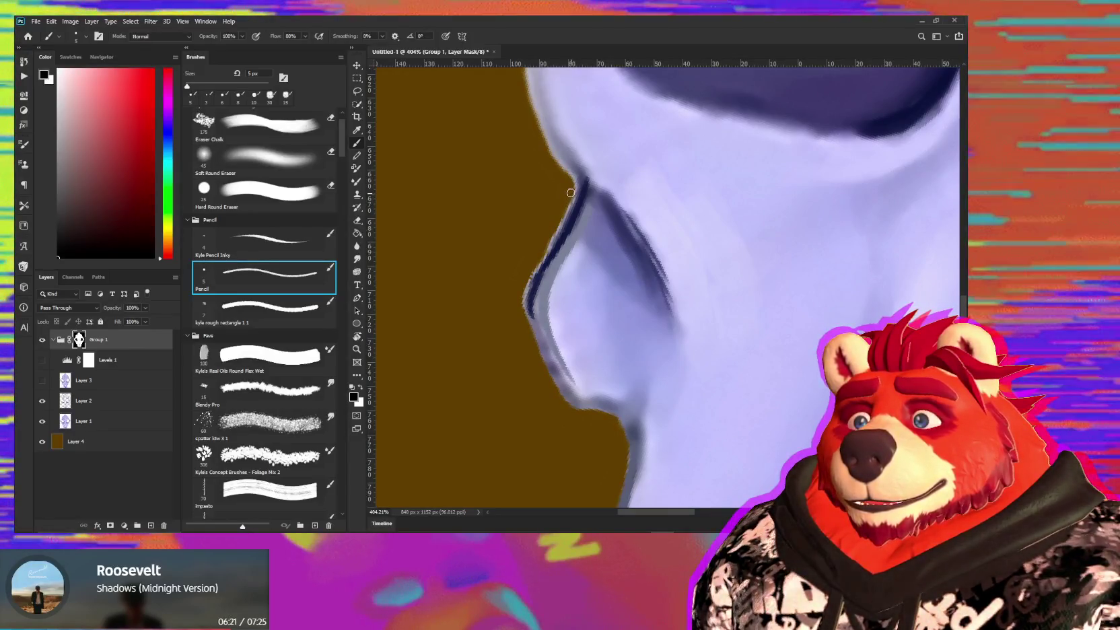
pyautogui.moveTo(568, 201); pyautogui.dragTo(549, 251)
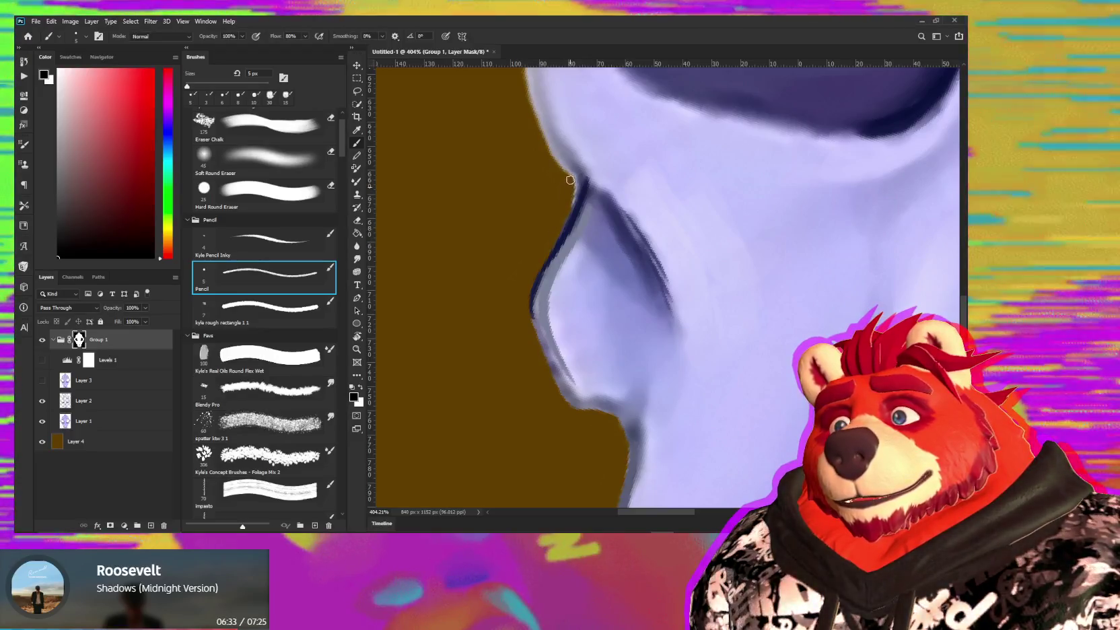
pyautogui.scroll(5, 562, 167)
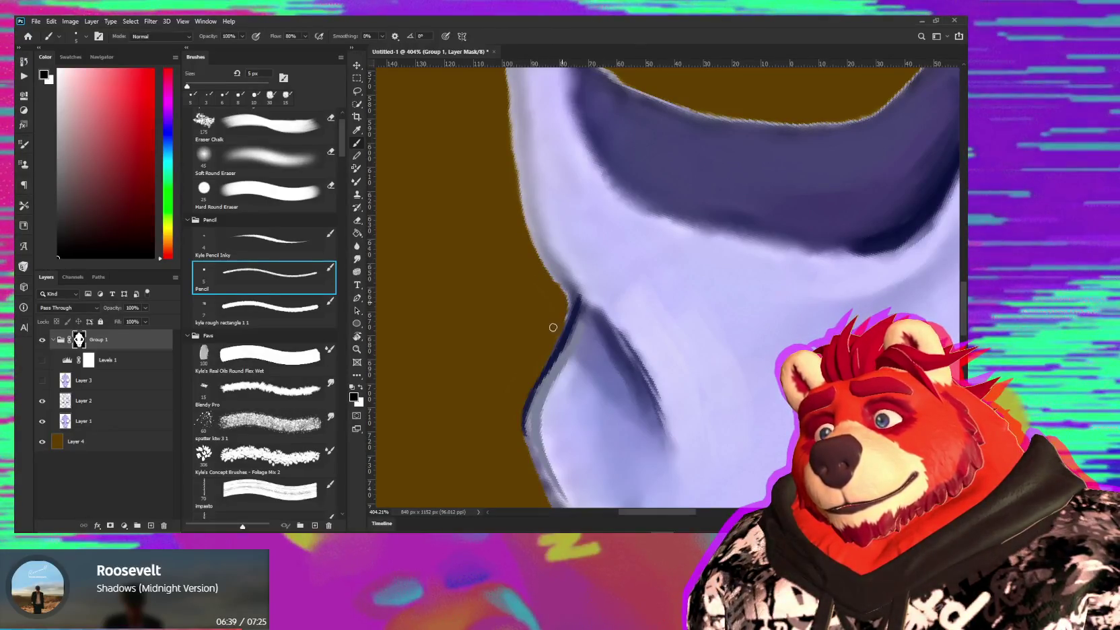
# - Bring the curved bone's upper edge into view with black as the paint colour
pyautogui.scroll(5, 553, 327)
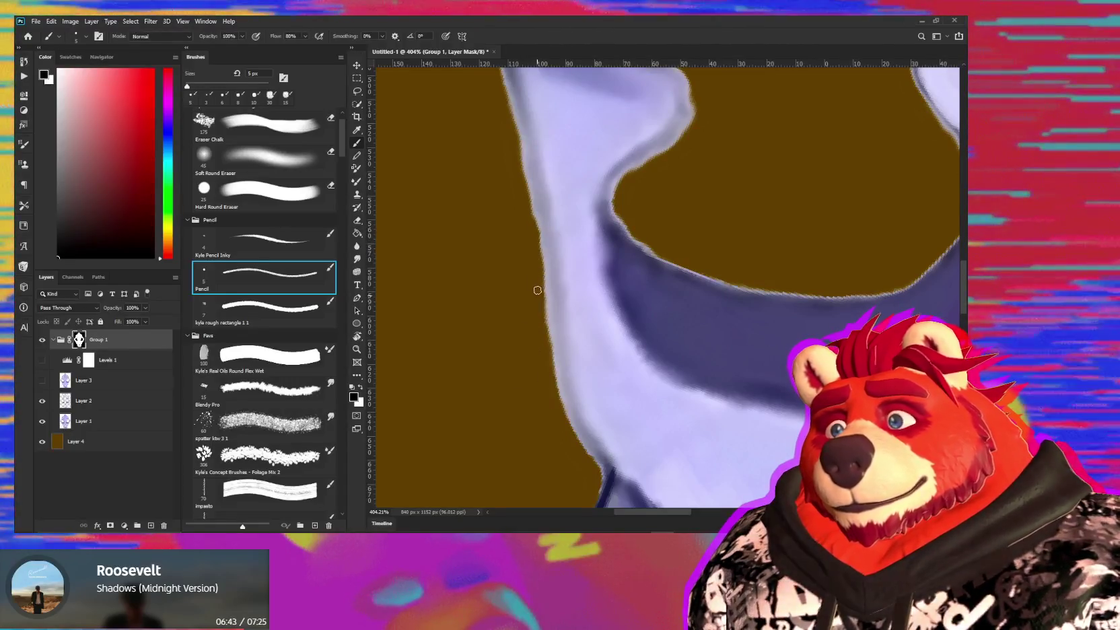
pyautogui.scroll(2, 529, 242)
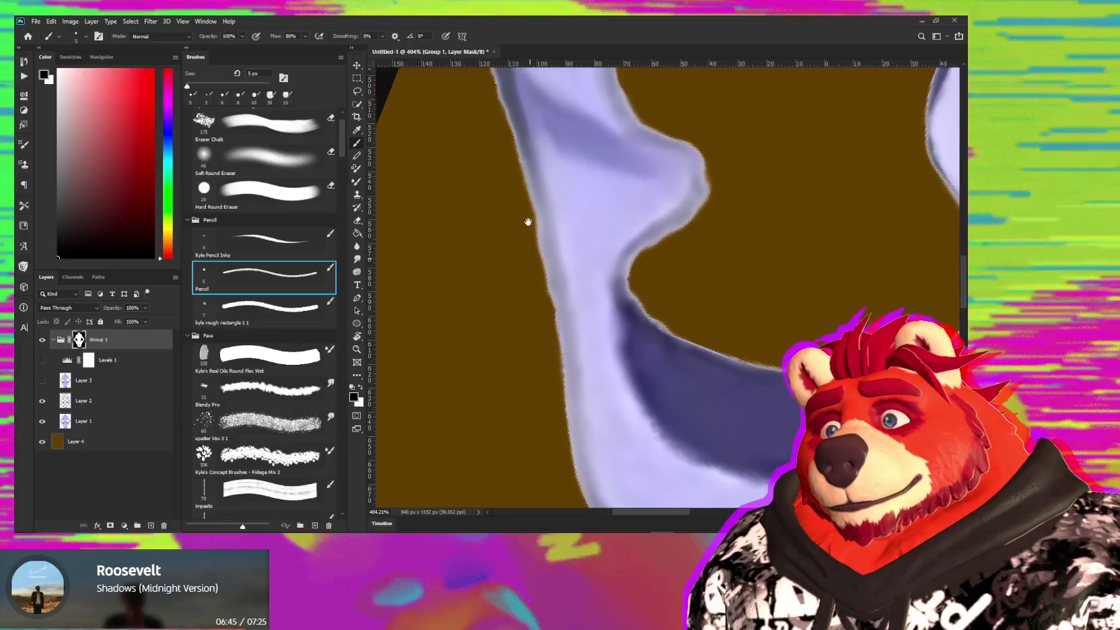
pyautogui.moveTo(529, 222); pyautogui.dragTo(546, 235)
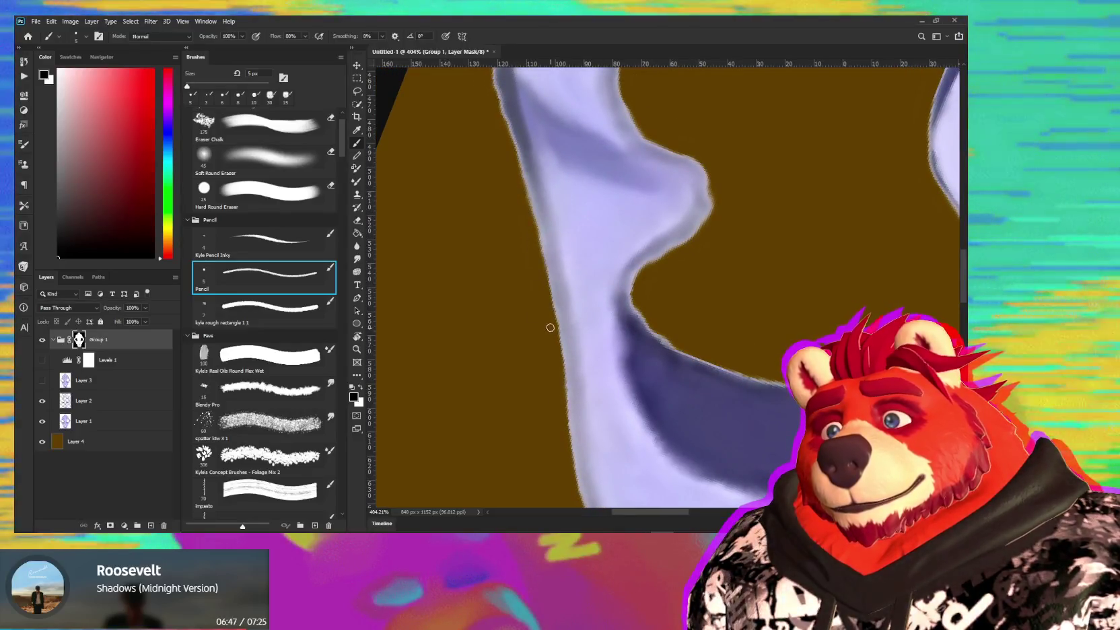
pyautogui.scroll(3, 551, 328)
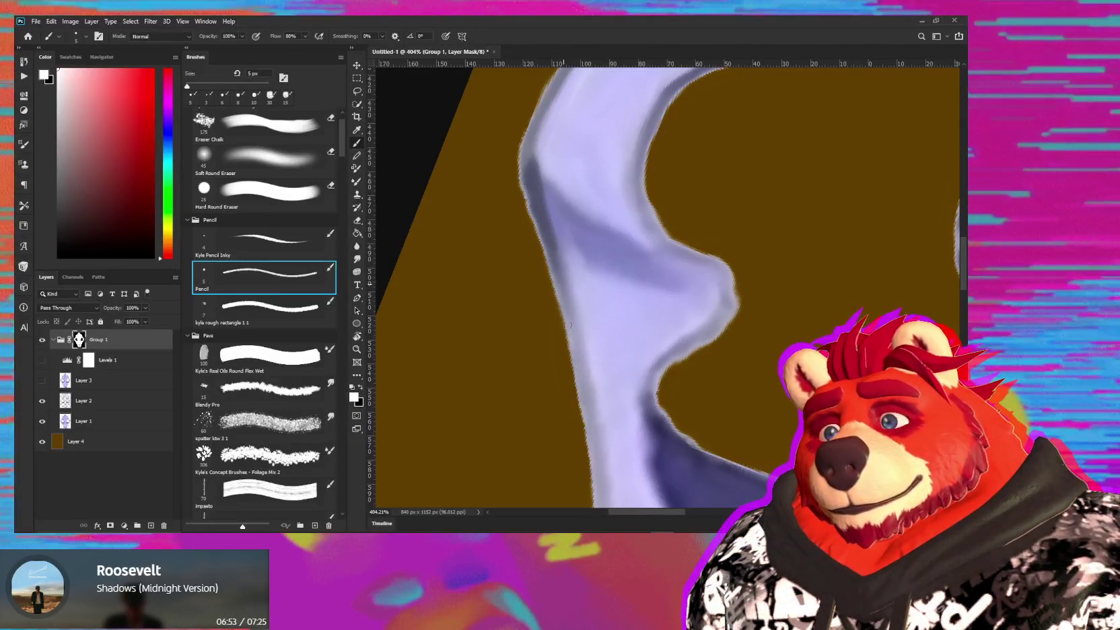
pyautogui.moveTo(554, 267); pyautogui.dragTo(551, 316)
pyautogui.press('x')
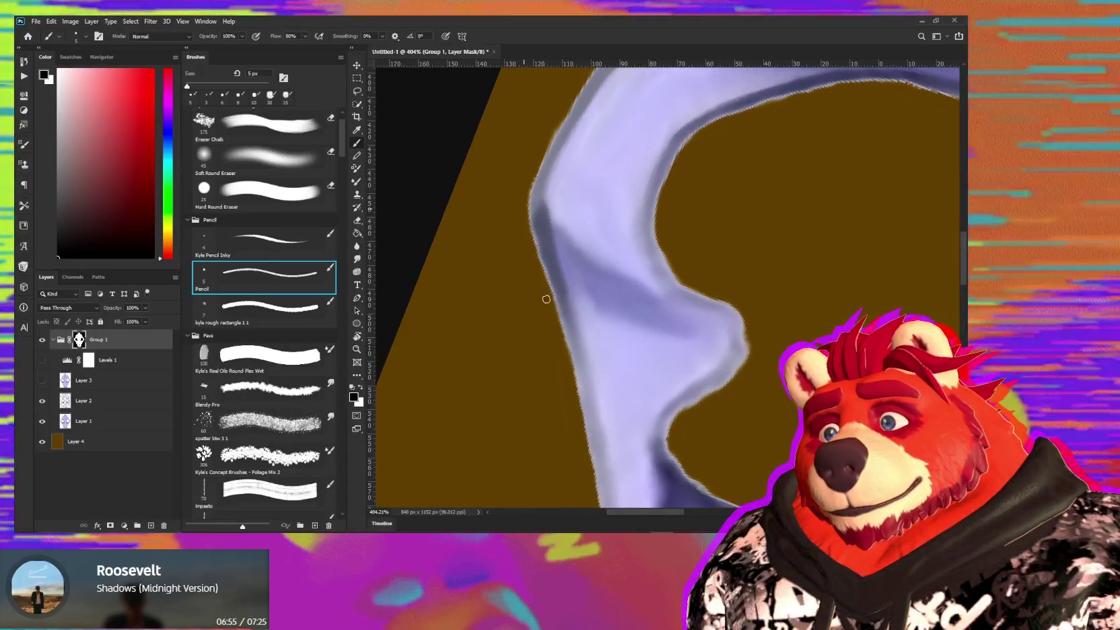
pyautogui.moveTo(540, 267)
pyautogui.mouseDown()
pyautogui.moveTo(533, 318)
pyautogui.moveTo(503, 339)
pyautogui.mouseUp()
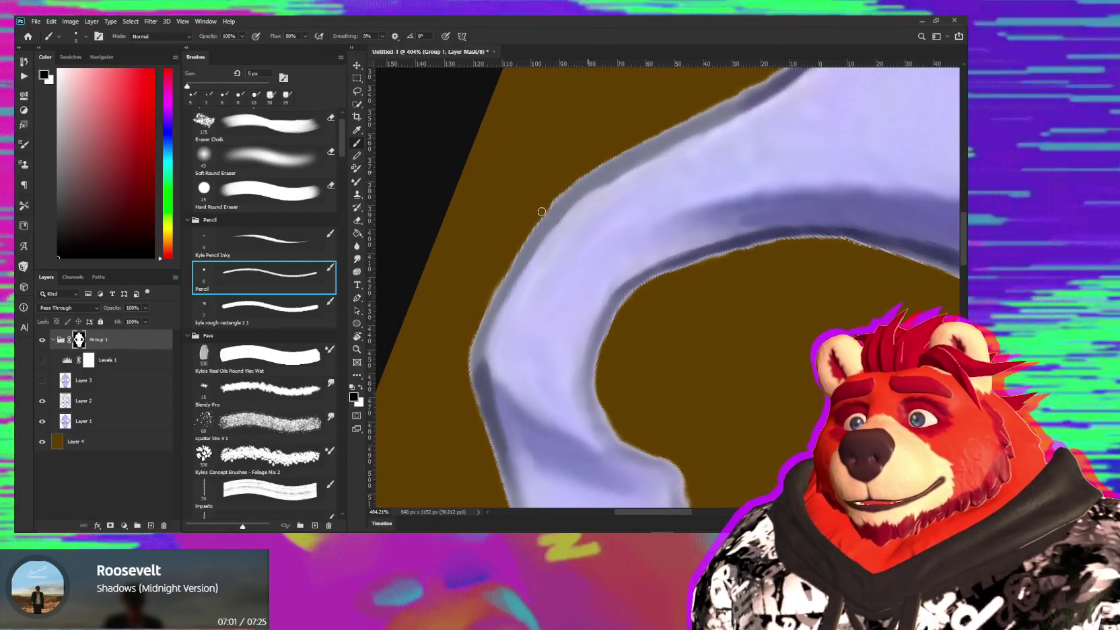
# - Mask away the light fringe along the curve's upper edge, swapping to white for touch-ups
pyautogui.moveTo(549, 207); pyautogui.dragTo(473, 345)
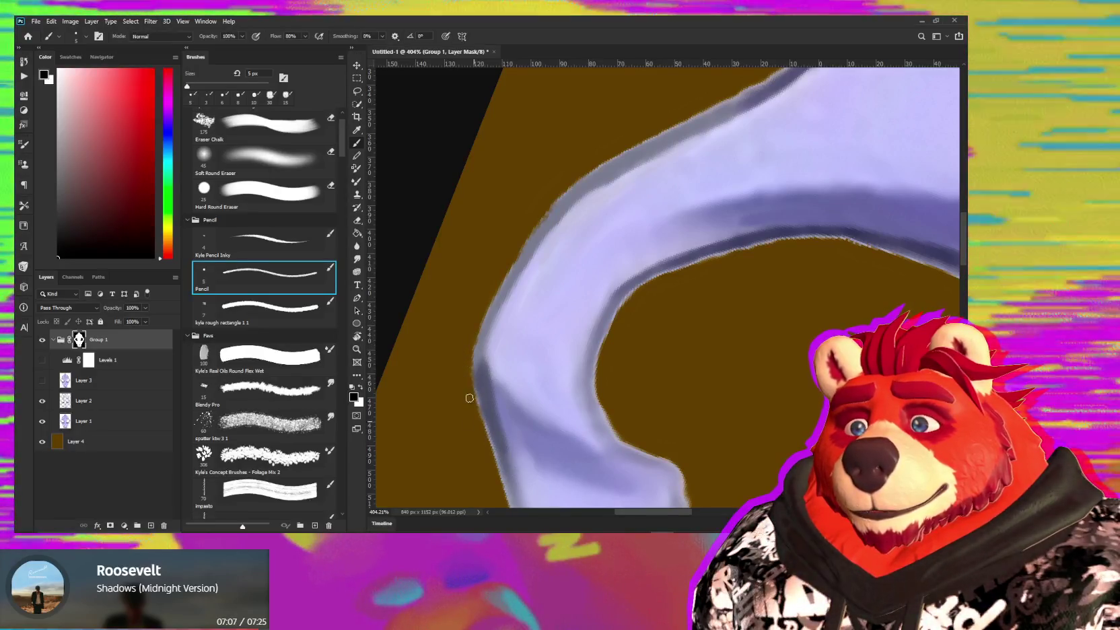
pyautogui.moveTo(535, 212); pyautogui.dragTo(494, 275)
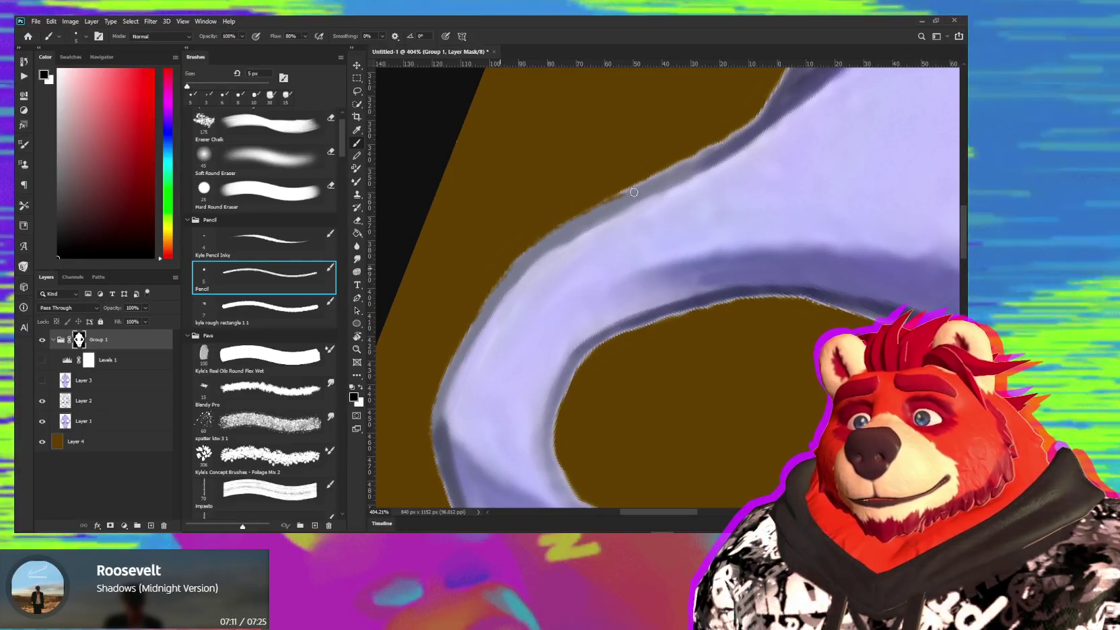
pyautogui.moveTo(616, 195)
pyautogui.mouseDown()
pyautogui.moveTo(674, 170)
pyautogui.moveTo(620, 196)
pyautogui.mouseUp()
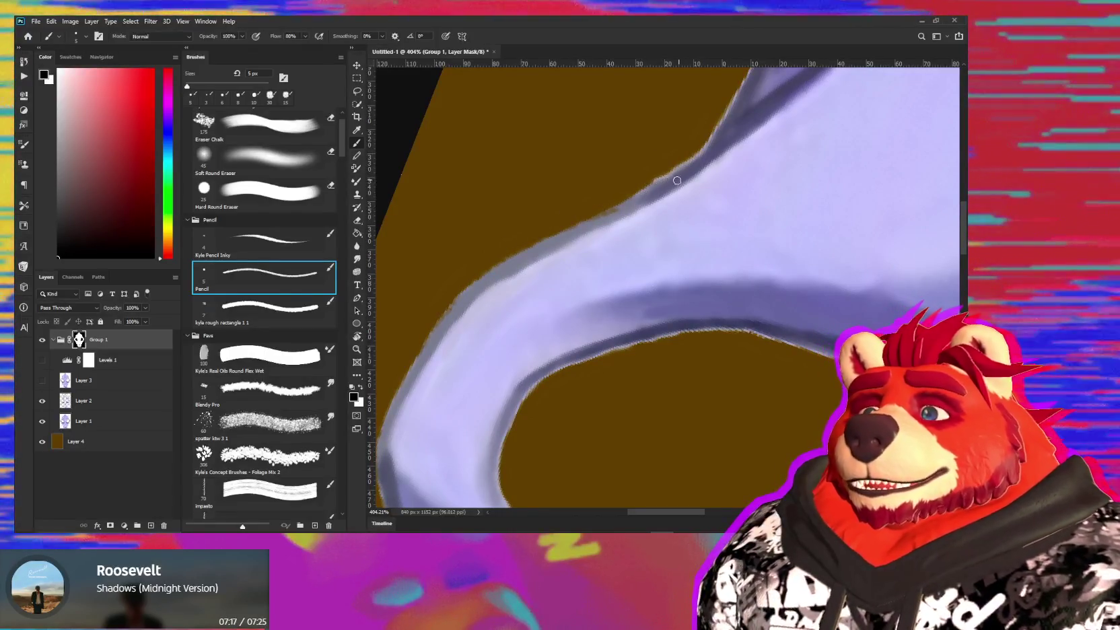
pyautogui.moveTo(618, 196); pyautogui.dragTo(641, 183)
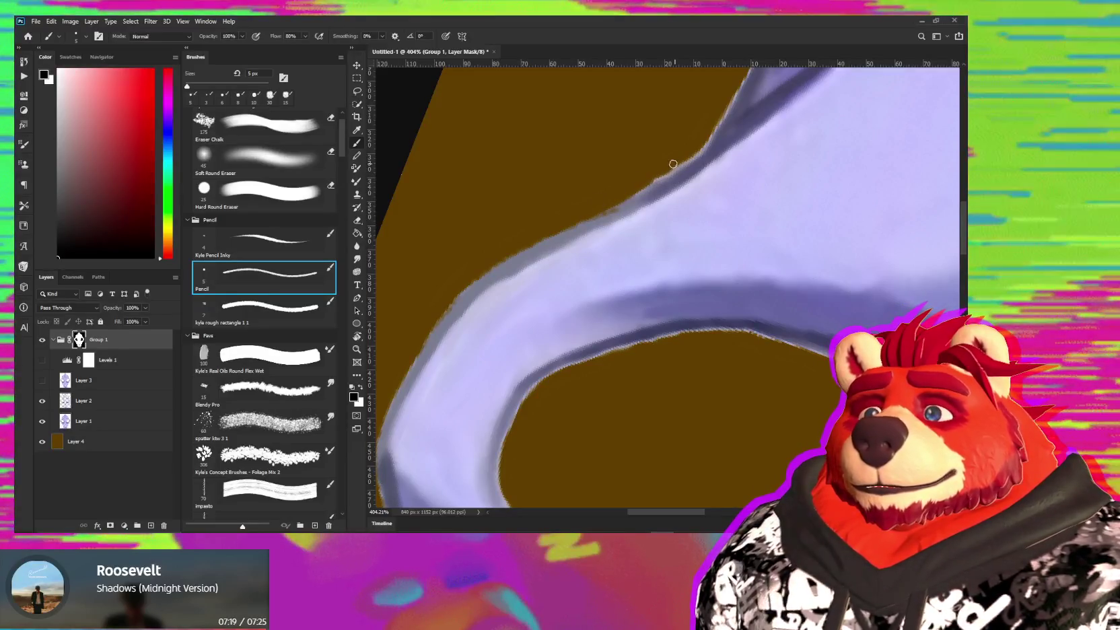
pyautogui.press('x')
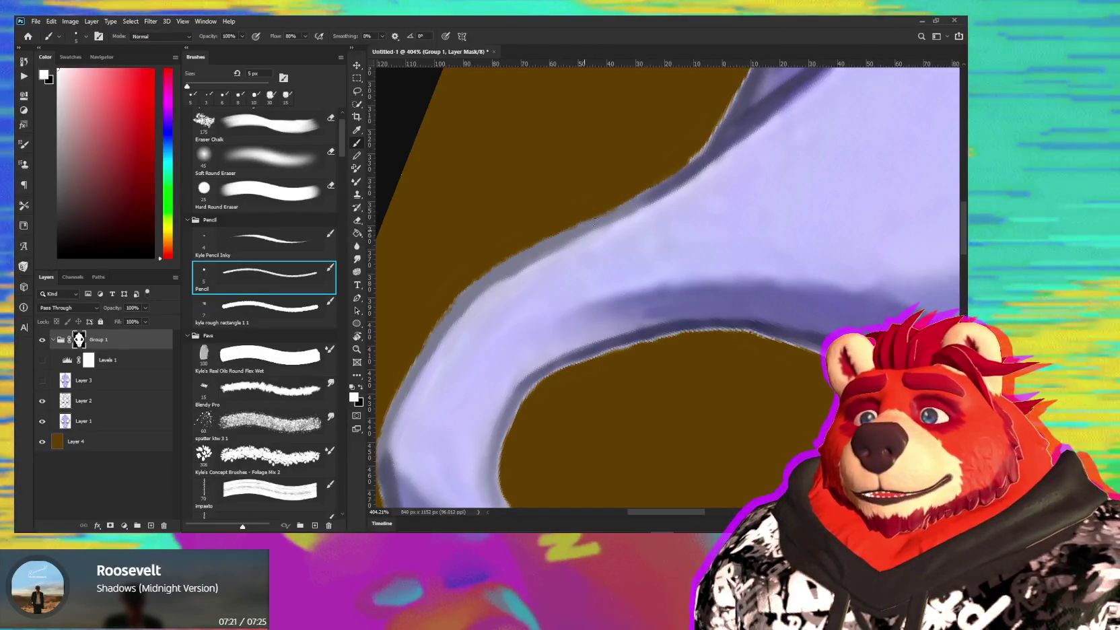
pyautogui.moveTo(657, 217); pyautogui.dragTo(548, 285)
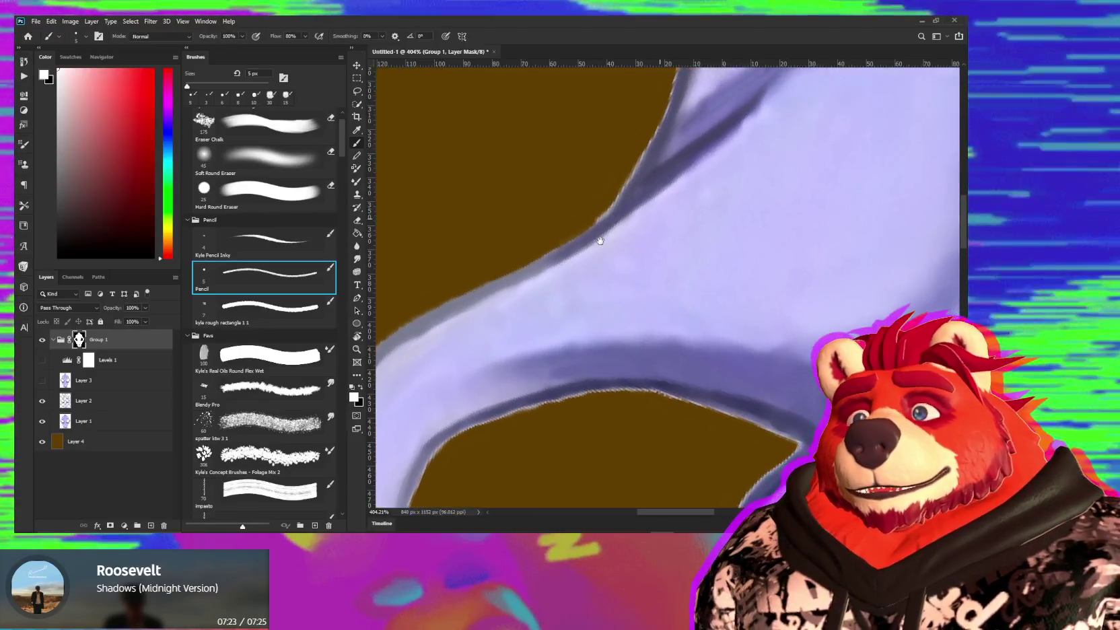
pyautogui.press('x')
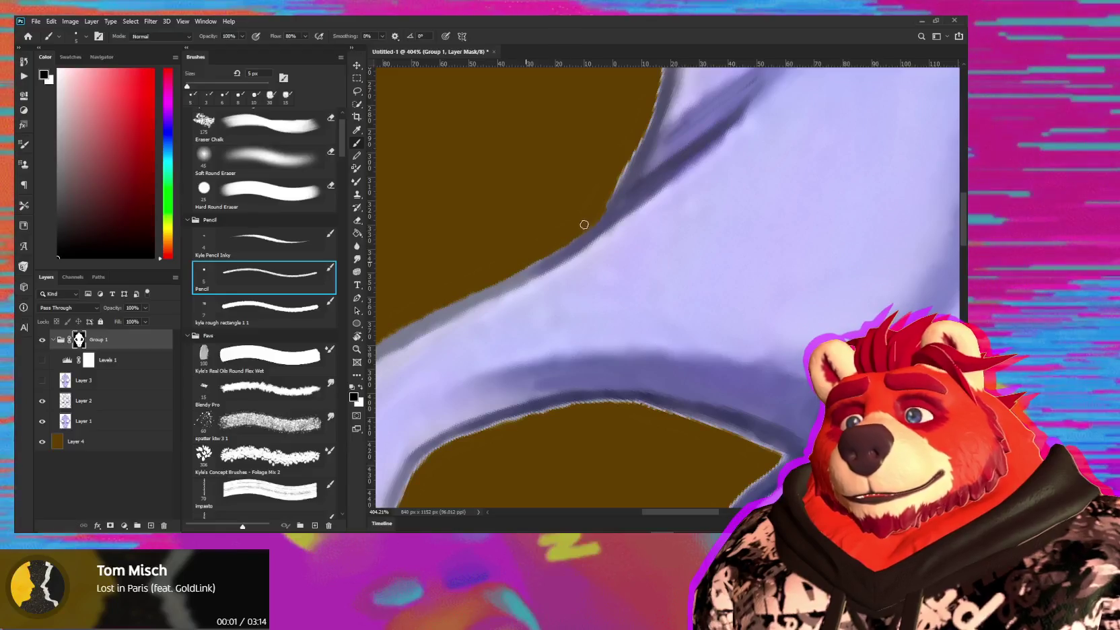
# - Hide the grey fringe along the ridge's lavender edge, undoing one stray stroke
pyautogui.scroll(2, 584, 224)
pyautogui.scroll(2, 596, 218)
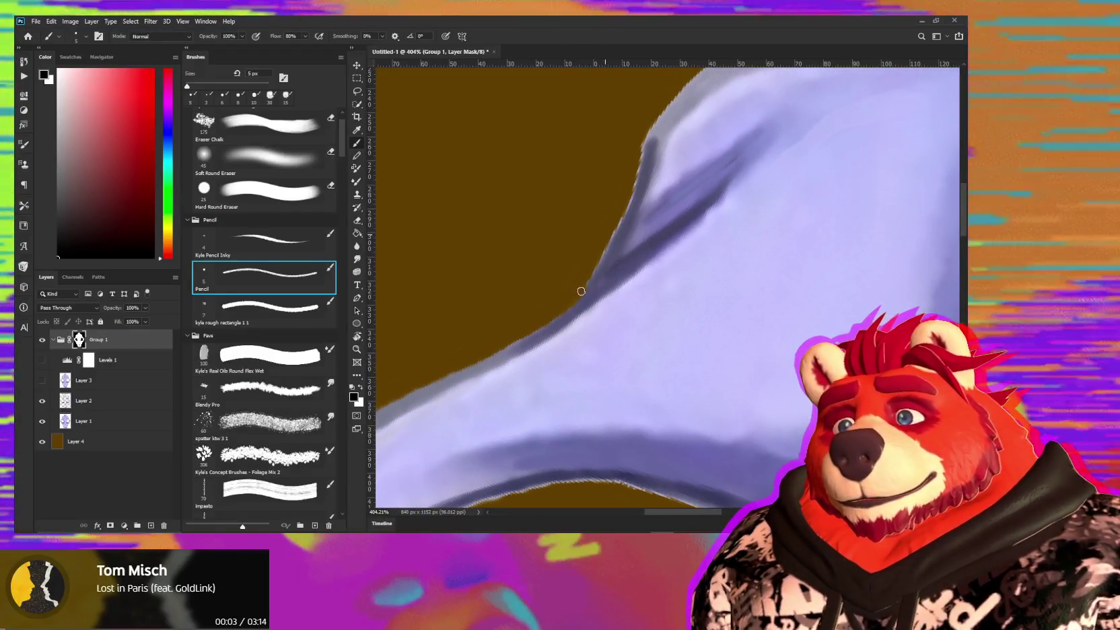
pyautogui.moveTo(602, 250); pyautogui.dragTo(623, 216)
pyautogui.moveTo(630, 177); pyautogui.dragTo(618, 204)
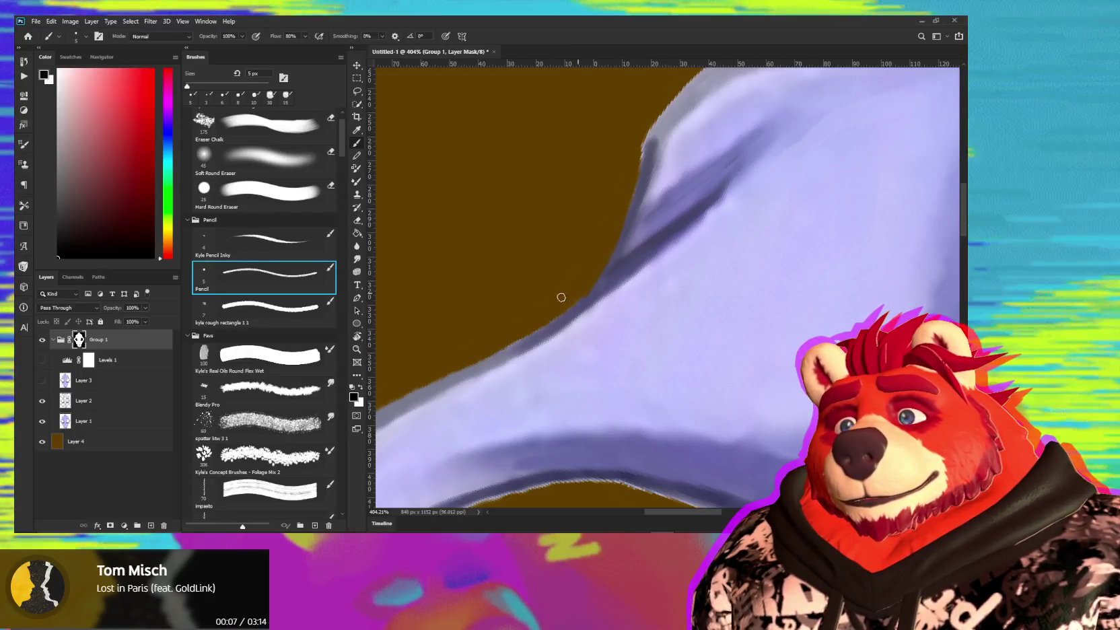
pyautogui.scroll(4, 572, 303)
pyautogui.hscroll(2, 560, 282)
pyautogui.moveTo(551, 306); pyautogui.dragTo(547, 323)
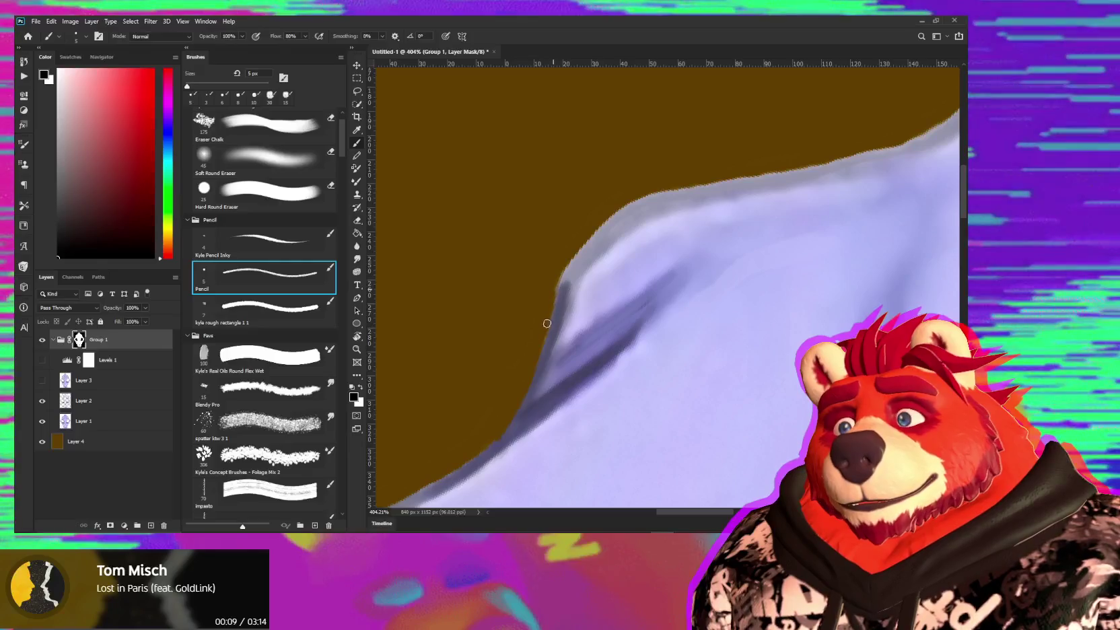
pyautogui.hscroll(3, 683, 176)
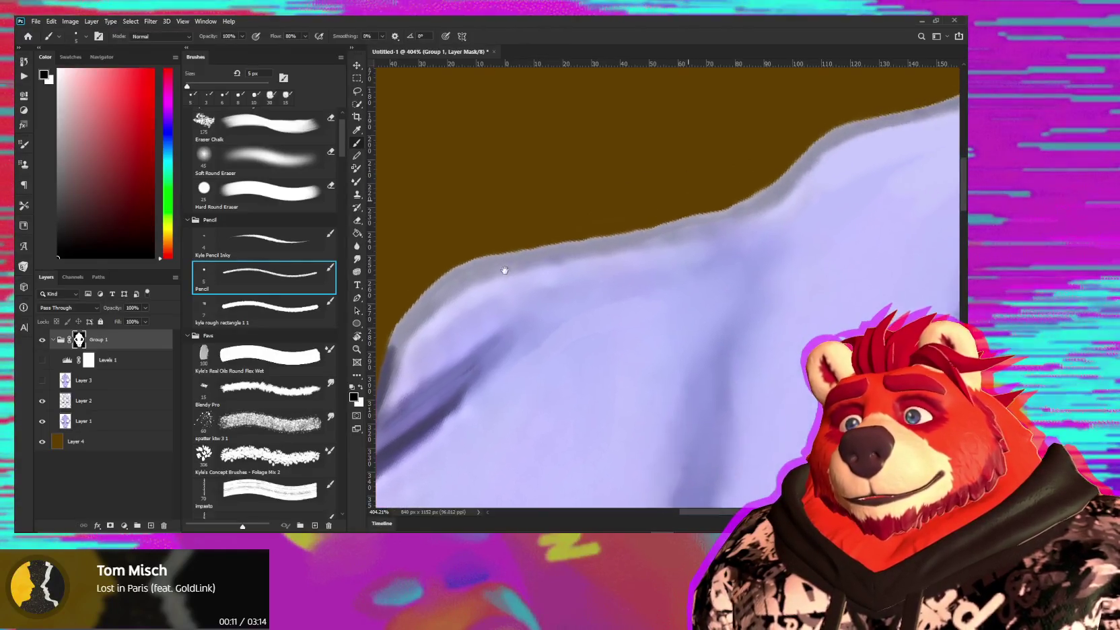
pyautogui.scroll(3, 606, 269)
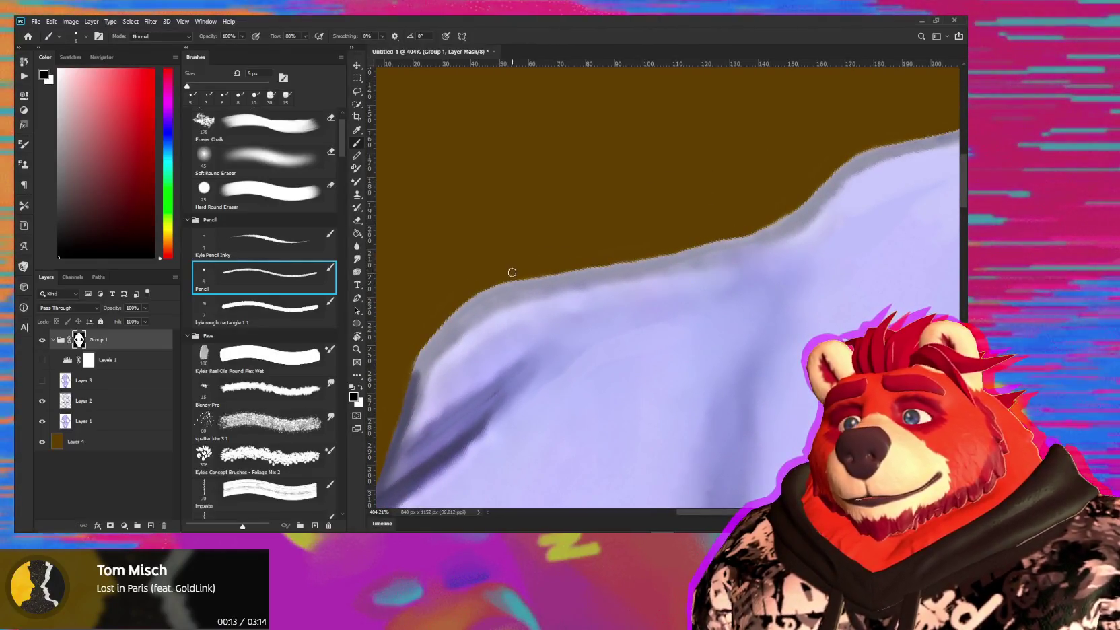
pyautogui.moveTo(505, 275); pyautogui.dragTo(700, 254)
pyautogui.hotkey('ctrl', 'z')
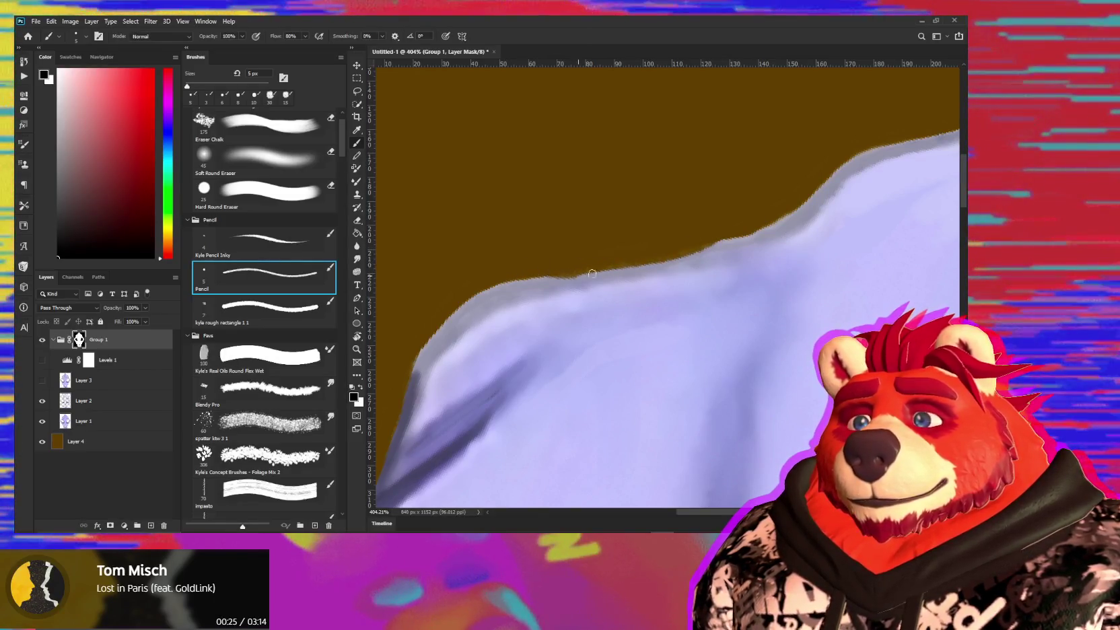
# - Trim the grey fringe at the ridge peak, then rotate the view a quarter turn
pyautogui.moveTo(669, 291)
pyautogui.mouseDown()
pyautogui.moveTo(461, 355)
pyautogui.moveTo(500, 319)
pyautogui.mouseUp()
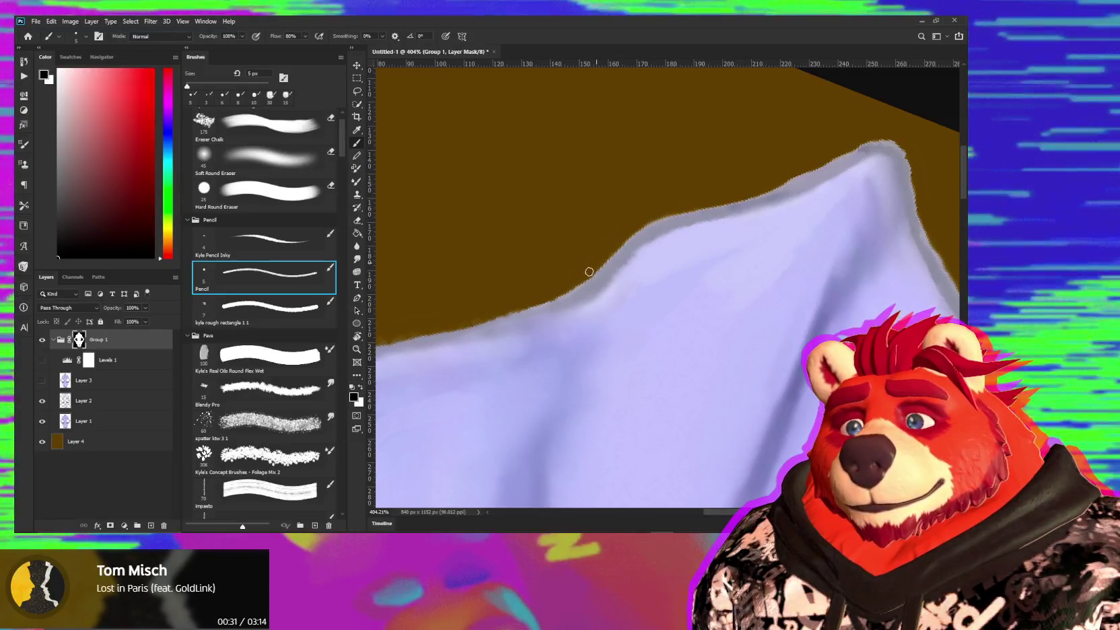
pyautogui.moveTo(618, 240); pyautogui.dragTo(567, 293)
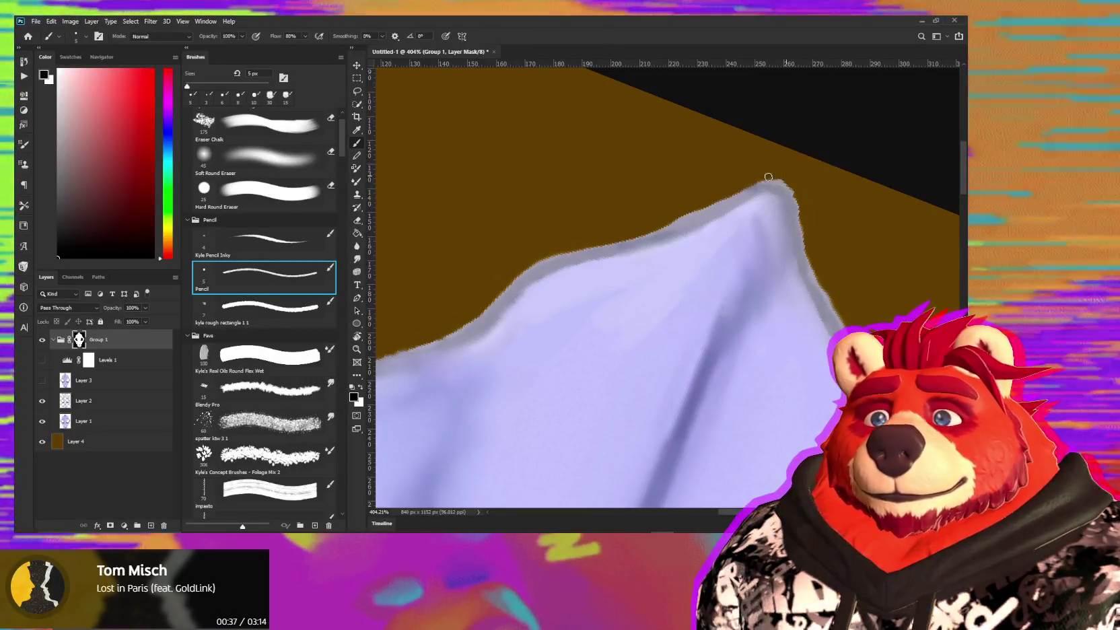
pyautogui.moveTo(767, 178); pyautogui.dragTo(794, 190)
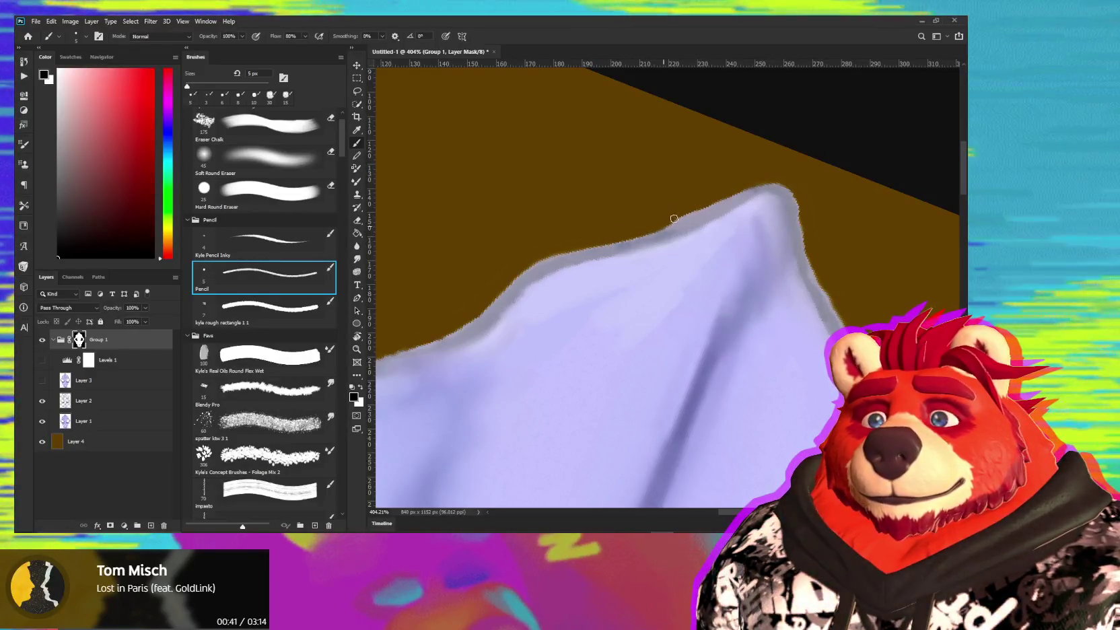
pyautogui.press('r')
pyautogui.moveTo(656, 226)
pyautogui.mouseDown()
pyautogui.moveTo(596, 228)
pyautogui.moveTo(655, 313)
pyautogui.mouseUp()
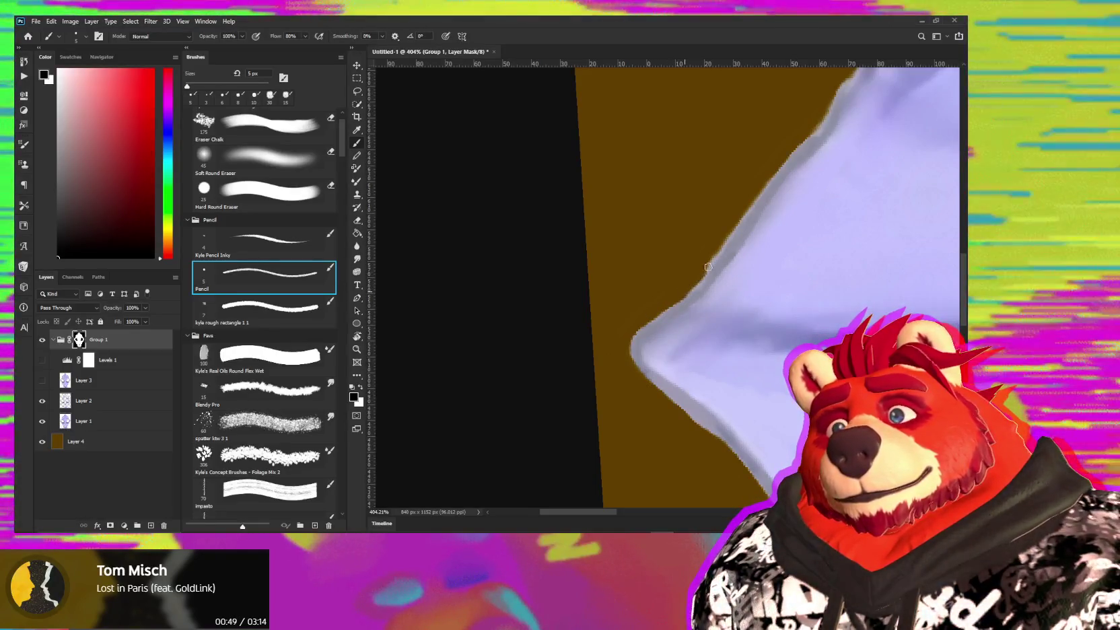
# - Brush along the skull's sloping upper edge, alternating black and white to thin the dark fringe
pyautogui.moveTo(703, 272); pyautogui.dragTo(708, 259)
pyautogui.moveTo(745, 192)
pyautogui.mouseDown()
pyautogui.moveTo(658, 302)
pyautogui.moveTo(766, 183)
pyautogui.moveTo(712, 223)
pyautogui.mouseUp()
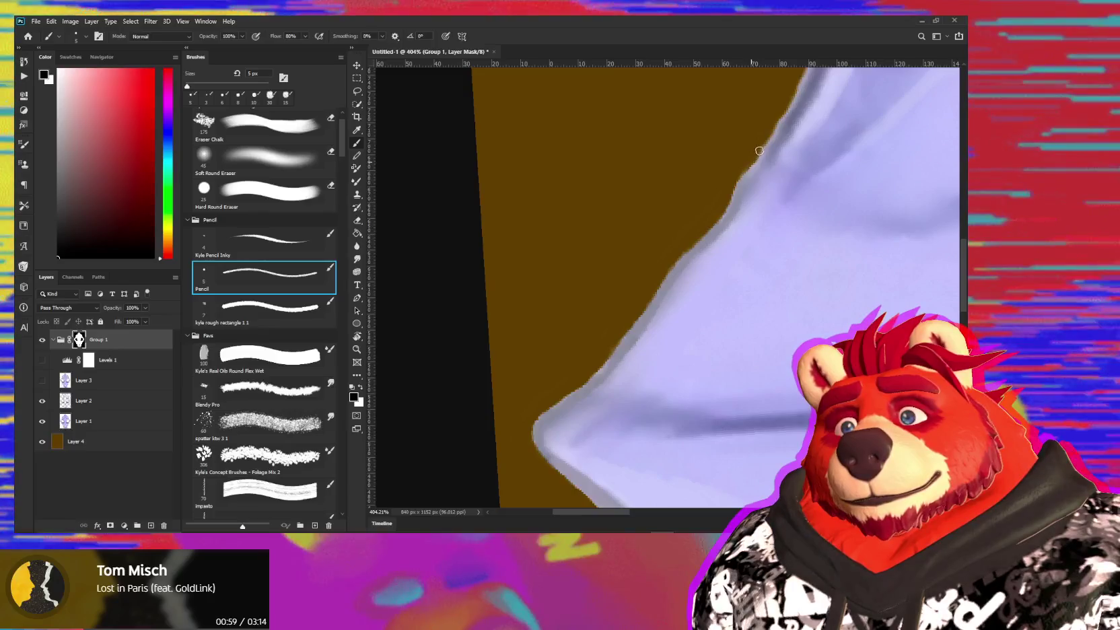
pyautogui.moveTo(759, 151)
pyautogui.mouseDown()
pyautogui.moveTo(674, 239)
pyautogui.moveTo(693, 209)
pyautogui.mouseUp()
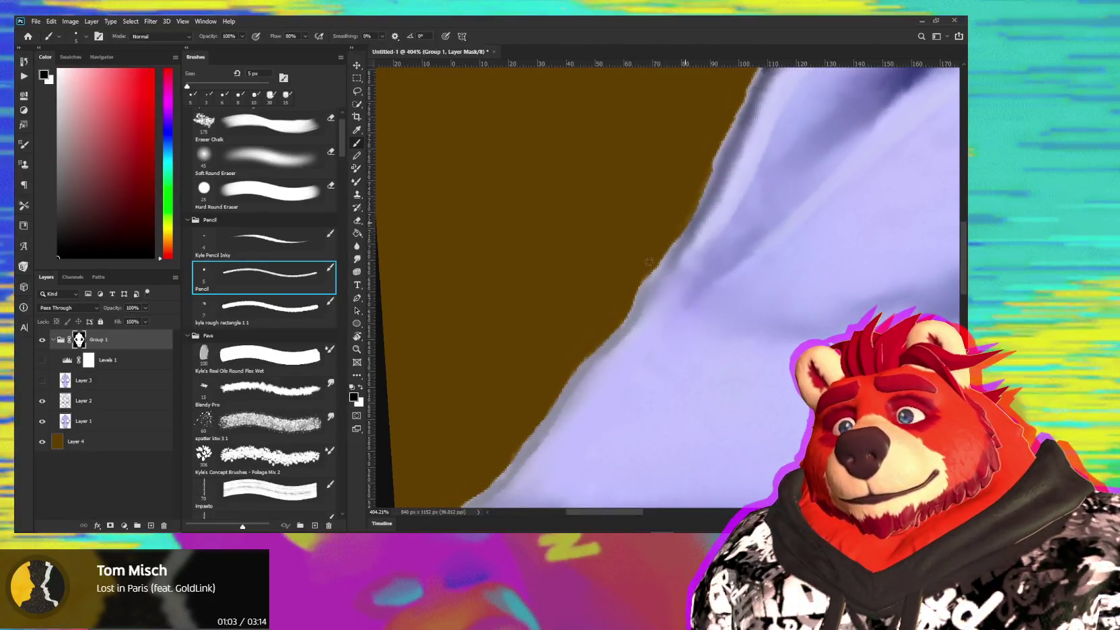
pyautogui.moveTo(680, 232)
pyautogui.mouseDown()
pyautogui.moveTo(636, 267)
pyautogui.moveTo(627, 294)
pyautogui.mouseUp()
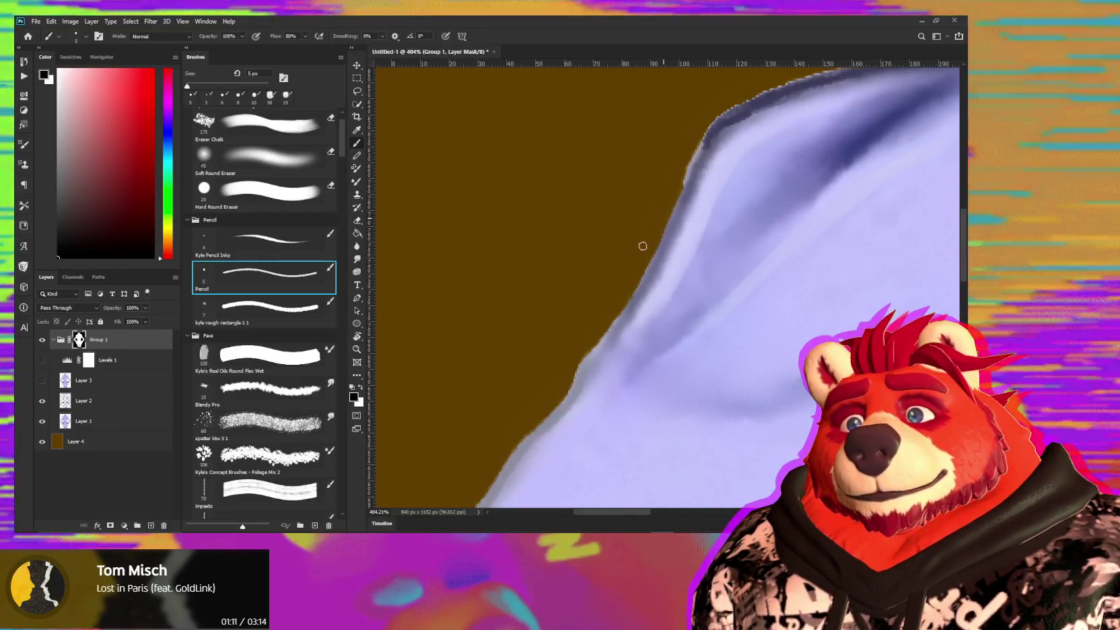
pyautogui.moveTo(678, 189)
pyautogui.mouseDown()
pyautogui.moveTo(686, 174)
pyautogui.moveTo(606, 256)
pyautogui.mouseUp()
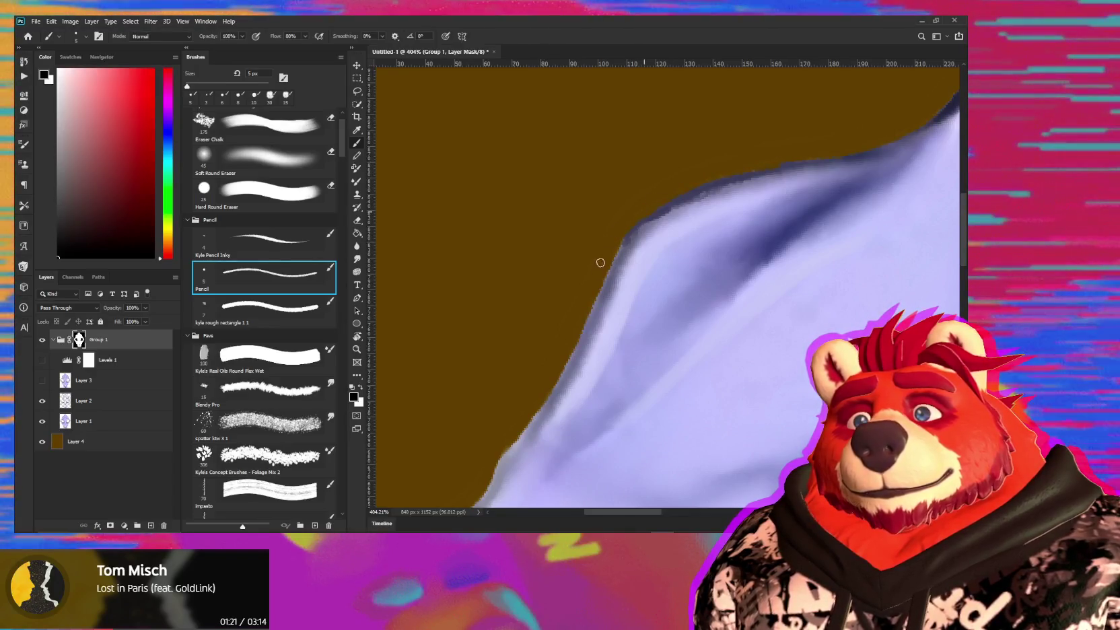
pyautogui.press('x')
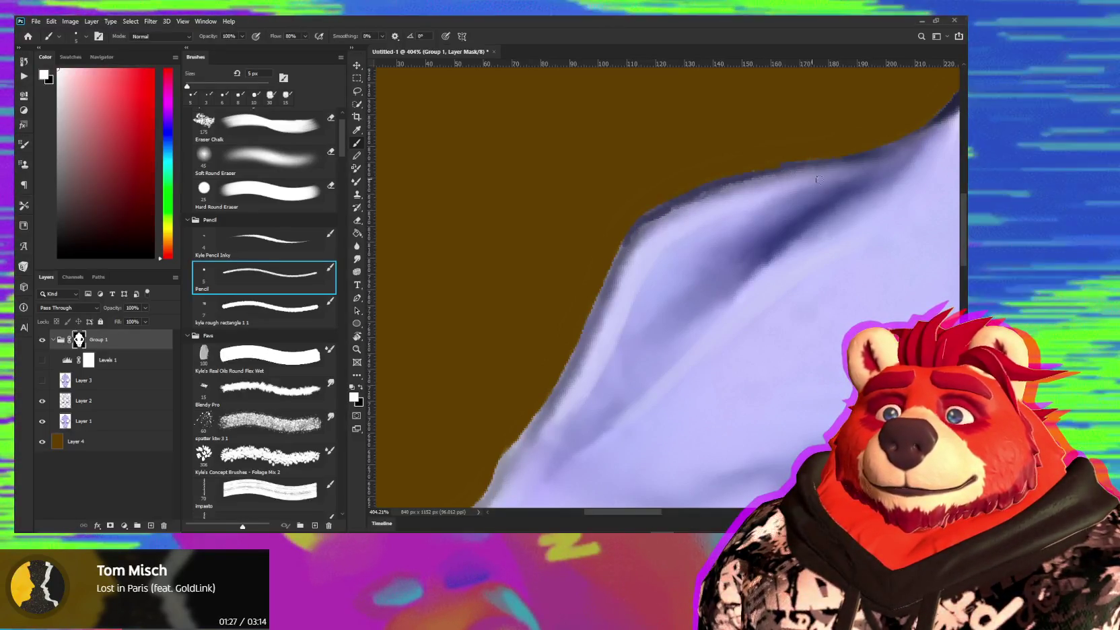
pyautogui.moveTo(790, 219); pyautogui.dragTo(725, 188)
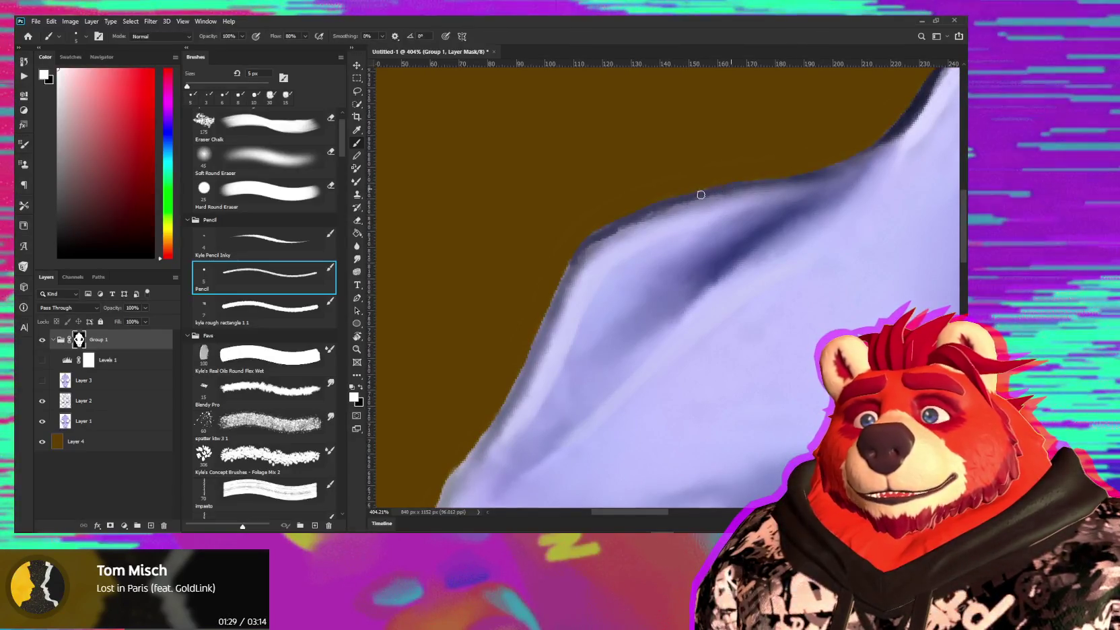
pyautogui.press('x')
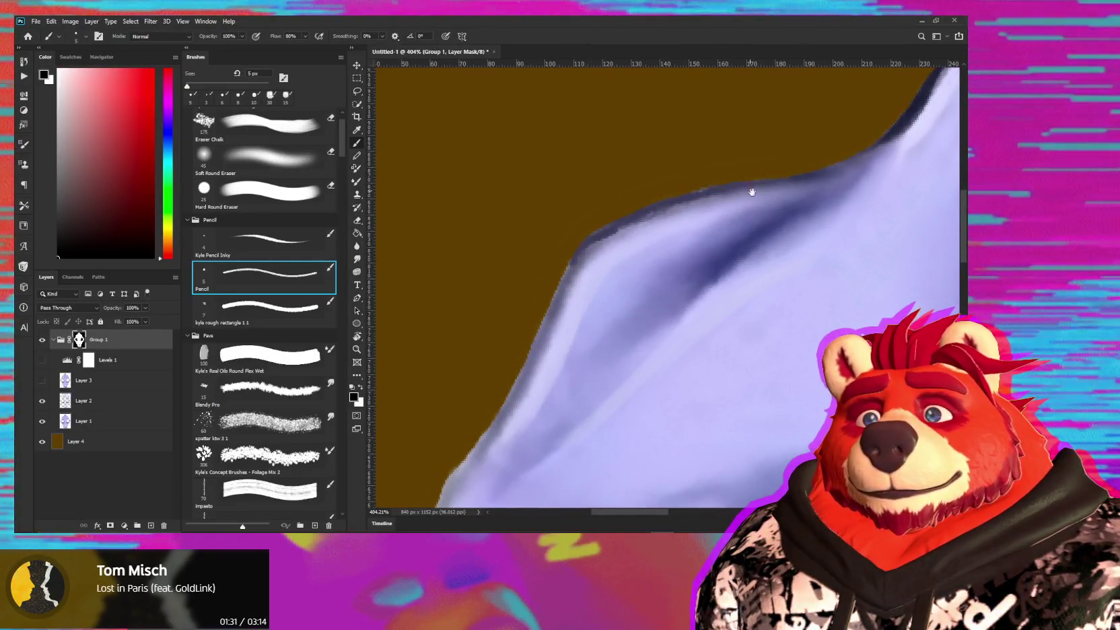
pyautogui.moveTo(752, 191)
pyautogui.mouseDown()
pyautogui.moveTo(620, 267)
pyautogui.moveTo(670, 312)
pyautogui.moveTo(635, 381)
pyautogui.moveTo(688, 343)
pyautogui.moveTo(662, 275)
pyautogui.moveTo(669, 267)
pyautogui.mouseUp()
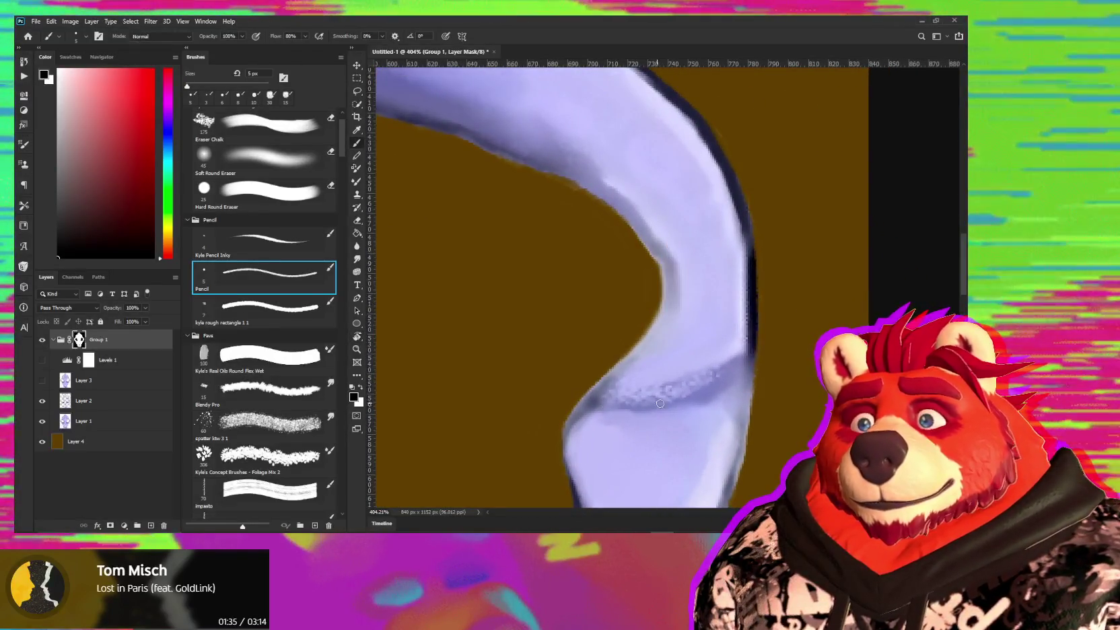
# - Rotate and zoom the view to keep tidying the mask edges near the nostril openings
pyautogui.moveTo(660, 403)
pyautogui.mouseDown()
pyautogui.moveTo(670, 367)
pyautogui.moveTo(732, 400)
pyautogui.moveTo(713, 387)
pyautogui.moveTo(888, 401)
pyautogui.mouseUp()
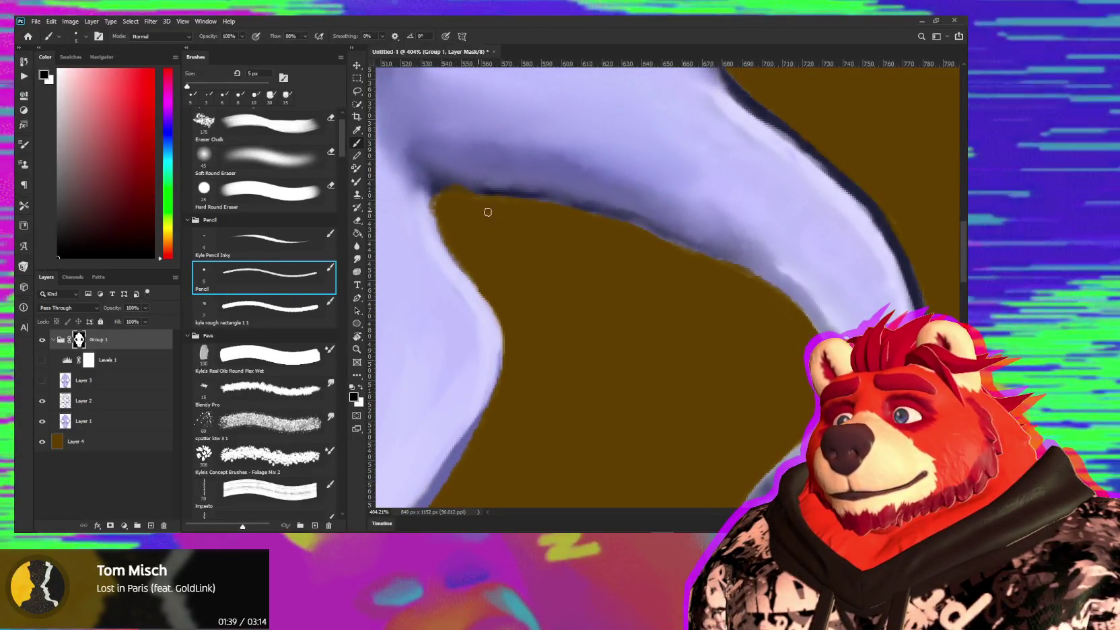
pyautogui.press('x')
pyautogui.press('r')
pyautogui.moveTo(488, 212); pyautogui.dragTo(444, 333)
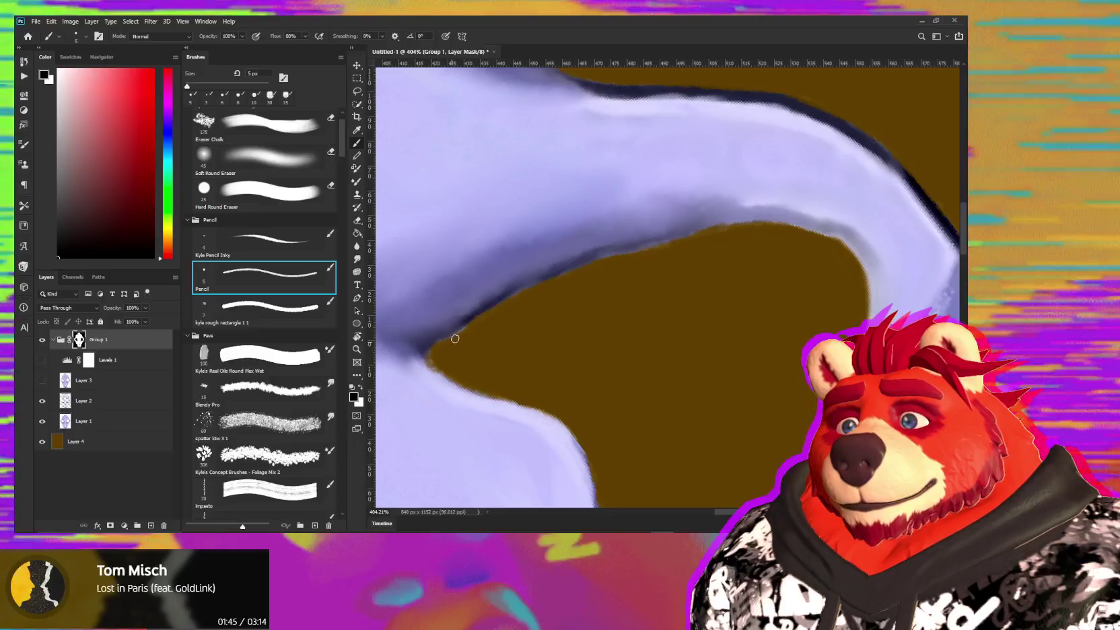
pyautogui.moveTo(491, 360); pyautogui.dragTo(591, 297)
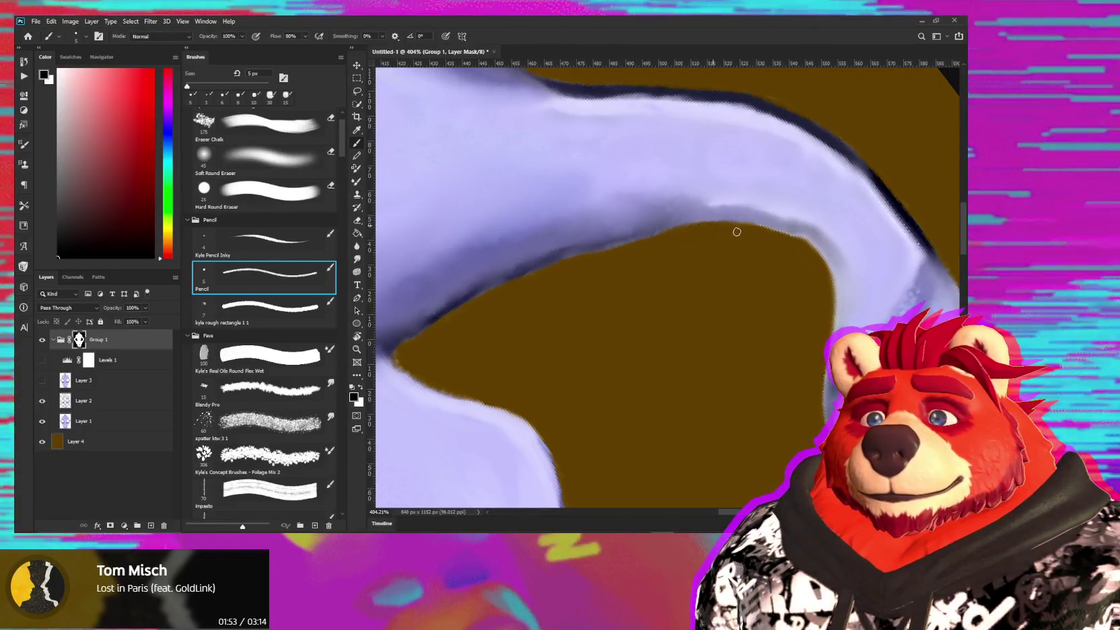
pyautogui.keyDown('alt'); pyautogui.scroll(-5, 737, 231); pyautogui.keyUp('alt')
pyautogui.keyDown('alt'); pyautogui.scroll(-3, 633, 275); pyautogui.keyUp('alt')
pyautogui.keyDown('alt'); pyautogui.scroll(2, 620, 305); pyautogui.keyUp('alt')
pyautogui.keyDown('alt'); pyautogui.scroll(2, 625, 301); pyautogui.keyUp('alt')
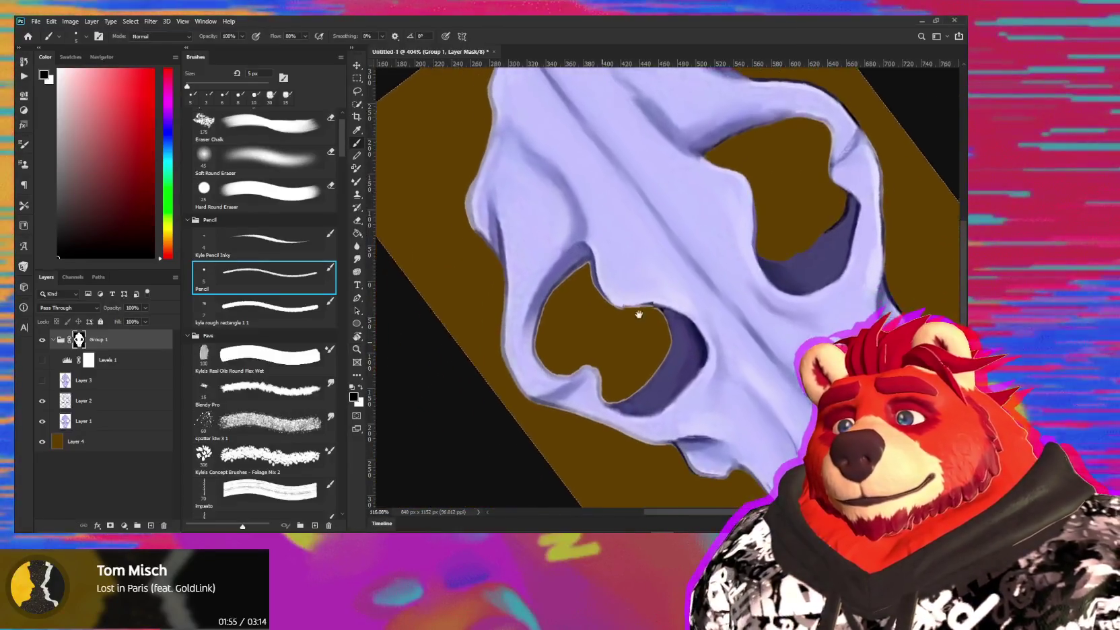
pyautogui.moveTo(609, 333)
pyautogui.keyDown('ctrl'); pyautogui.mouseDown()
pyautogui.moveTo(646, 341)
pyautogui.moveTo(580, 345)
pyautogui.moveTo(541, 371)
pyautogui.mouseUp(); pyautogui.keyUp('ctrl')
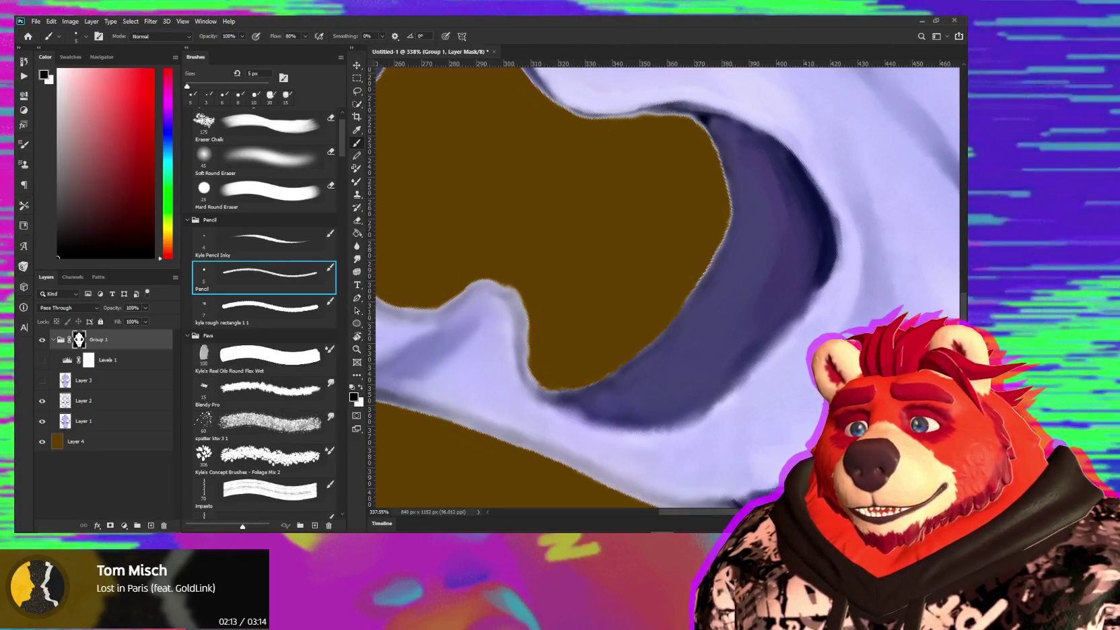
# - Check the wolf Body Base layer's base colour in Substance 3D Painter, then return to Photoshop
pyautogui.hotkey('alt', 'Tab')
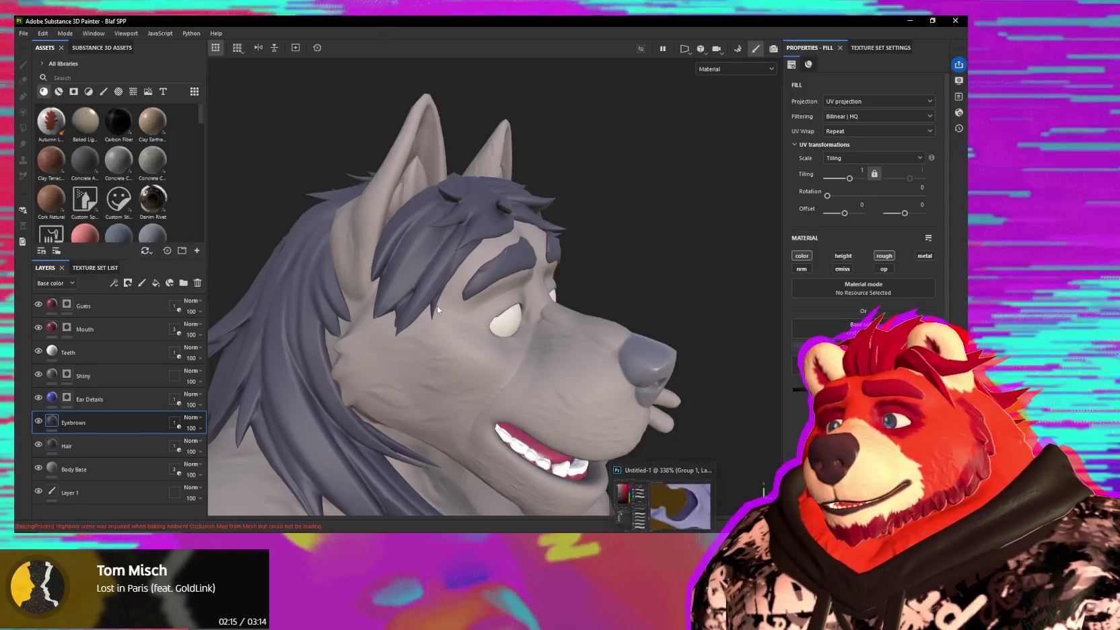
pyautogui.click(108, 469)
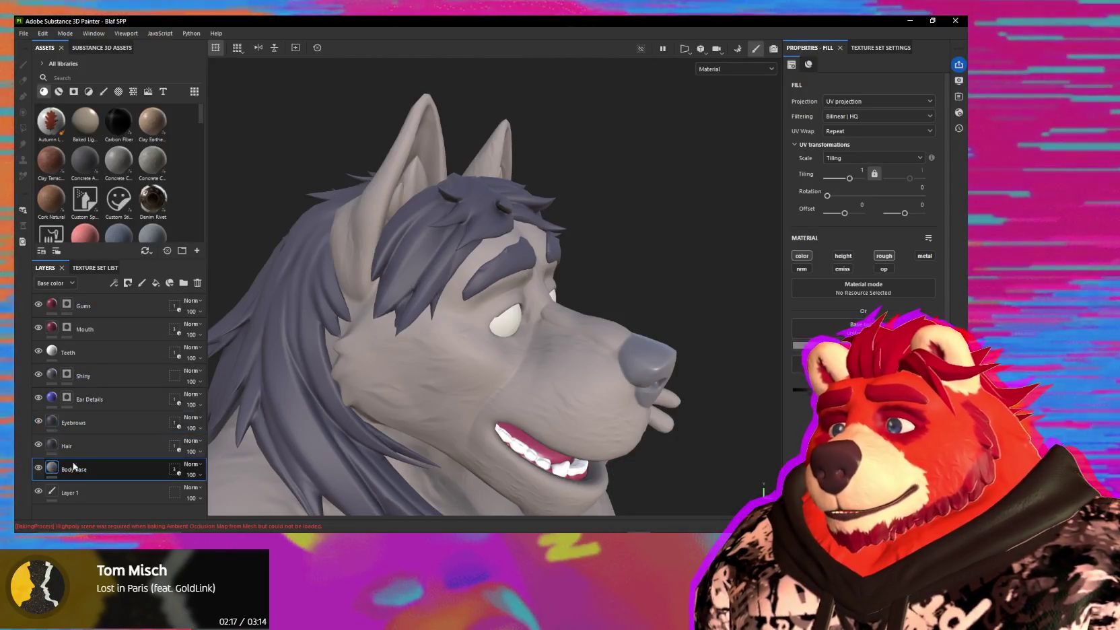
pyautogui.click(810, 345)
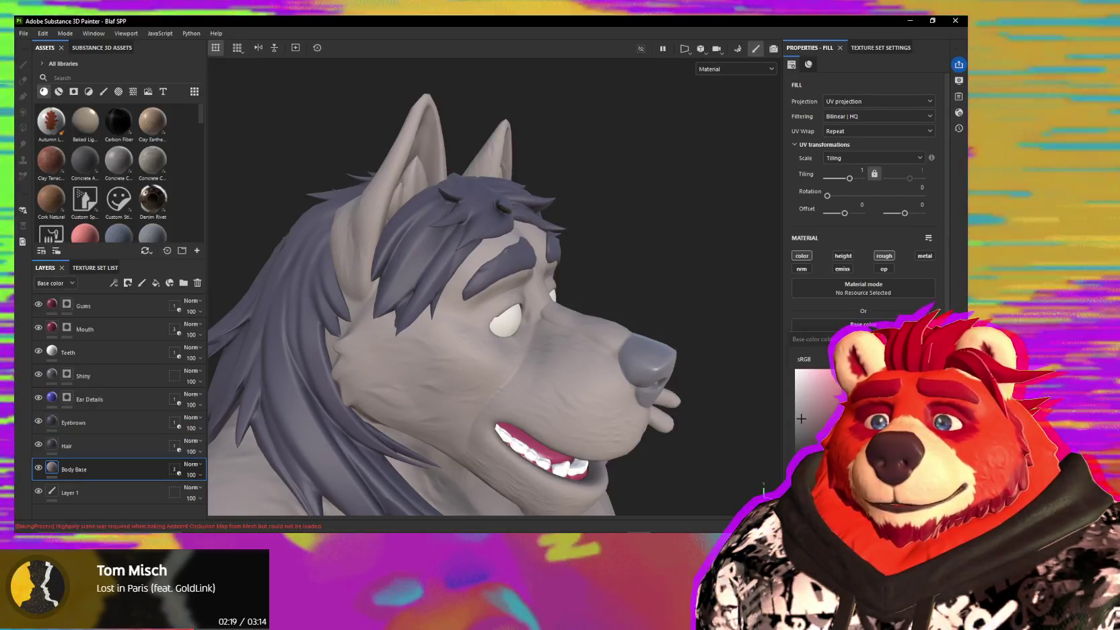
pyautogui.hotkey('alt', 'Tab')
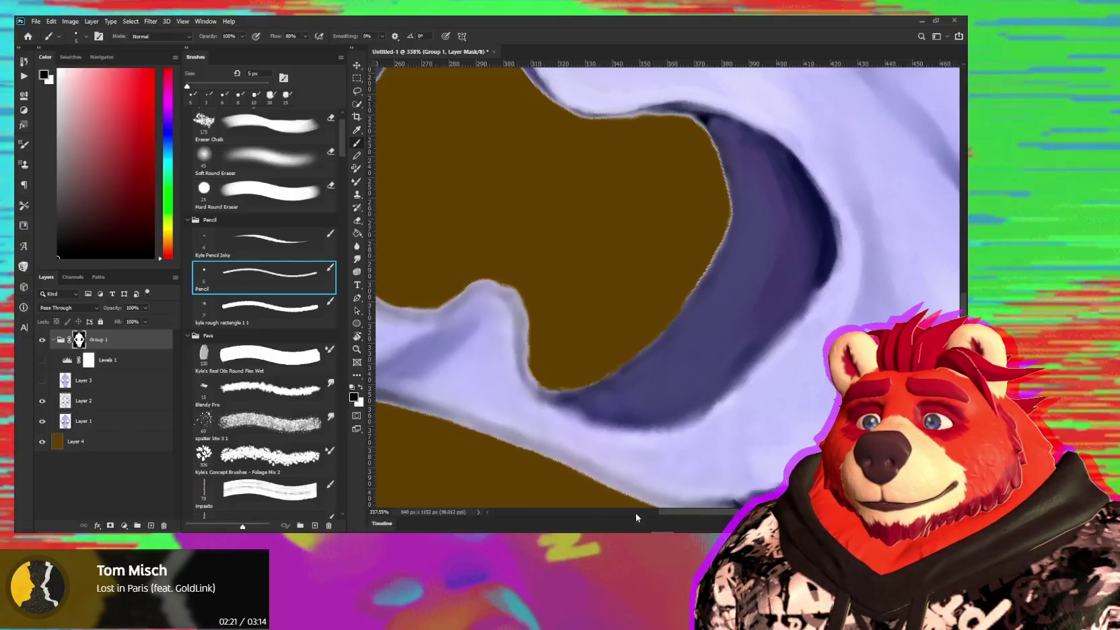
# - Select the Layer 4 backdrop and set the foreground colour to grey #8c8585
pyautogui.click(60, 451)
pyautogui.press('i')
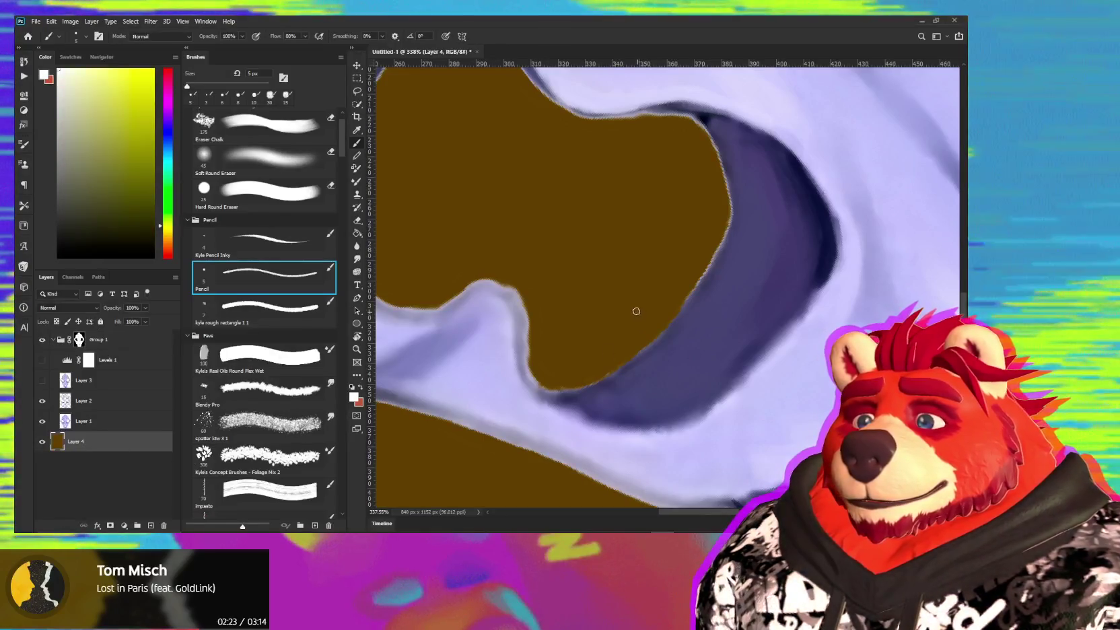
pyautogui.hotkey('shift', 'BackSpace')
pyautogui.press('Escape')
pyautogui.press('b')
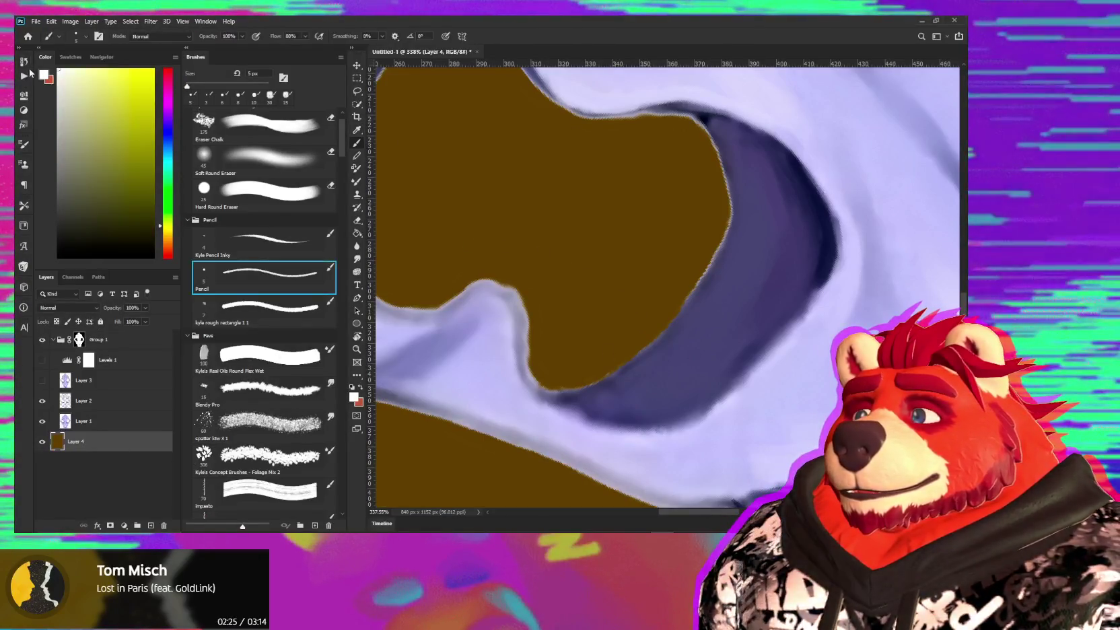
pyautogui.click(354, 396)
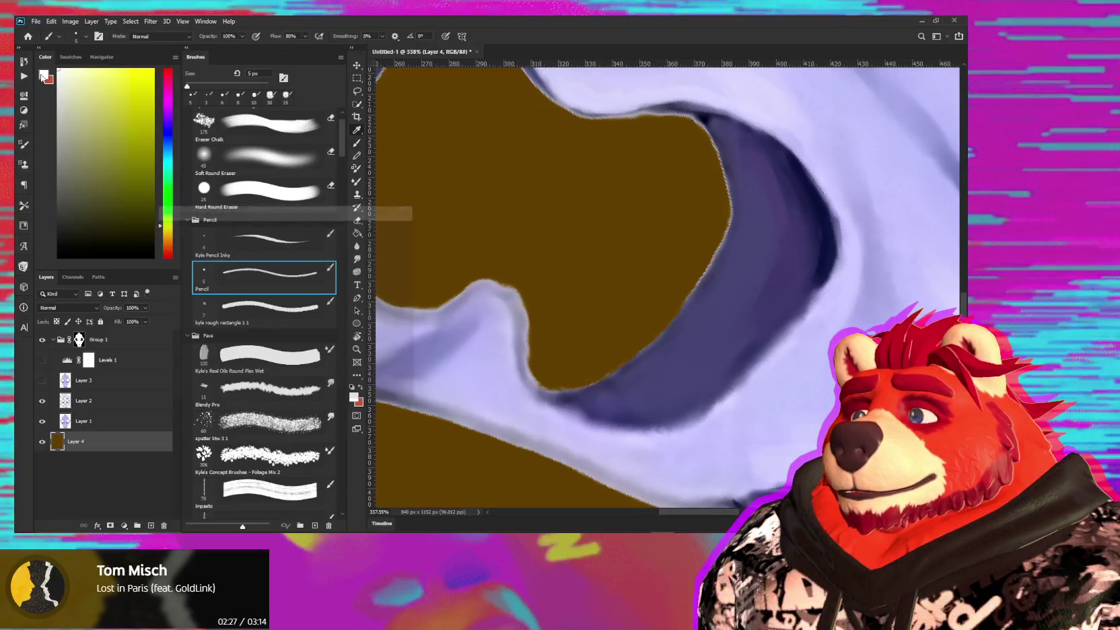
pyautogui.write('8c8585')
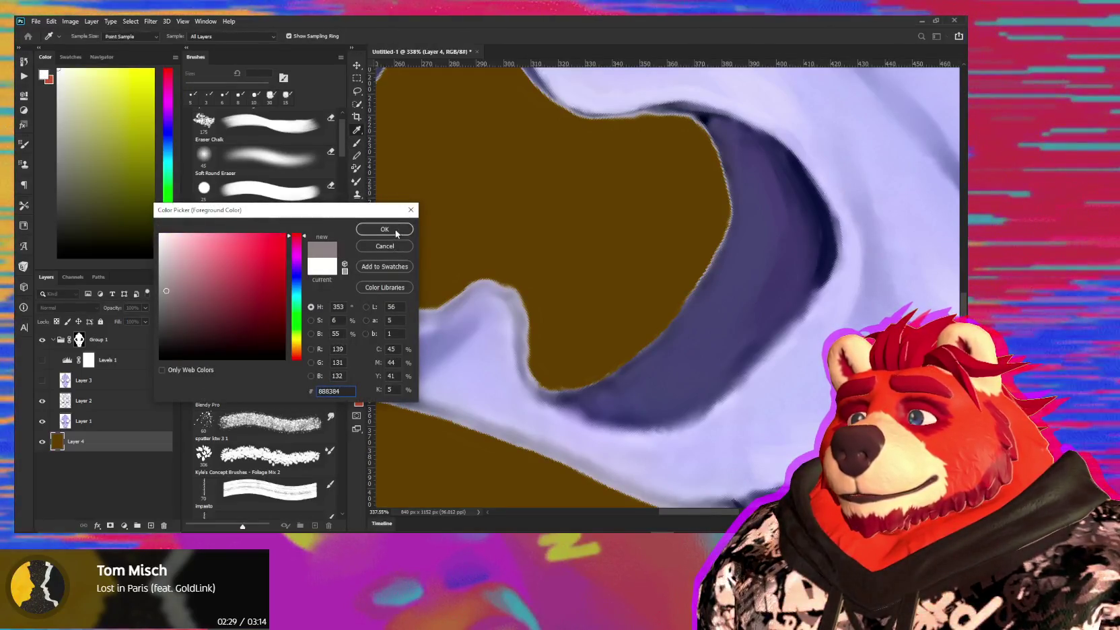
pyautogui.press('Return')
# - Fill Layer 4 with the grey foreground colour instead of black
pyautogui.hotkey('shift', 'F5')
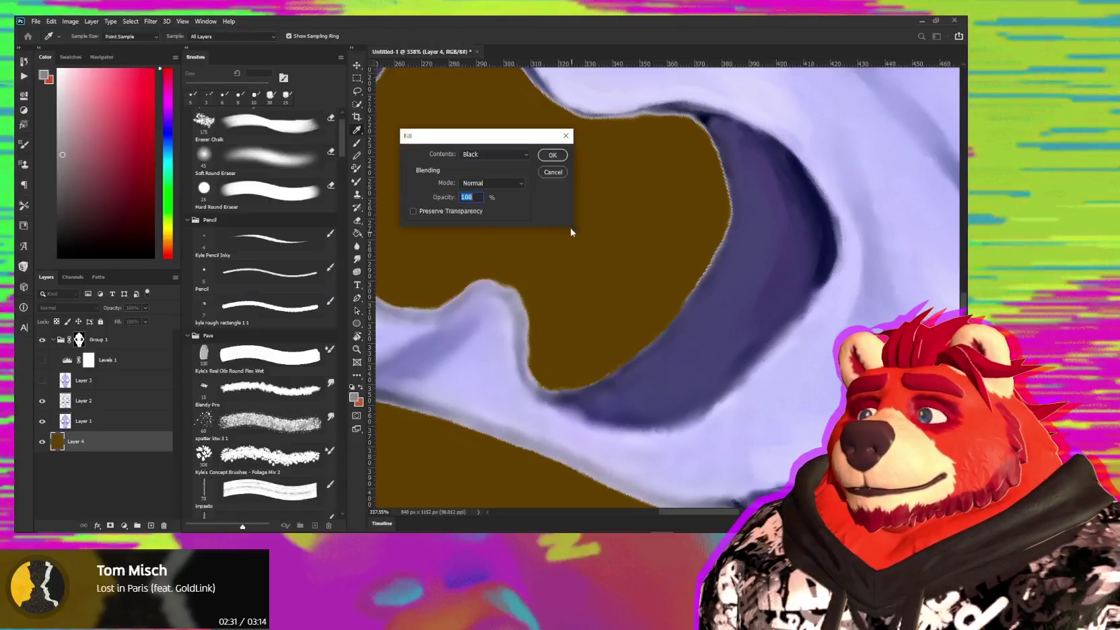
pyautogui.click(494, 154)
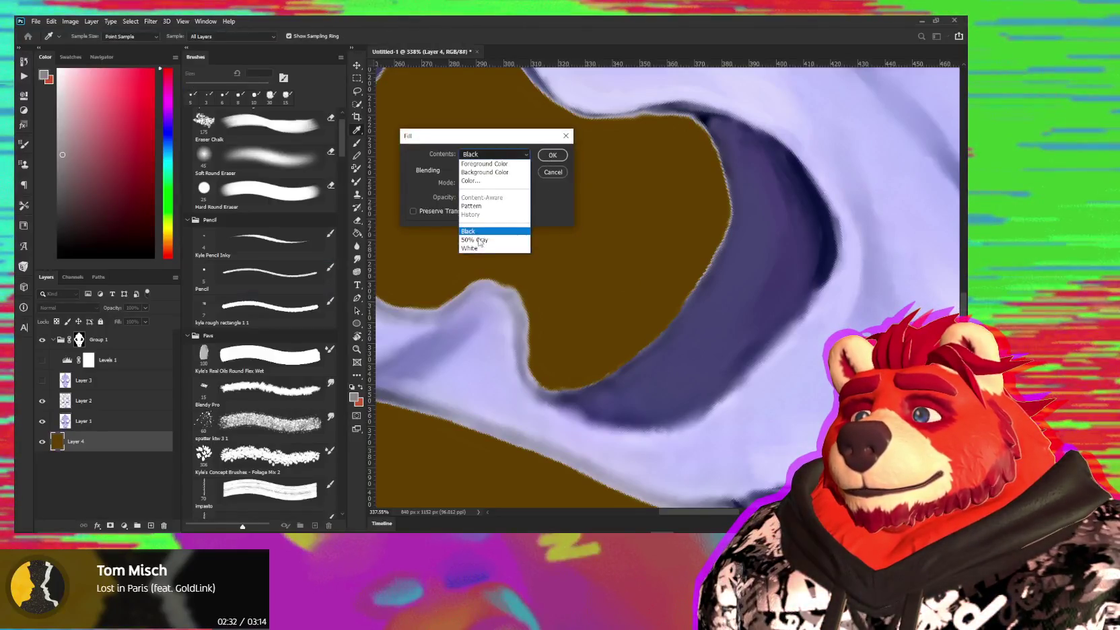
pyautogui.click(485, 158)
pyautogui.click(550, 157)
pyautogui.press('b')
pyautogui.keyDown('alt'); pyautogui.scroll(-3, 648, 318); pyautogui.keyUp('alt')
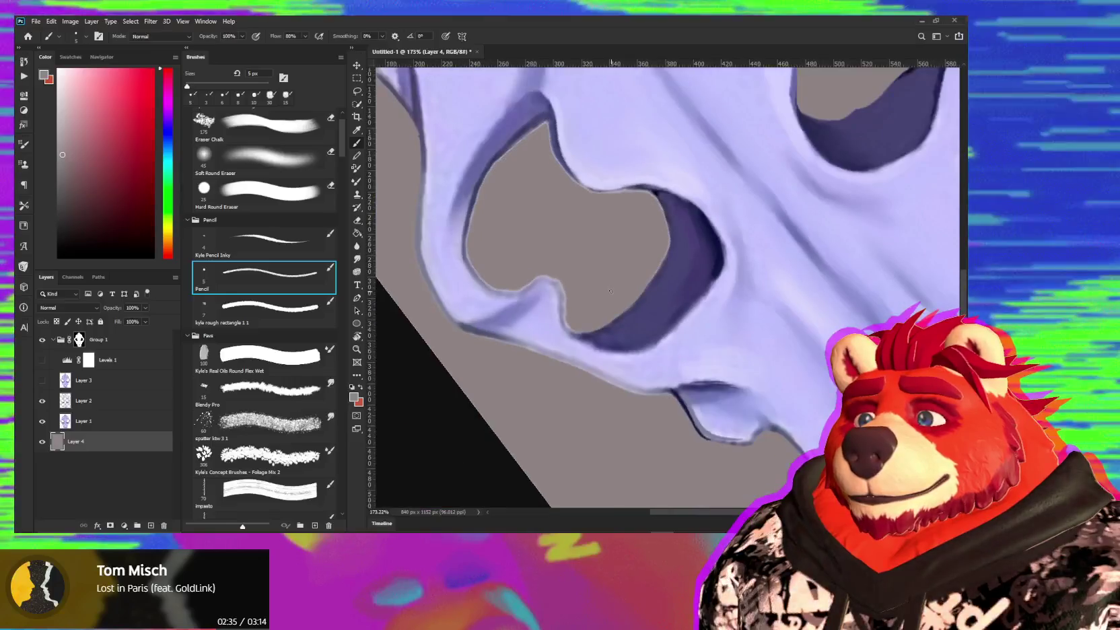
# - Select Group 1's mask and zoom in to about 460% on the skull edge
pyautogui.keyDown('alt'); pyautogui.scroll(-3, 649, 318); pyautogui.keyUp('alt')
pyautogui.keyDown('alt'); pyautogui.scroll(-2, 649, 318); pyautogui.keyUp('alt')
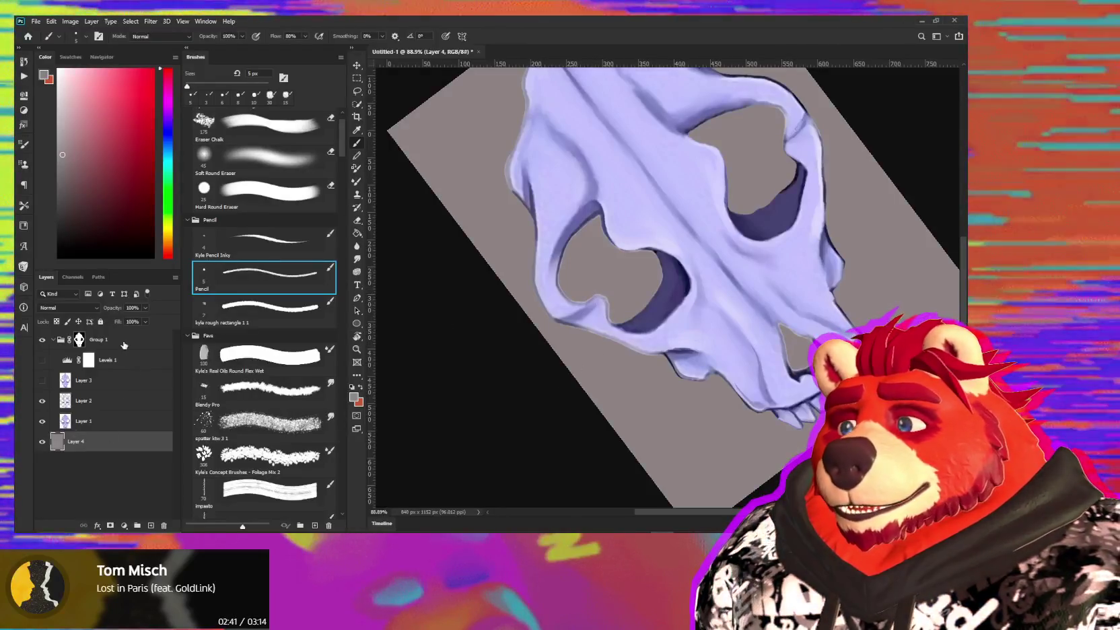
pyautogui.click(91, 346)
pyautogui.keyDown('alt'); pyautogui.scroll(5, 590, 334); pyautogui.keyUp('alt')
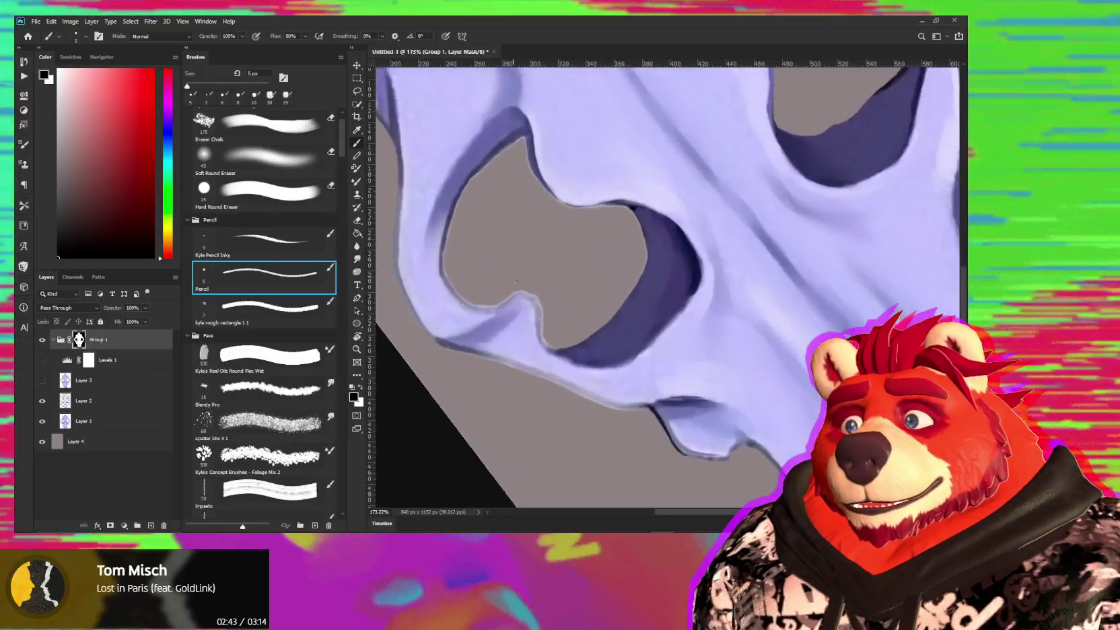
pyautogui.keyDown('alt'); pyautogui.scroll(-1, 591, 335); pyautogui.keyUp('alt')
pyautogui.keyDown('alt'); pyautogui.scroll(-1, 637, 375); pyautogui.keyUp('alt')
pyautogui.keyDown('alt'); pyautogui.scroll(-1, 637, 375); pyautogui.keyUp('alt')
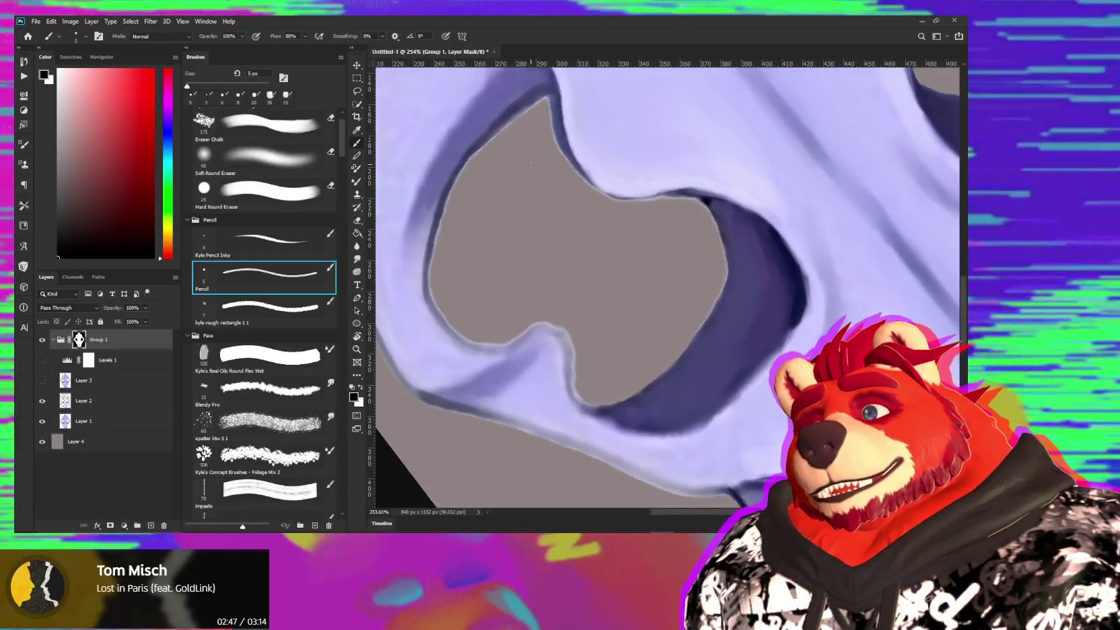
pyautogui.keyDown('alt'); pyautogui.scroll(1, 567, 348); pyautogui.keyUp('alt')
pyautogui.keyDown('alt'); pyautogui.scroll(2, 568, 323); pyautogui.keyUp('alt')
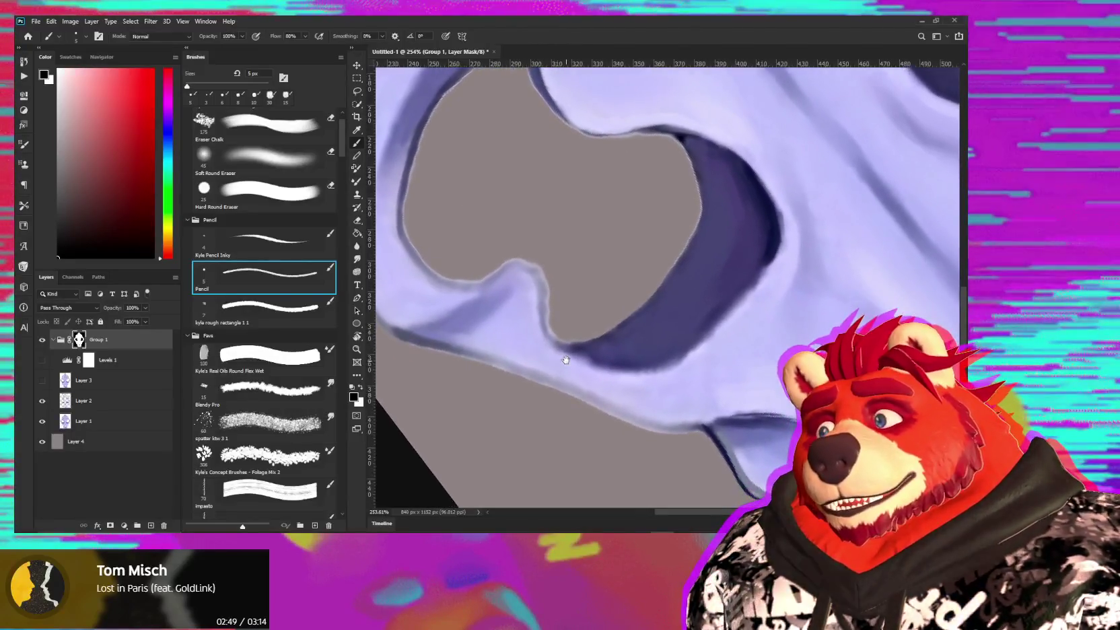
pyautogui.keyDown('alt'); pyautogui.scroll(1, 572, 290); pyautogui.keyUp('alt')
pyautogui.keyDown('alt'); pyautogui.scroll(1, 576, 250); pyautogui.keyUp('alt')
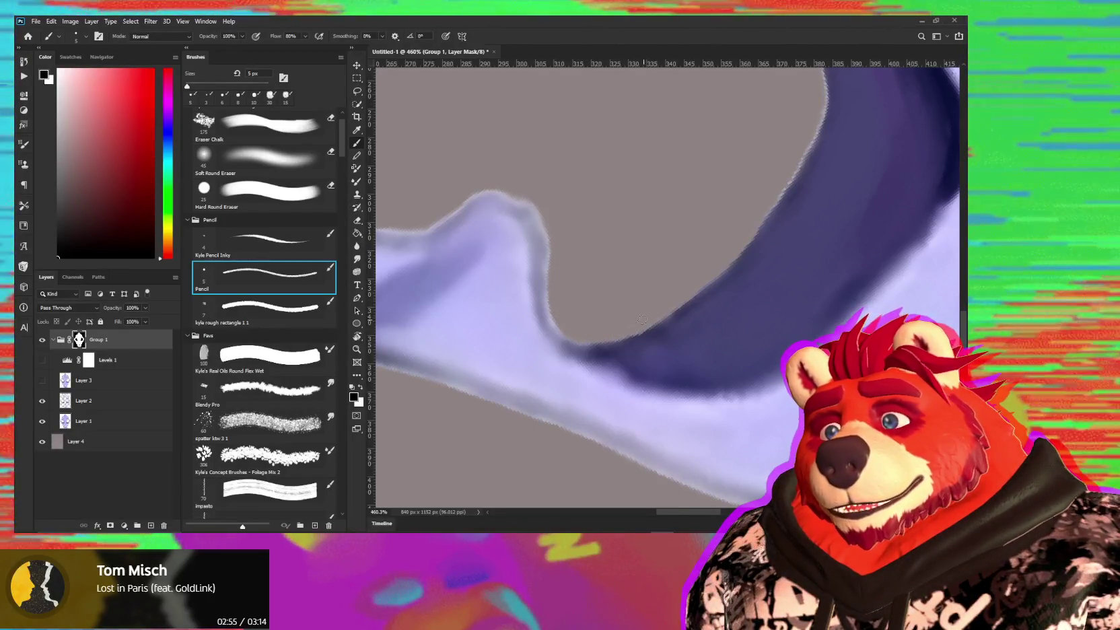
# - Clean the mask along the nostril opening's edge with the 5 px Pencil
pyautogui.moveTo(556, 228); pyautogui.dragTo(643, 279)
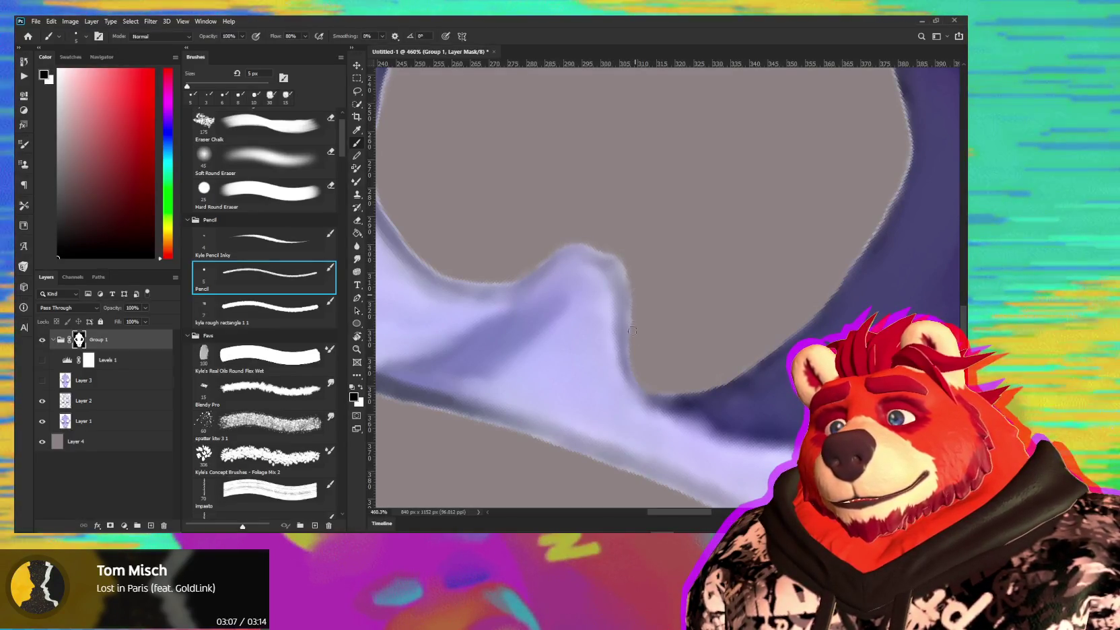
pyautogui.moveTo(625, 263); pyautogui.dragTo(707, 357)
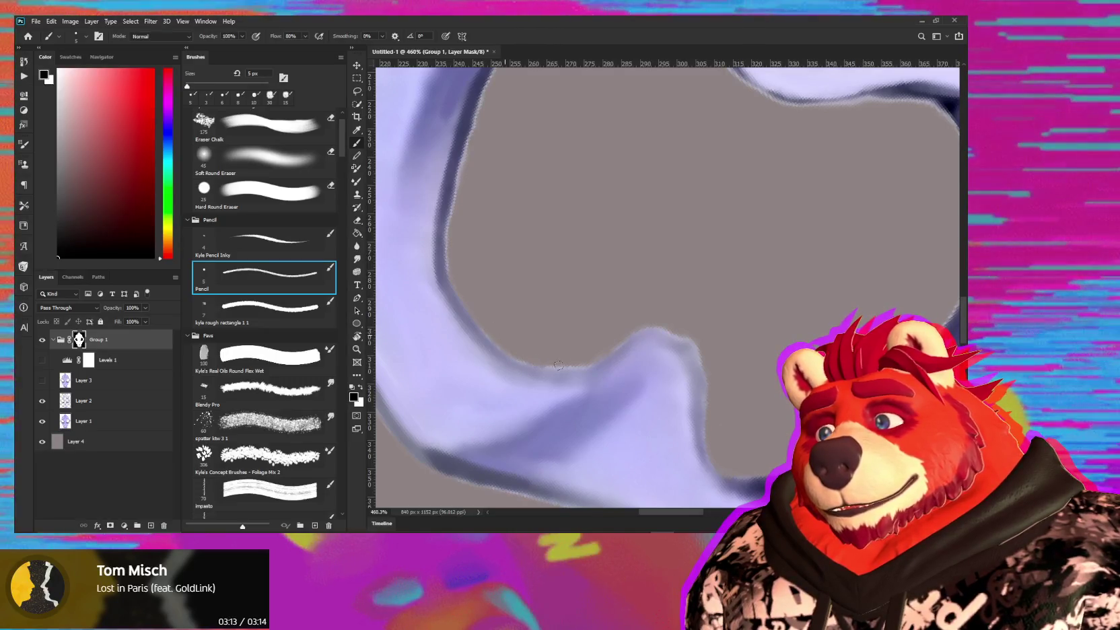
pyautogui.moveTo(613, 300)
pyautogui.mouseDown()
pyautogui.moveTo(553, 347)
pyautogui.moveTo(613, 394)
pyautogui.mouseUp()
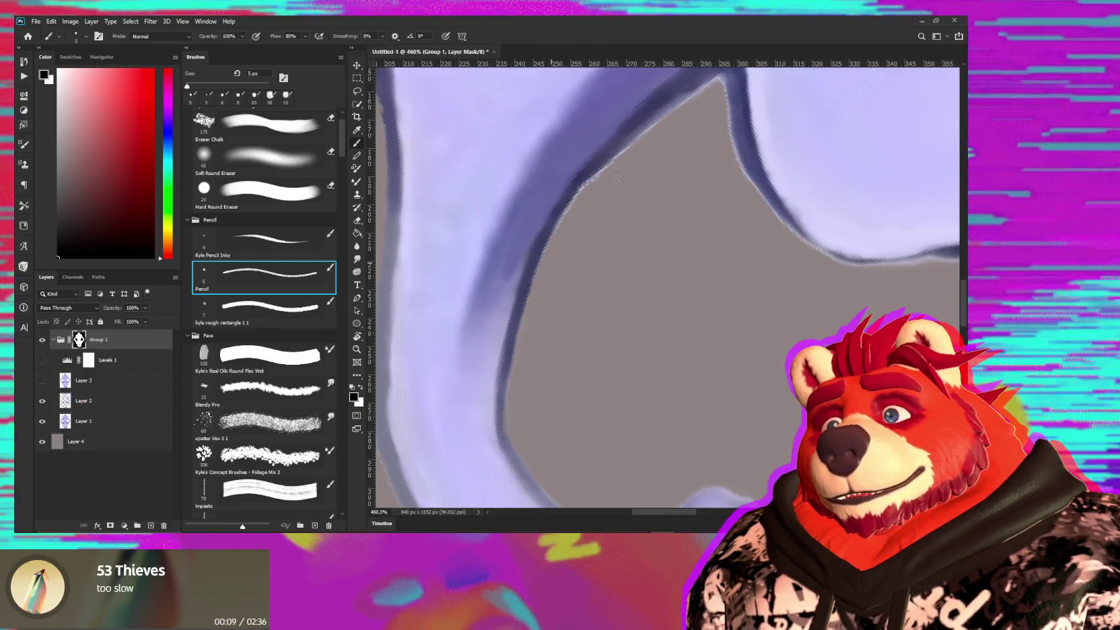
pyautogui.moveTo(610, 201); pyautogui.dragTo(559, 229)
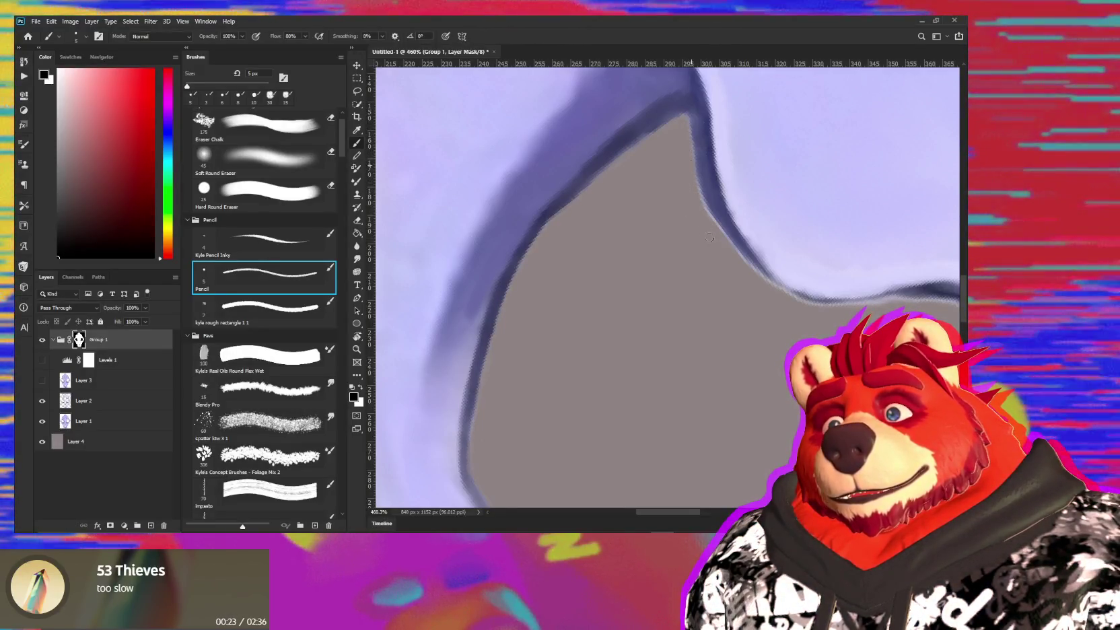
# - Rotate the view and touch up Group 1's mask along the eye socket's dark rim
pyautogui.press('r')
pyautogui.moveTo(709, 238)
pyautogui.mouseDown()
pyautogui.moveTo(720, 393)
pyautogui.moveTo(662, 325)
pyautogui.mouseUp()
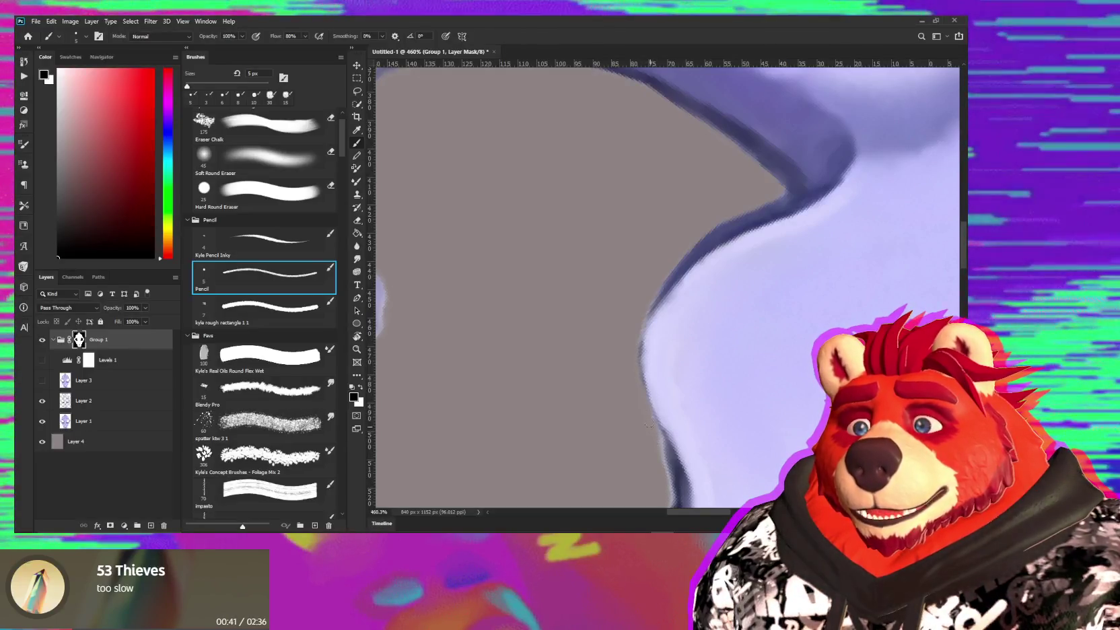
pyautogui.moveTo(648, 464); pyautogui.dragTo(658, 307)
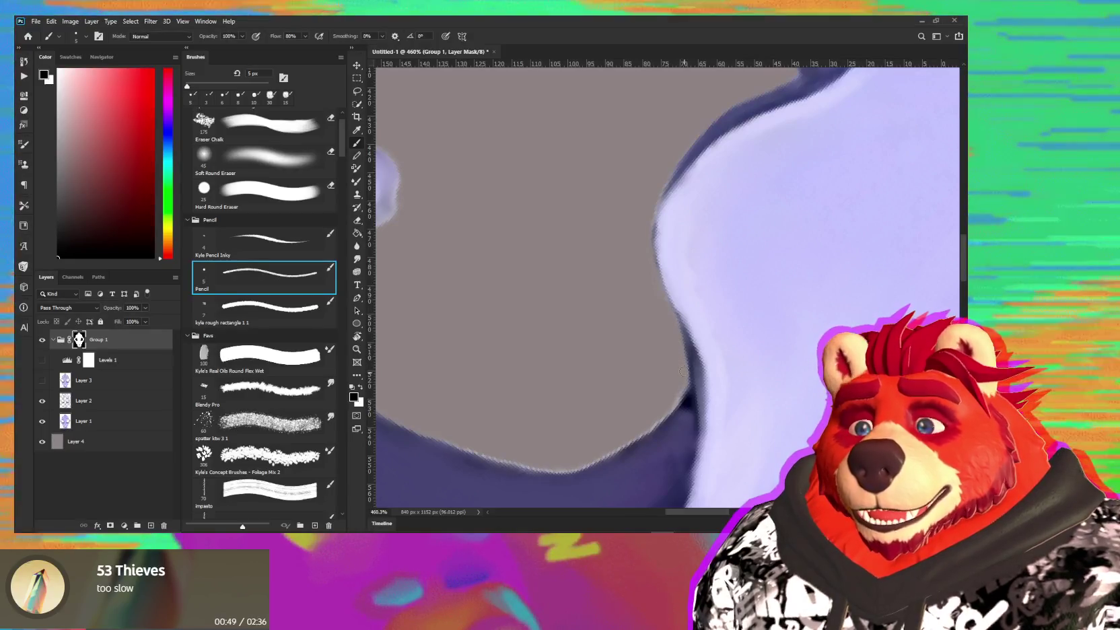
pyautogui.moveTo(652, 393); pyautogui.dragTo(718, 316)
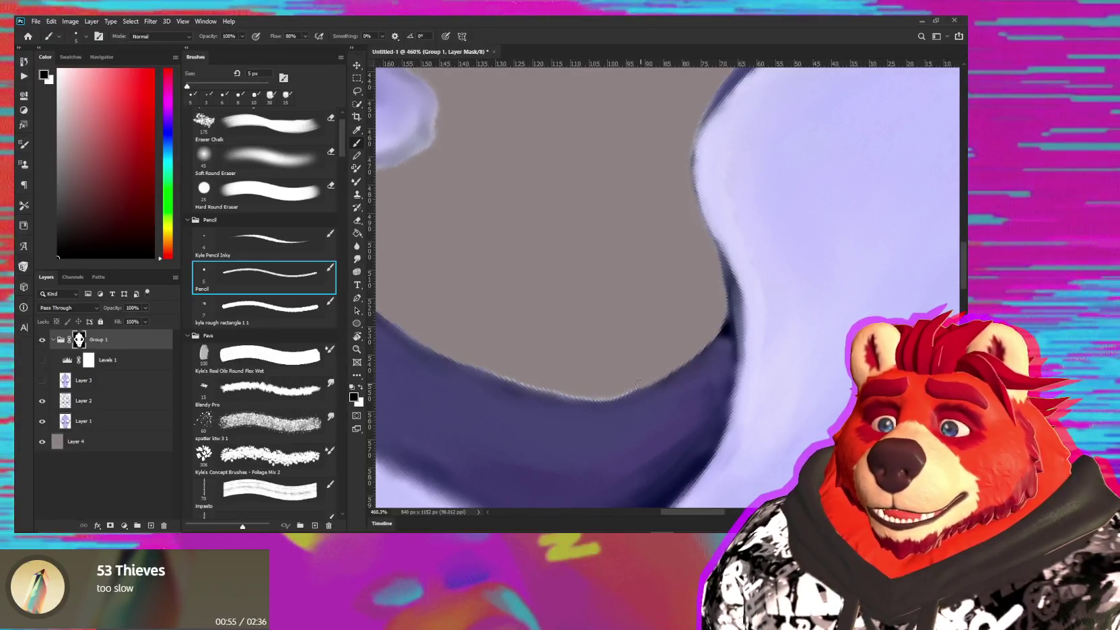
pyautogui.moveTo(694, 374); pyautogui.dragTo(670, 275)
pyautogui.moveTo(572, 399)
pyautogui.mouseDown()
pyautogui.moveTo(572, 227)
pyautogui.moveTo(588, 255)
pyautogui.moveTo(581, 325)
pyautogui.mouseUp()
pyautogui.moveTo(608, 384); pyautogui.dragTo(620, 412)
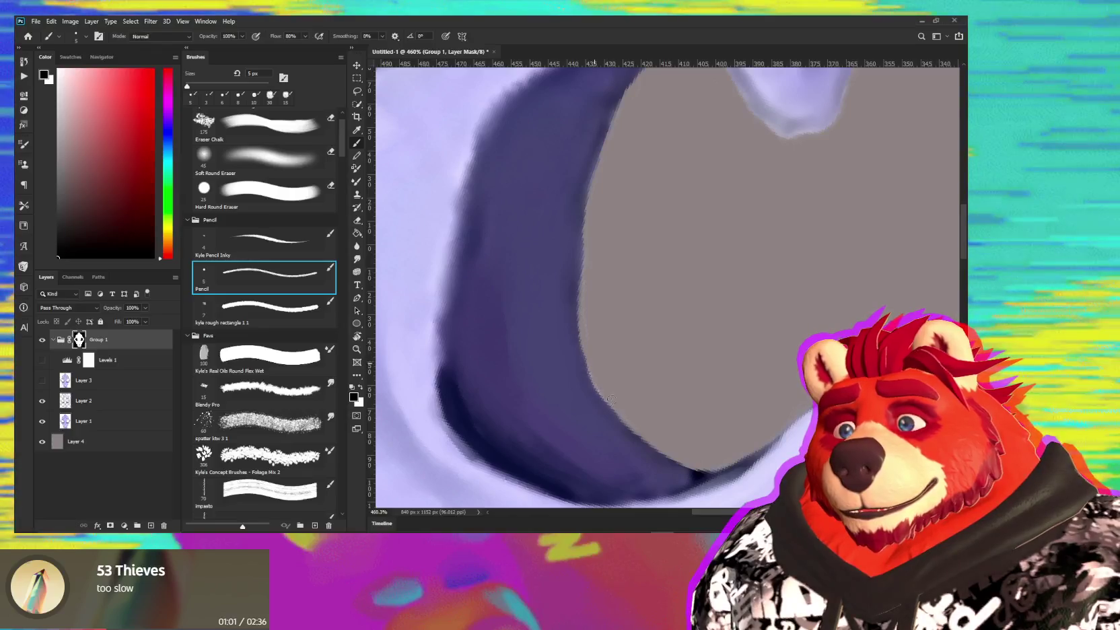
pyautogui.rightClick(621, 412)
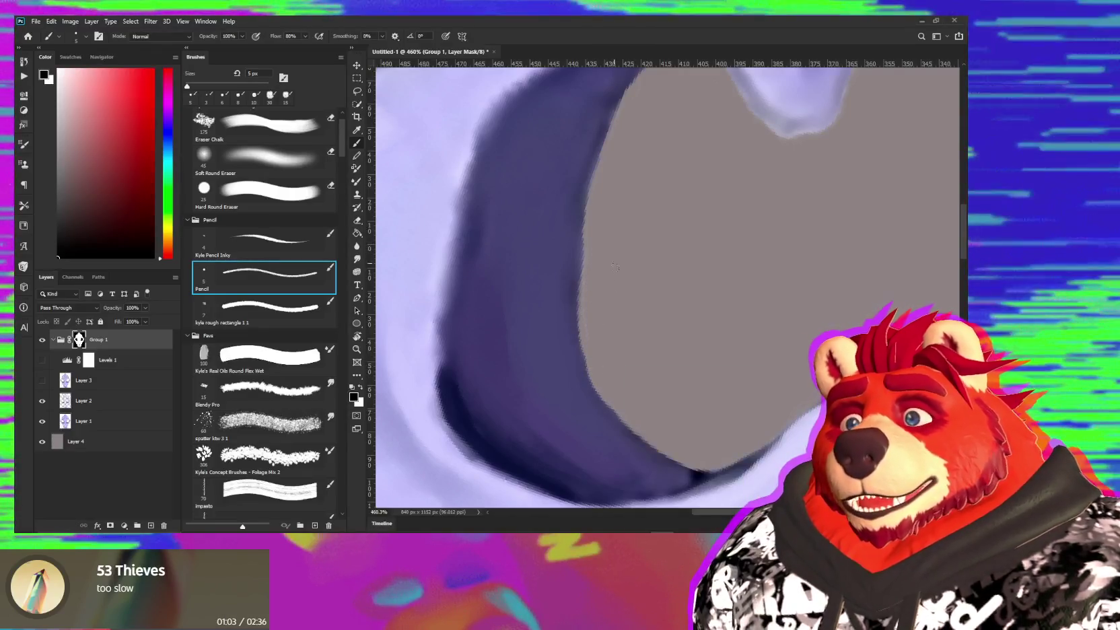
pyautogui.moveTo(640, 200)
pyautogui.mouseDown()
pyautogui.moveTo(639, 341)
pyautogui.moveTo(668, 332)
pyautogui.moveTo(700, 250)
pyautogui.mouseUp()
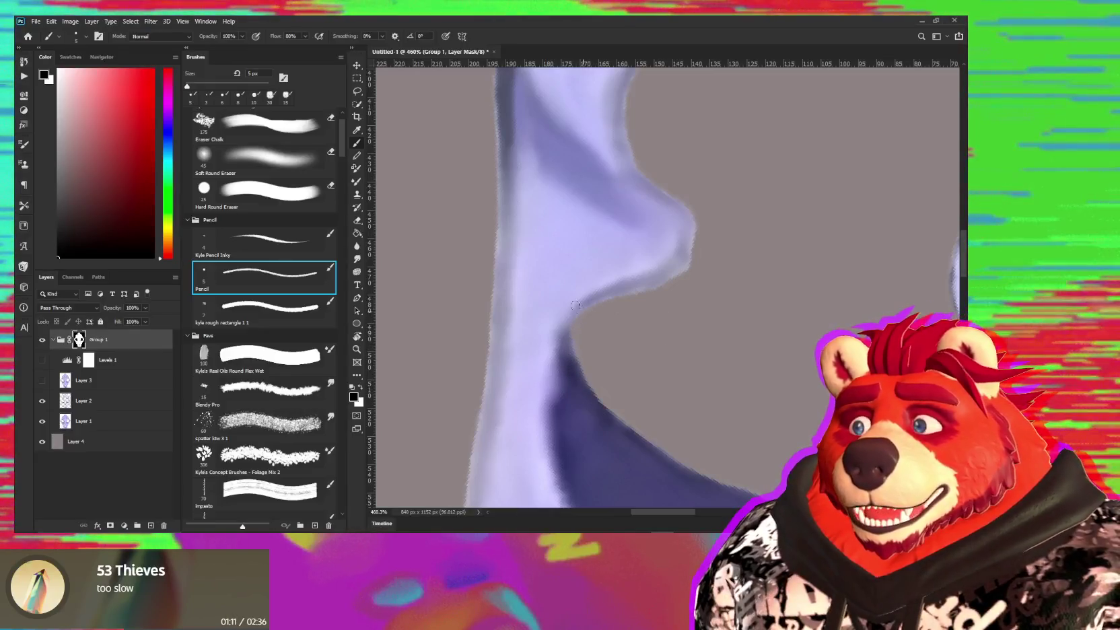
# - On Layer 2, paint thin dark blue-purple strokes at 4 px and 3 px along the skull edge
pyautogui.click(123, 403)
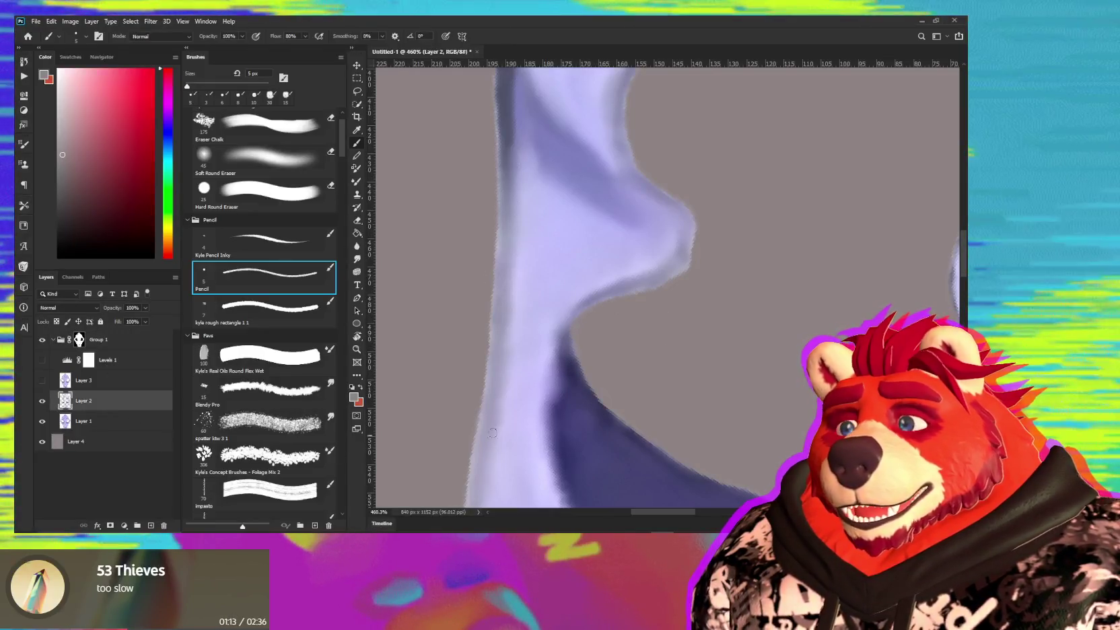
pyautogui.keyDown('alt'); pyautogui.click(570, 363); pyautogui.keyUp('alt')
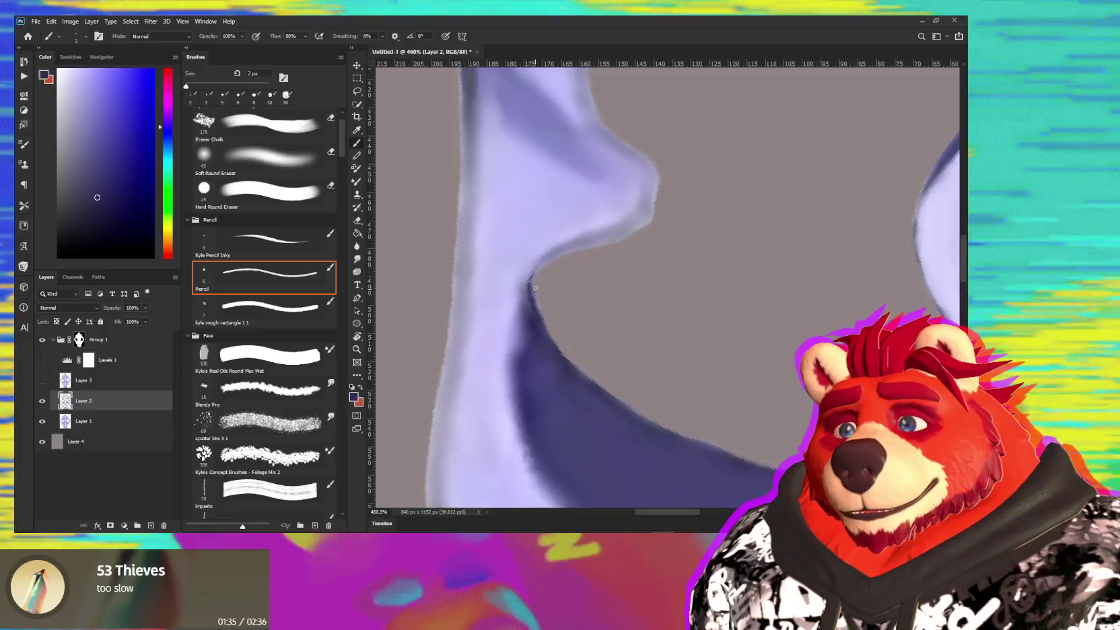
pyautogui.moveTo(536, 267); pyautogui.dragTo(529, 289)
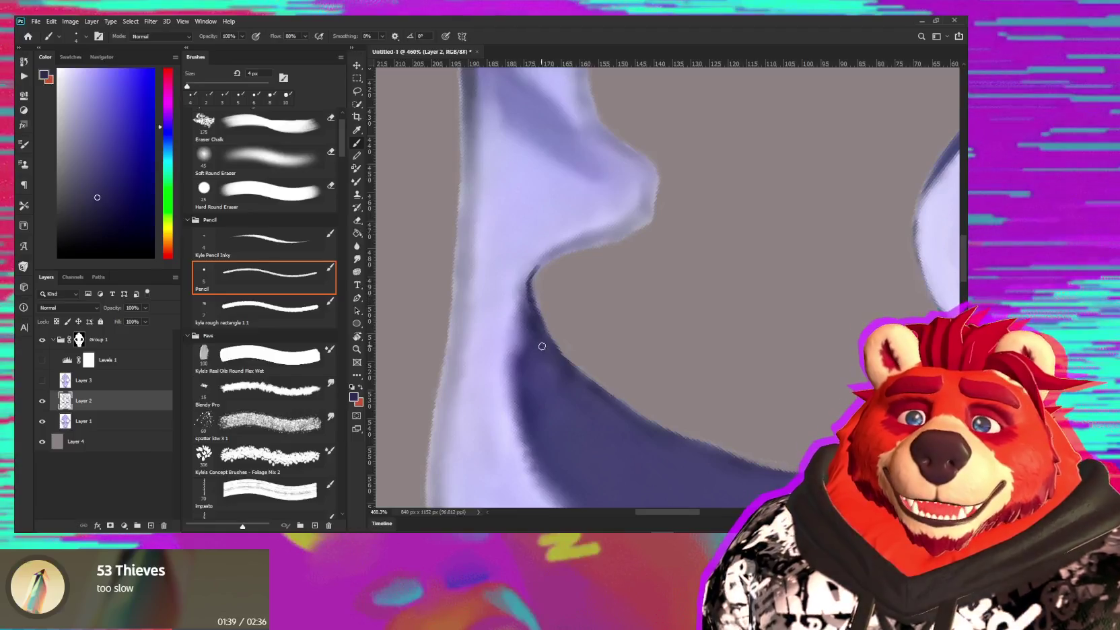
pyautogui.moveTo(542, 346); pyautogui.dragTo(629, 284)
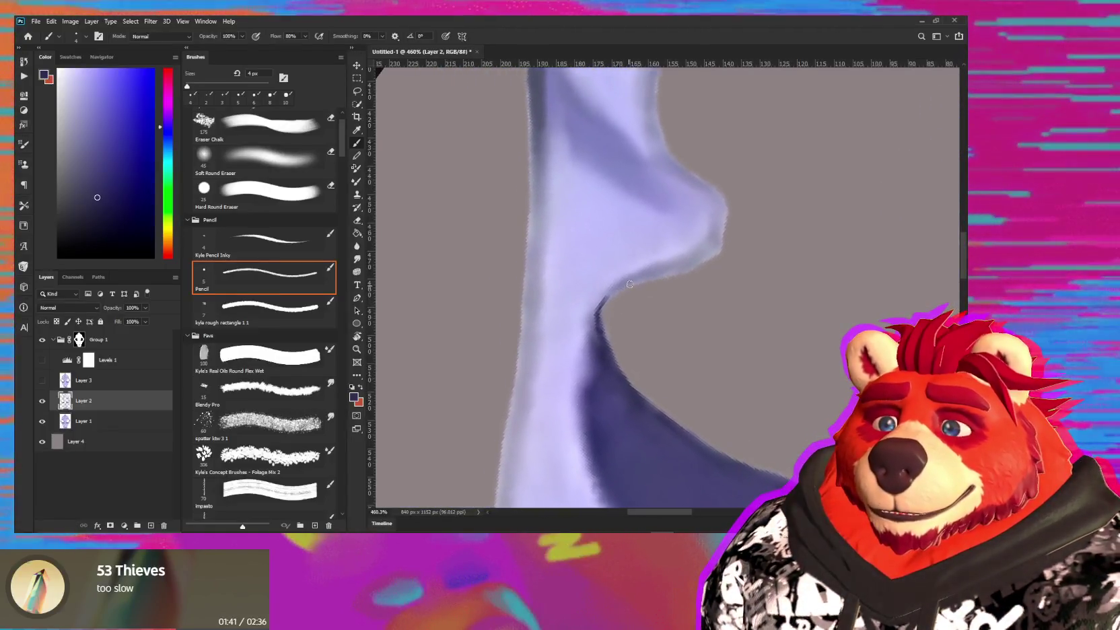
pyautogui.press('[')
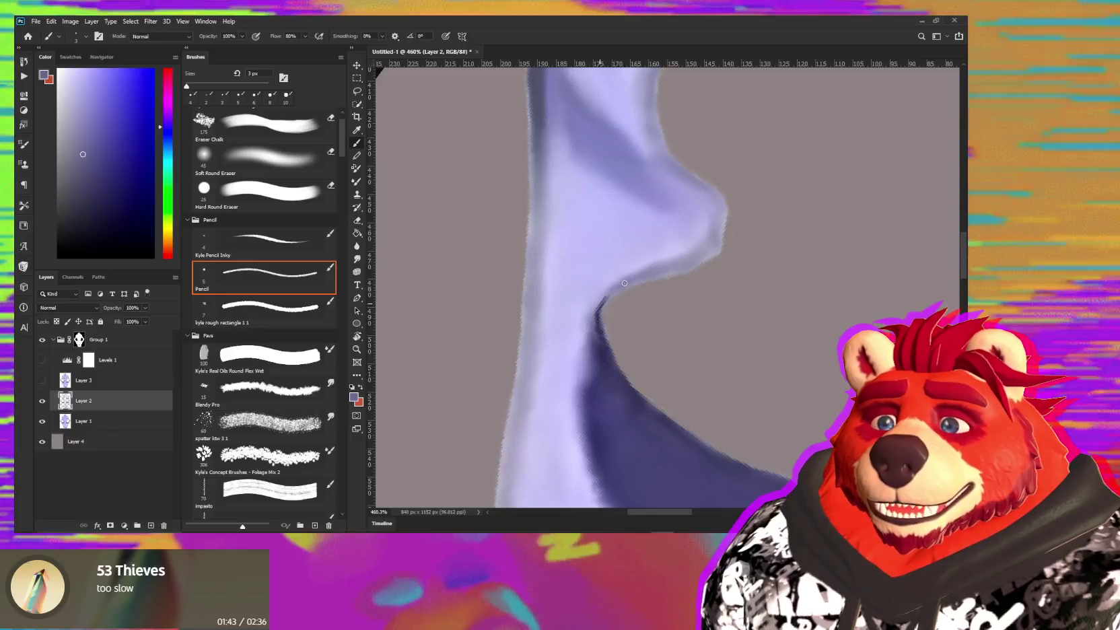
pyautogui.moveTo(605, 296); pyautogui.dragTo(594, 310)
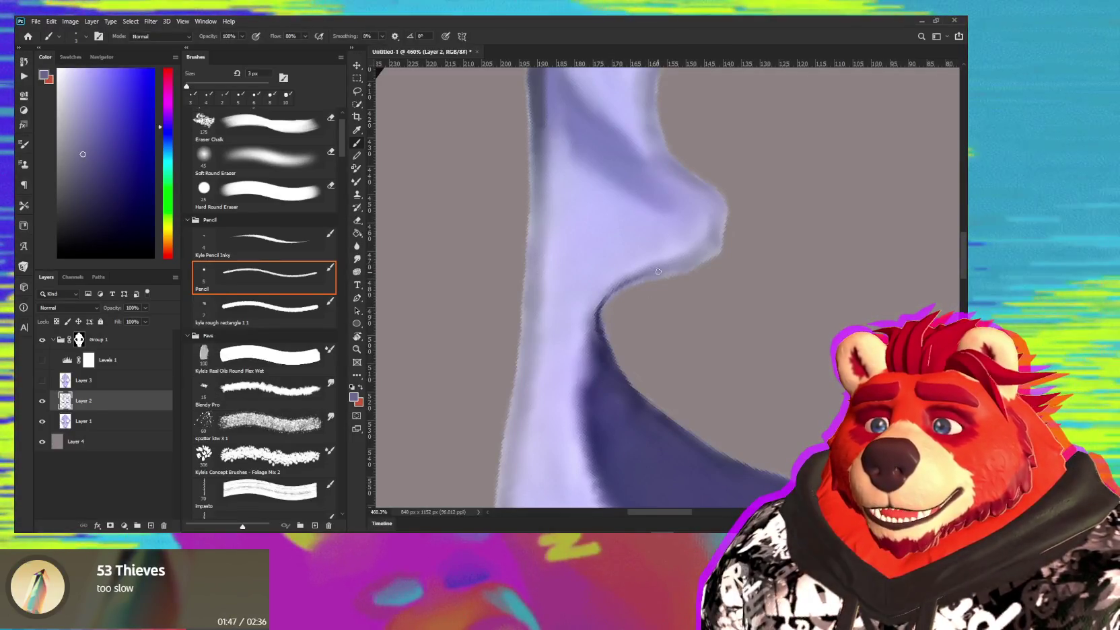
# - Sample the grey backdrop colour and zoom out to view the whole skull
pyautogui.keyDown('alt'); pyautogui.click(652, 301); pyautogui.keyUp('alt')
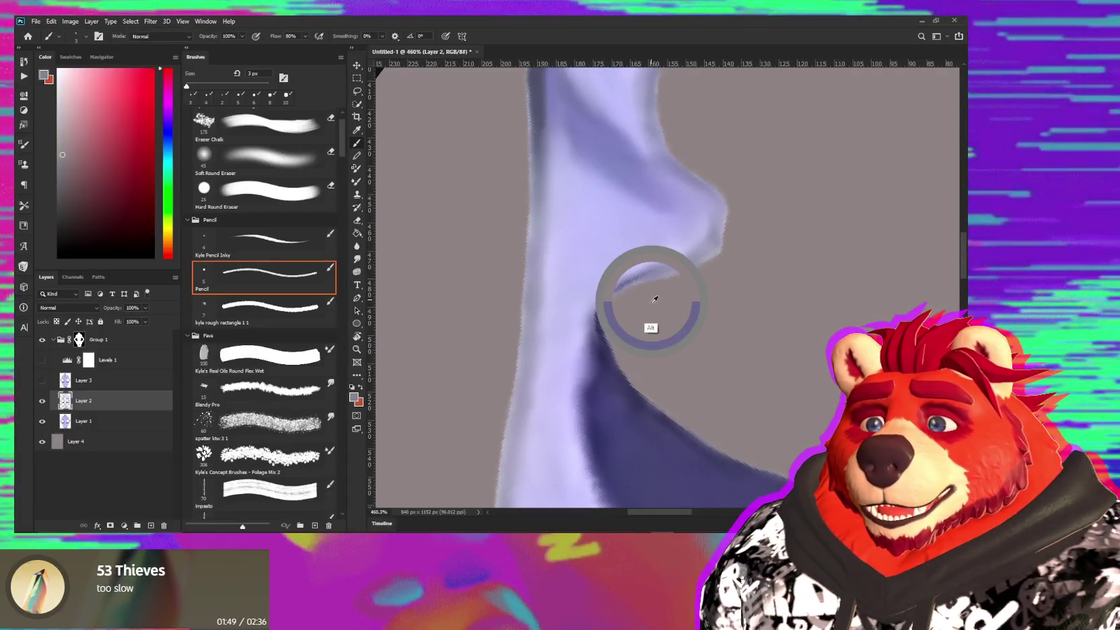
pyautogui.press('r')
pyautogui.moveTo(656, 417)
pyautogui.mouseDown()
pyautogui.moveTo(807, 286)
pyautogui.moveTo(750, 334)
pyautogui.moveTo(579, 380)
pyautogui.mouseUp()
pyautogui.press('z')
pyautogui.press('b')
pyautogui.moveTo(773, 397); pyautogui.dragTo(650, 396)
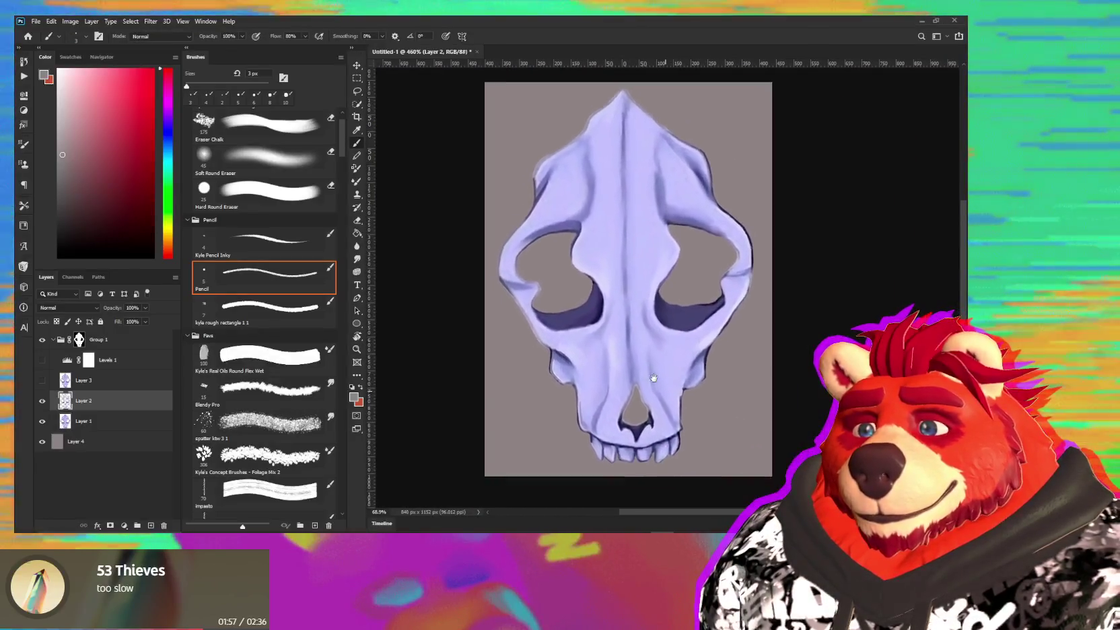
# - At 243%, smooth Group 1's mask along the skull's pointed top with a 6 px Pencil
pyautogui.keyDown('alt'); pyautogui.scroll(3, 651, 395); pyautogui.keyUp('alt')
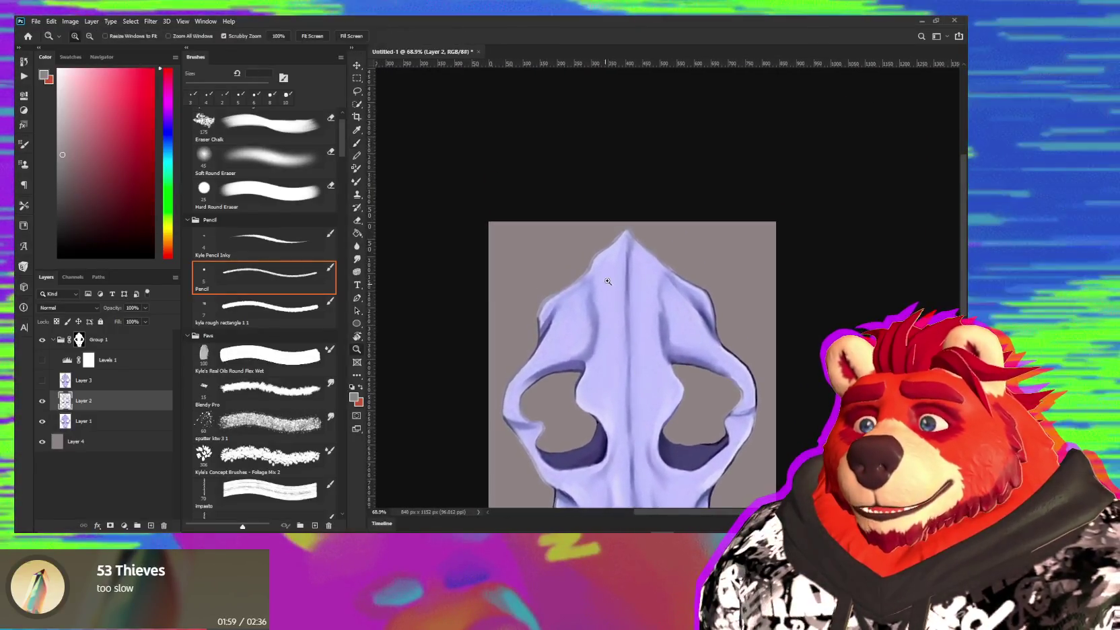
pyautogui.keyDown('alt'); pyautogui.scroll(3, 633, 350); pyautogui.keyUp('alt')
pyautogui.moveTo(612, 316); pyautogui.dragTo(632, 338)
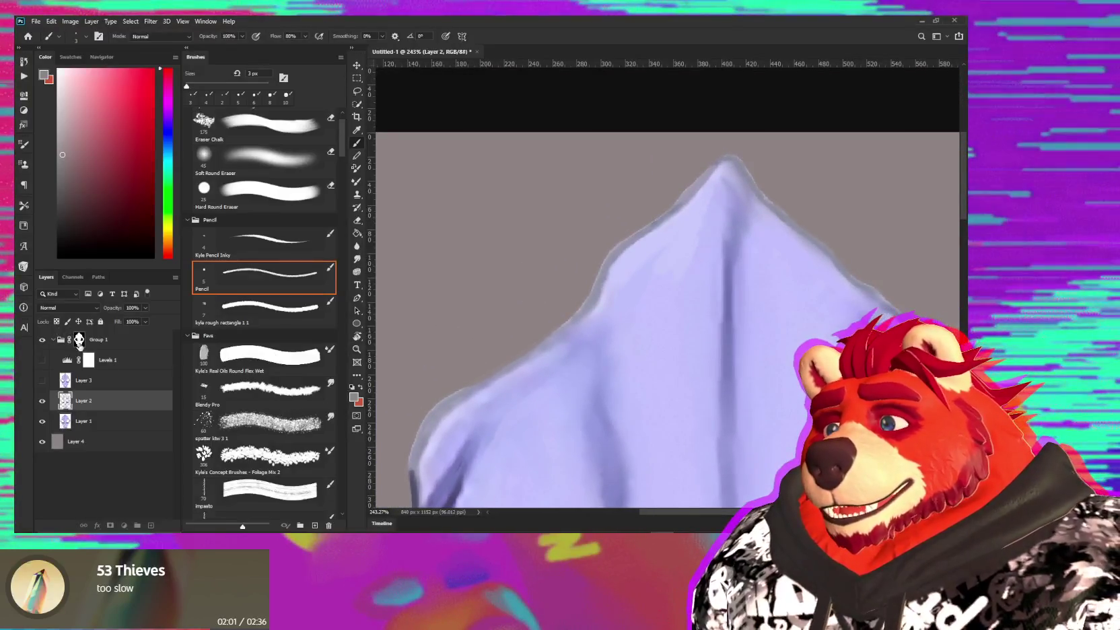
pyautogui.click(78, 339)
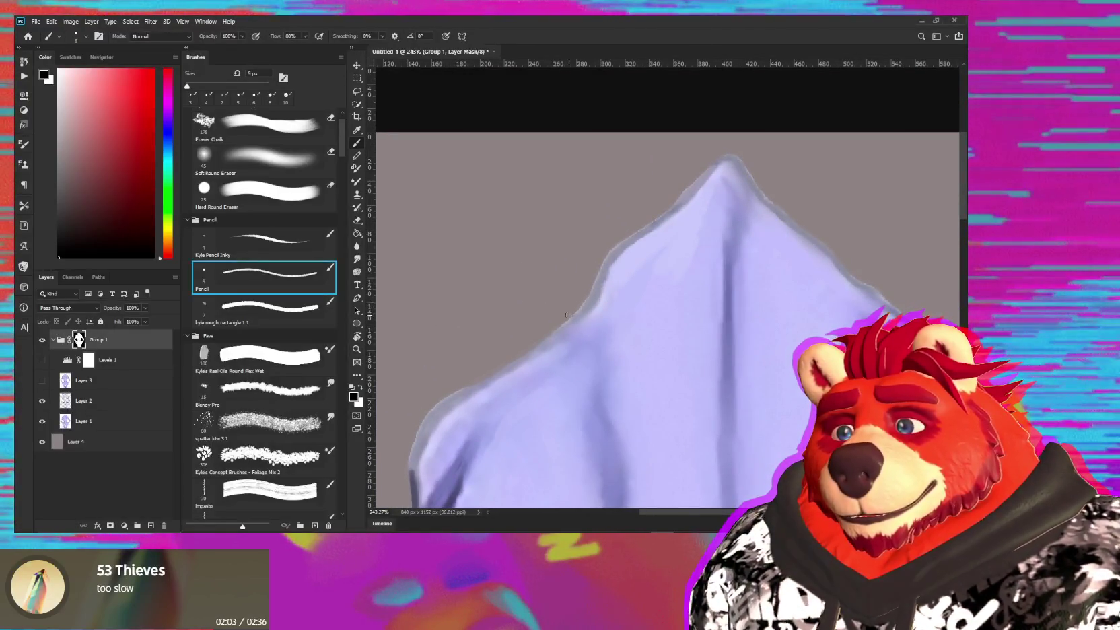
pyautogui.press(']')
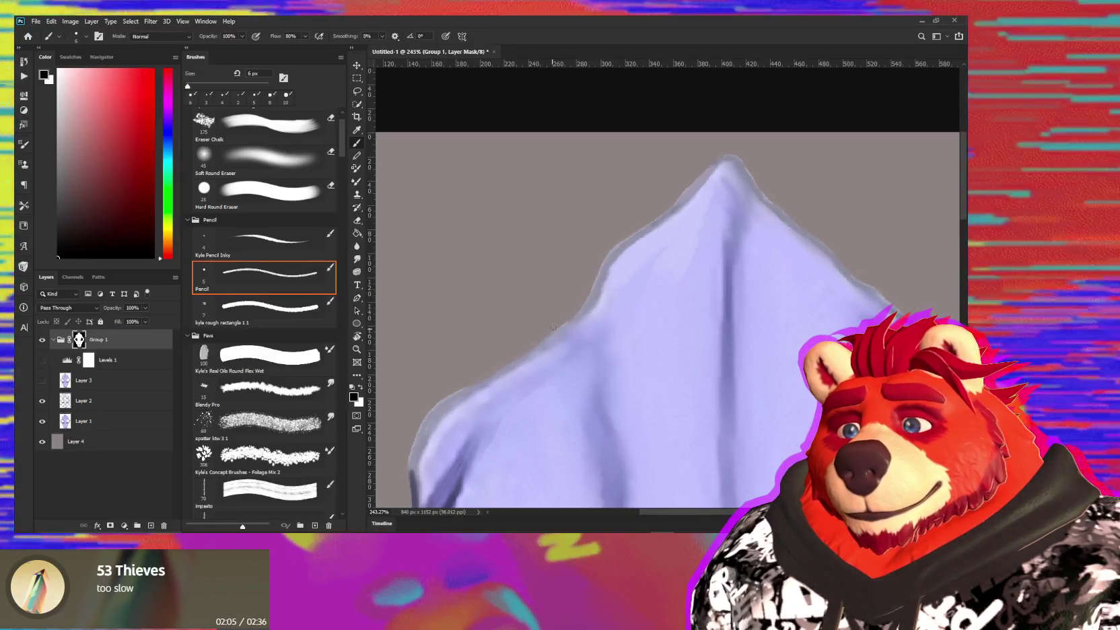
pyautogui.moveTo(494, 364); pyautogui.dragTo(573, 313)
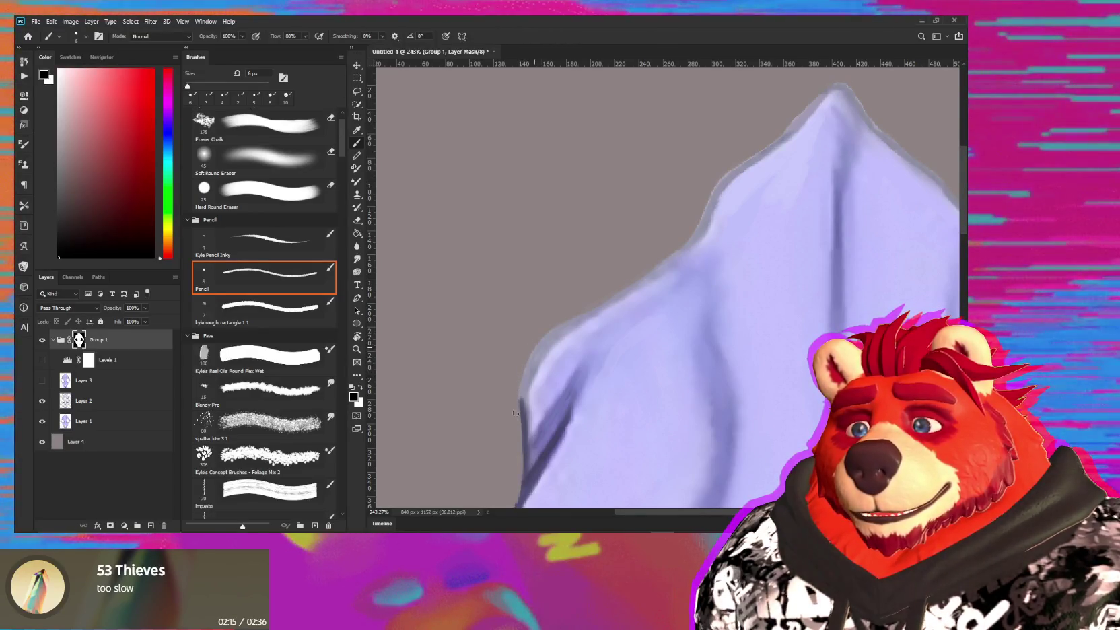
pyautogui.moveTo(666, 238); pyautogui.dragTo(609, 345)
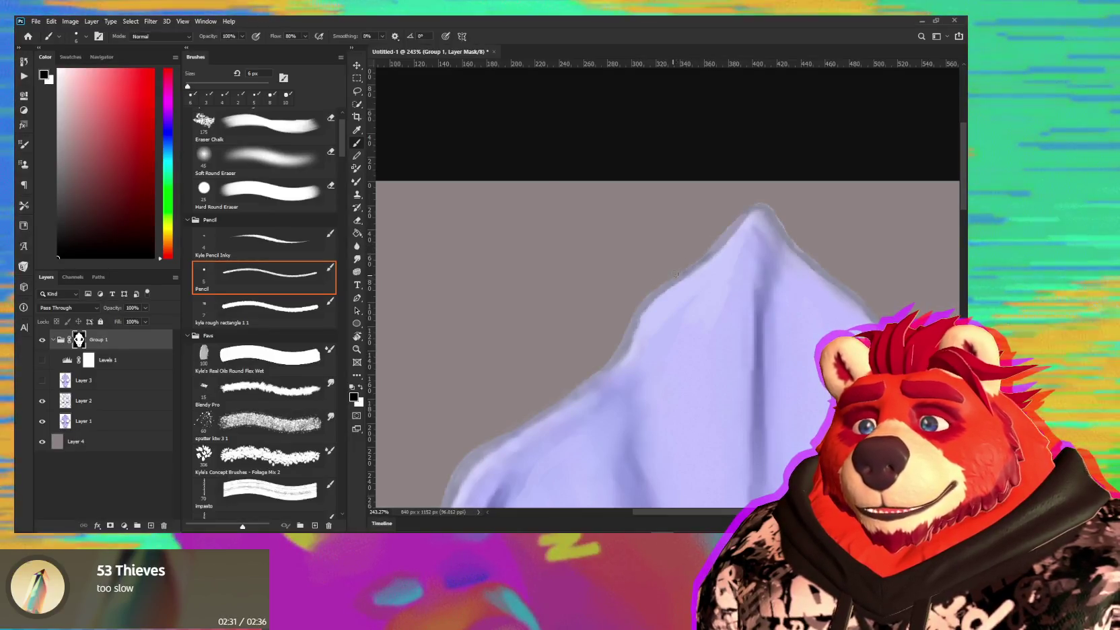
pyautogui.moveTo(730, 249)
pyautogui.mouseDown()
pyautogui.moveTo(695, 278)
pyautogui.moveTo(659, 281)
pyautogui.mouseUp()
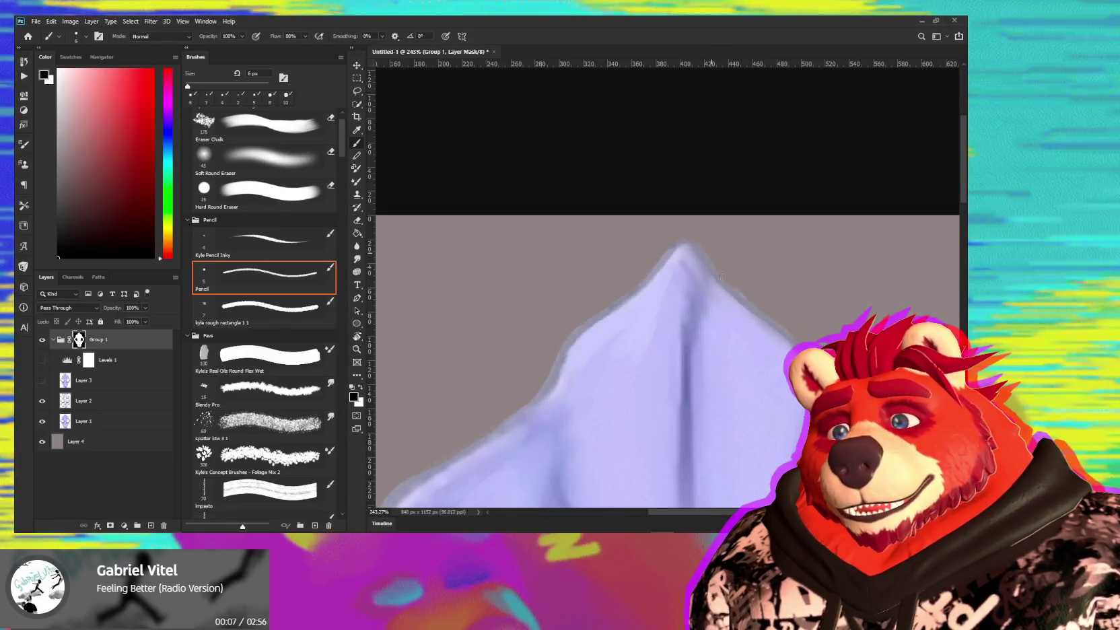
pyautogui.moveTo(725, 287)
pyautogui.mouseDown()
pyautogui.moveTo(666, 288)
pyautogui.moveTo(631, 271)
pyautogui.mouseUp()
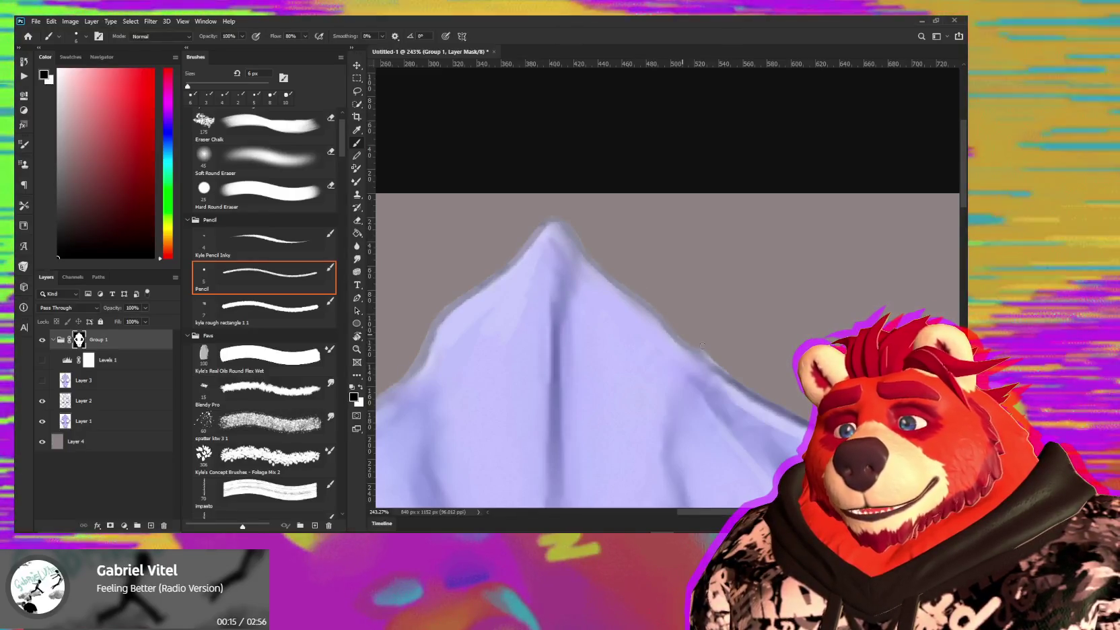
pyautogui.moveTo(732, 354)
pyautogui.mouseDown()
pyautogui.moveTo(713, 334)
pyautogui.moveTo(721, 363)
pyautogui.mouseUp()
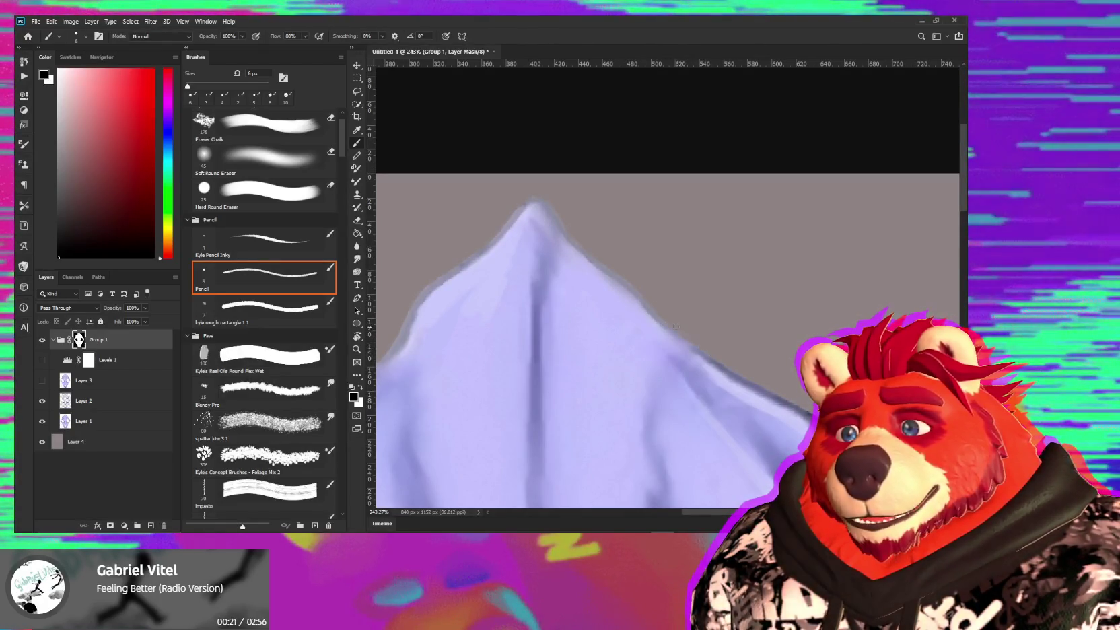
pyautogui.moveTo(705, 345)
pyautogui.mouseDown()
pyautogui.moveTo(643, 309)
pyautogui.moveTo(654, 228)
pyautogui.mouseUp()
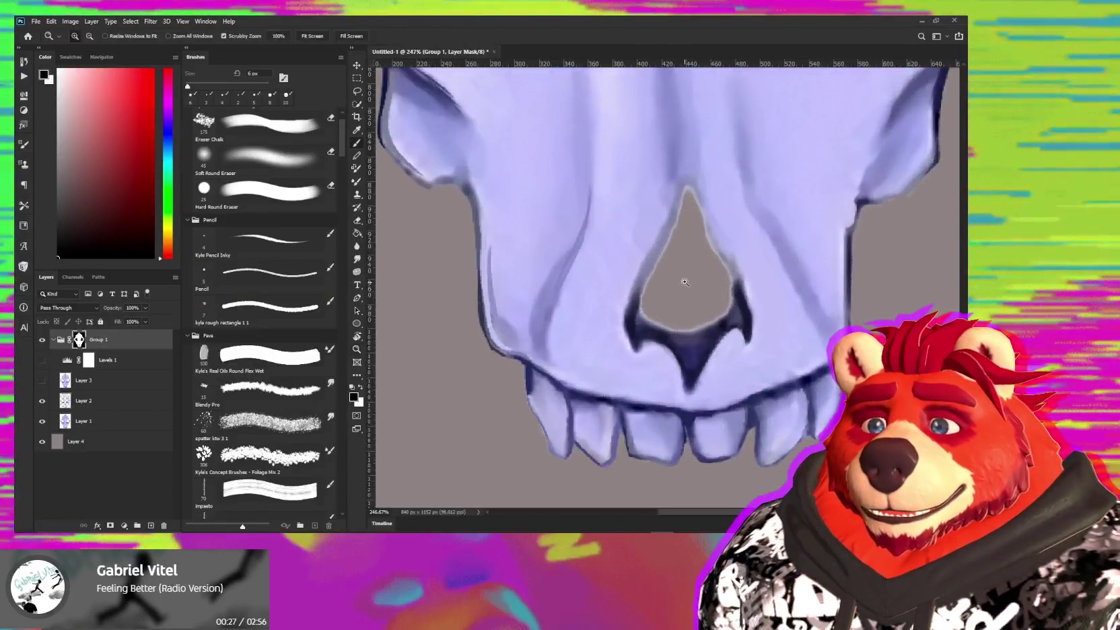
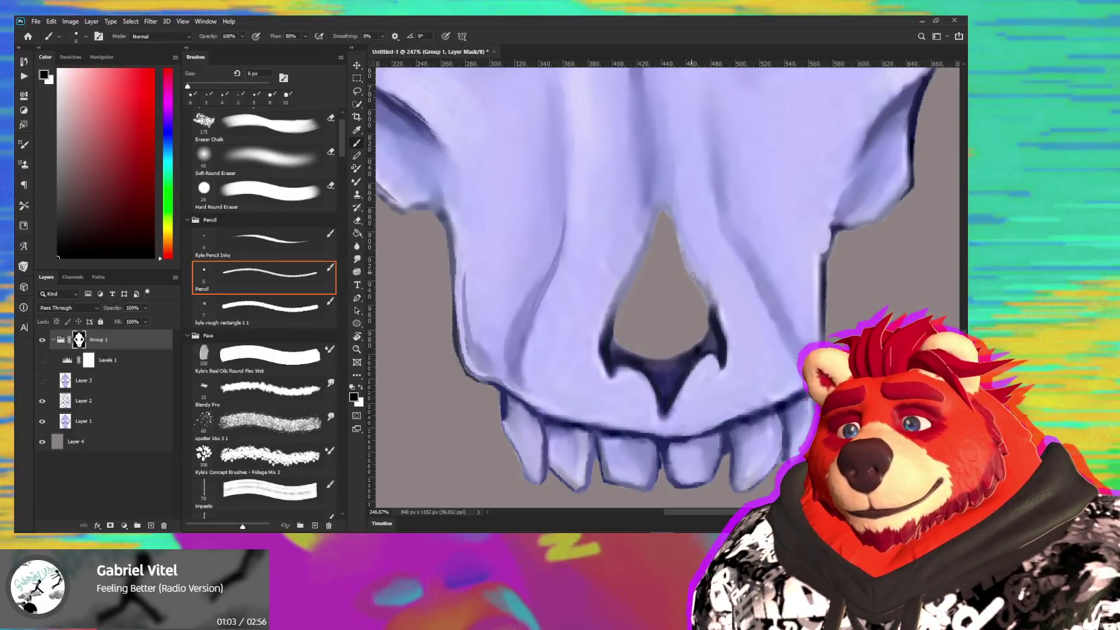
# - Select the hidden Levels 1 adjustment in the Layers panel for removal
pyautogui.keyDown('alt'); pyautogui.scroll(-3, 693, 276); pyautogui.keyUp('alt')
pyautogui.keyDown('alt'); pyautogui.scroll(1, 687, 255); pyautogui.keyUp('alt')
pyautogui.keyDown('alt'); pyautogui.scroll(1, 683, 233); pyautogui.keyUp('alt')
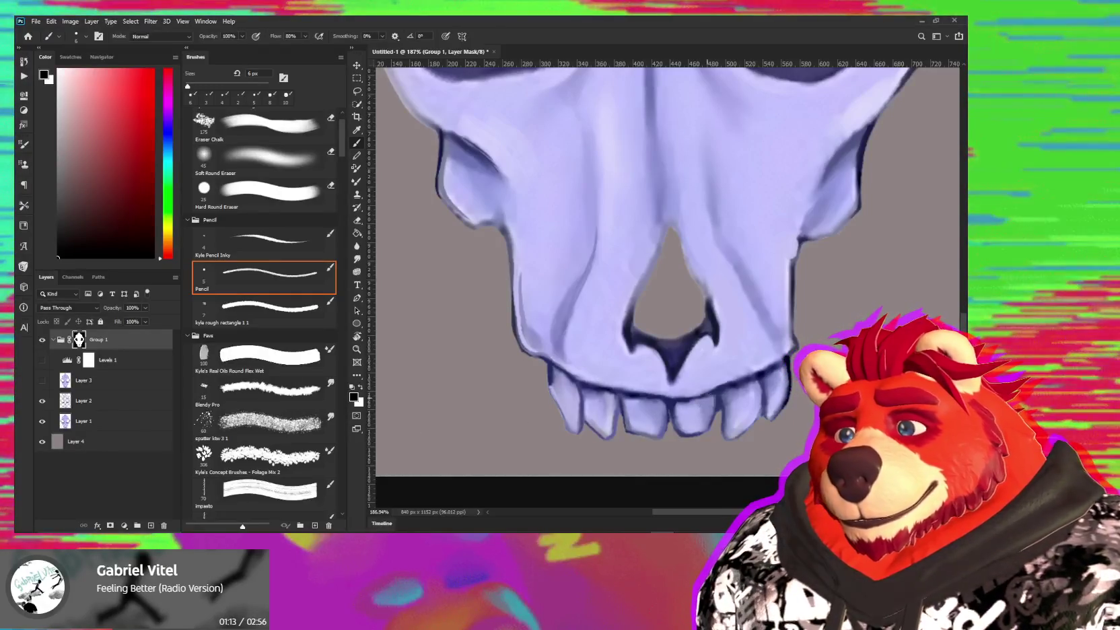
pyautogui.click(134, 362)
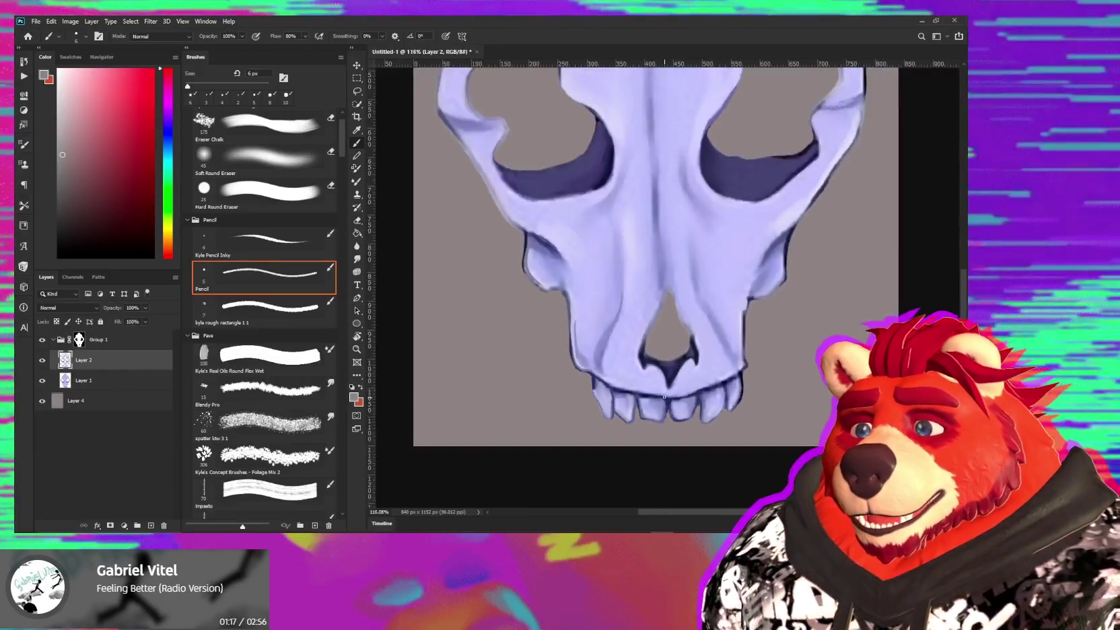
pyautogui.keyDown('alt'); pyautogui.scroll(-3, 664, 397); pyautogui.keyUp('alt')
pyautogui.moveTo(636, 308)
pyautogui.mouseDown()
pyautogui.moveTo(578, 445)
pyautogui.moveTo(588, 370)
pyautogui.mouseUp()
pyautogui.keyDown('alt'); pyautogui.scroll(-3, 572, 430); pyautogui.keyUp('alt')
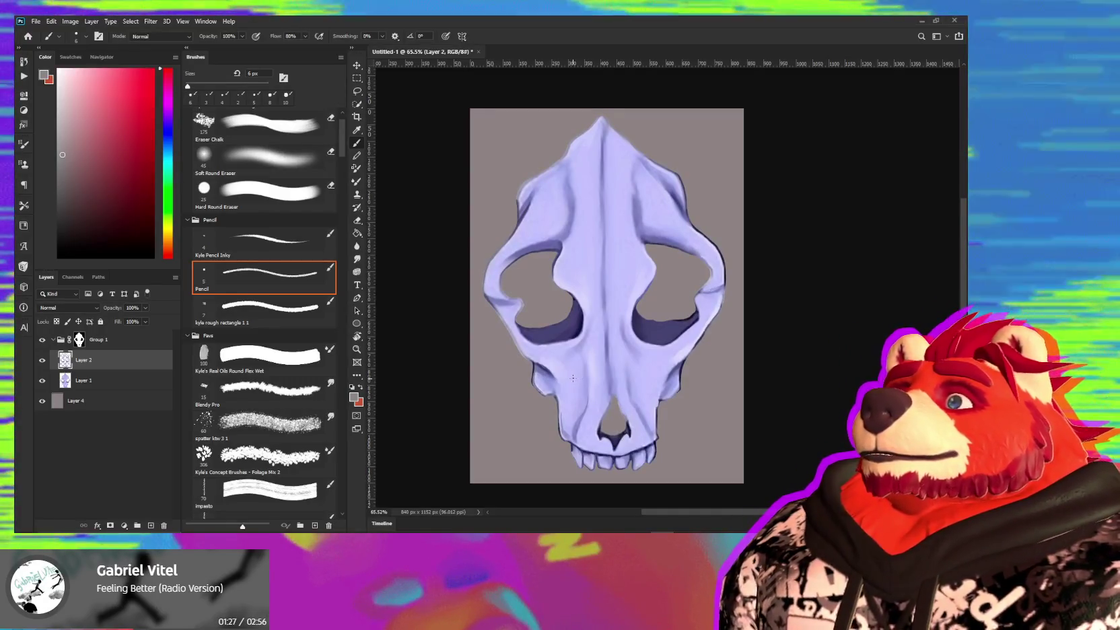
# - Target Group 1's layer mask in the Layers panel
pyautogui.keyDown('alt'); pyautogui.scroll(2, 573, 378); pyautogui.keyUp('alt')
pyautogui.keyDown('alt'); pyautogui.scroll(2, 552, 370); pyautogui.keyUp('alt')
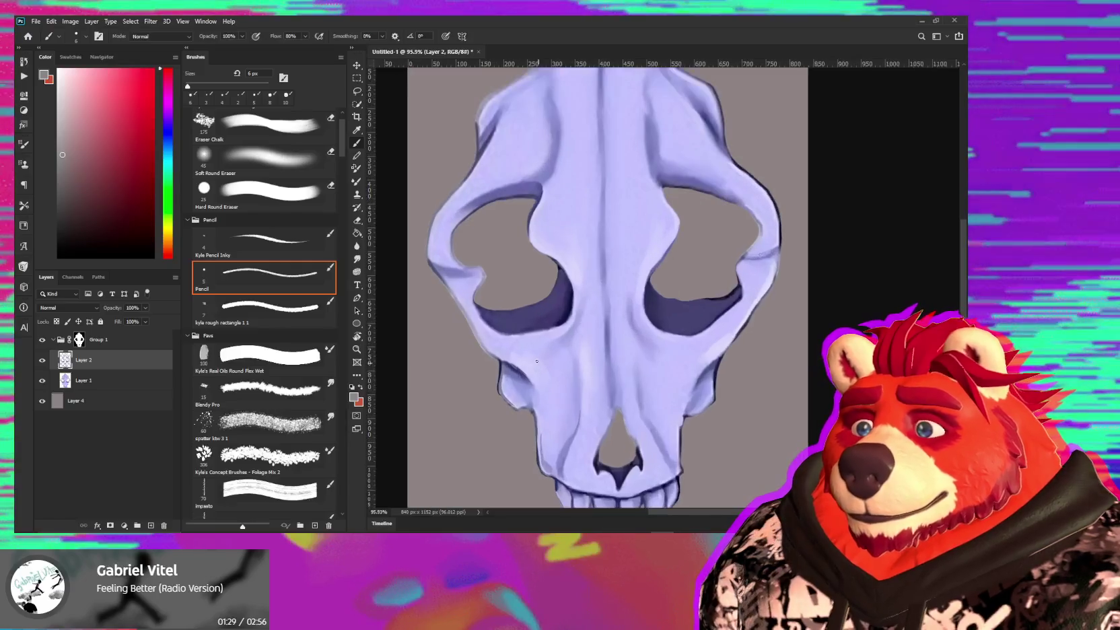
pyautogui.keyDown('alt'); pyautogui.scroll(3, 537, 362); pyautogui.keyUp('alt')
pyautogui.keyDown('alt'); pyautogui.scroll(2, 485, 310); pyautogui.keyUp('alt')
pyautogui.keyDown('alt'); pyautogui.scroll(2, 435, 263); pyautogui.keyUp('alt')
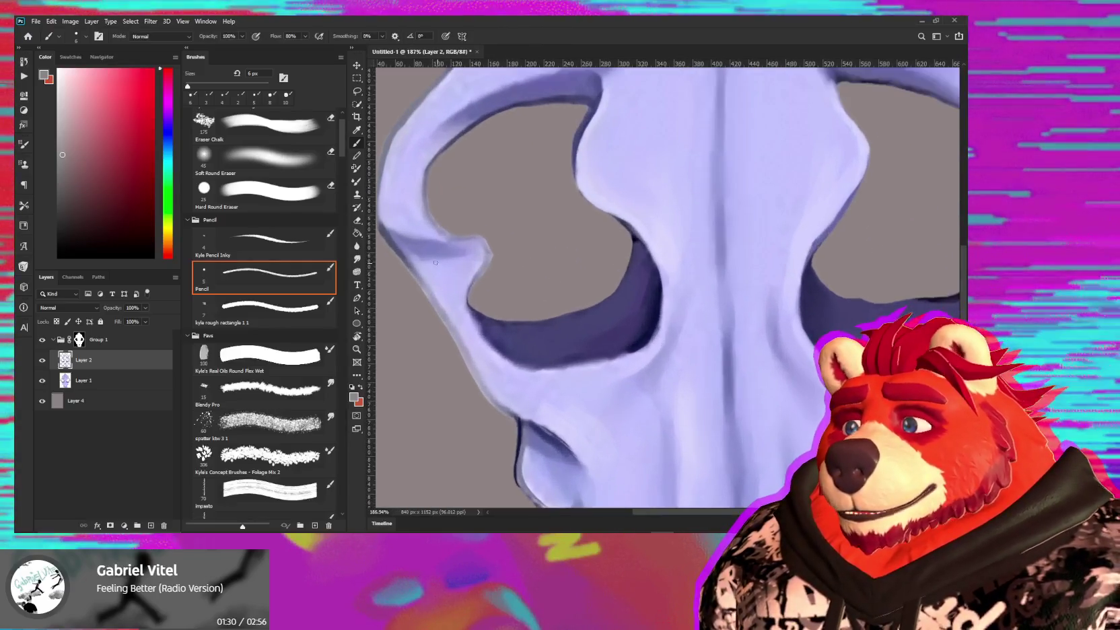
pyautogui.click(80, 340)
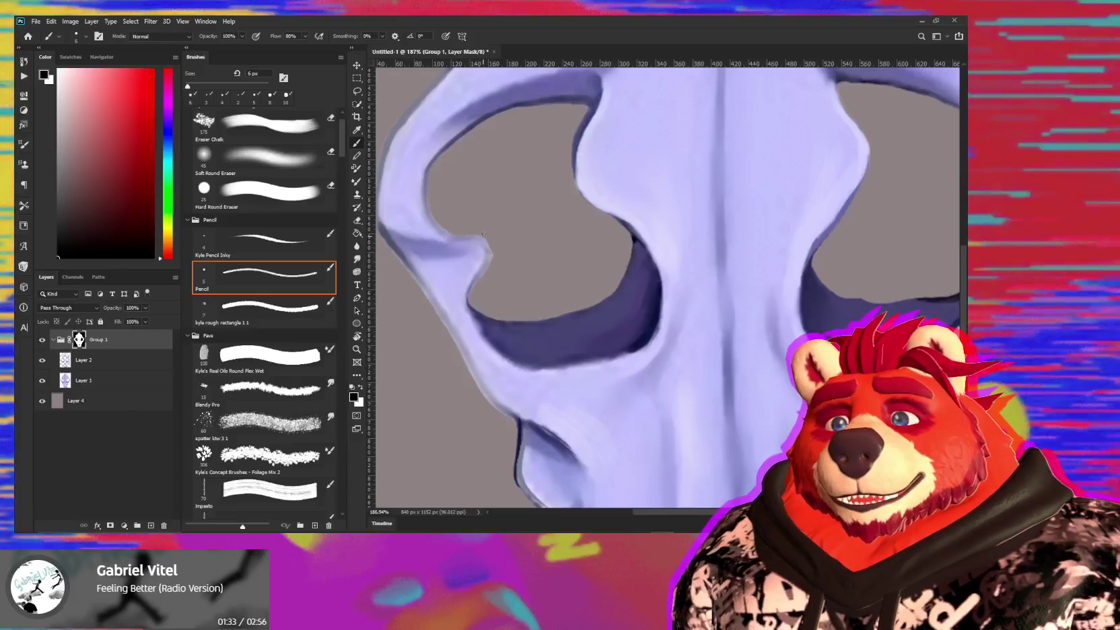
pyautogui.keyDown('alt'); pyautogui.scroll(1, 498, 265); pyautogui.keyUp('alt')
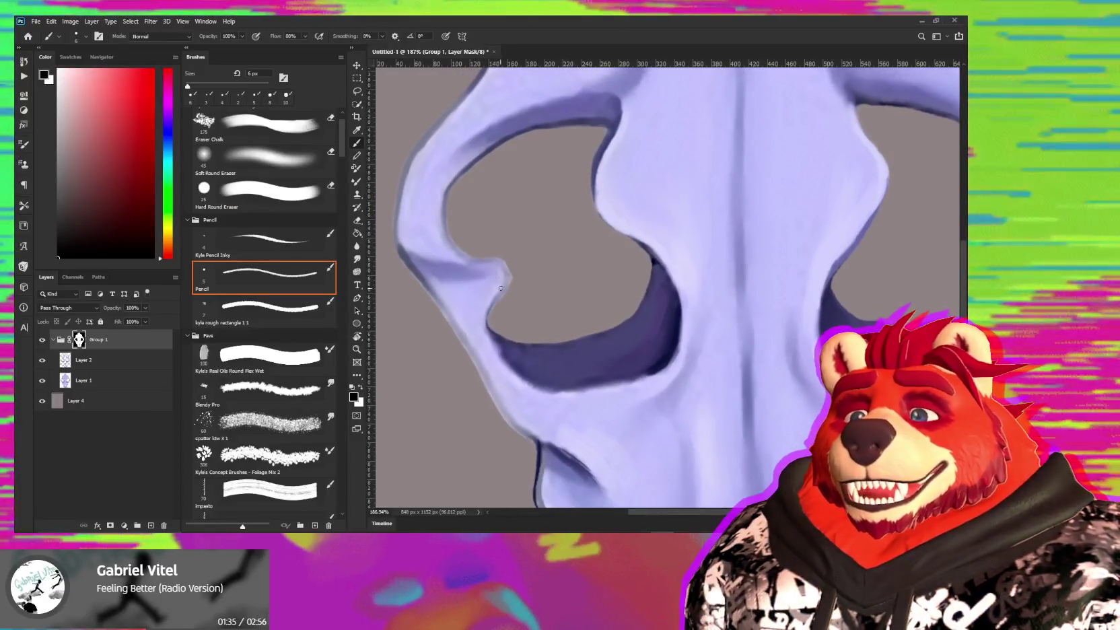
pyautogui.press('z')
pyautogui.keyDown('alt'); pyautogui.scroll(2, 547, 271); pyautogui.keyUp('alt')
pyautogui.keyDown('alt'); pyautogui.scroll(1, 535, 259); pyautogui.keyUp('alt')
pyautogui.press('b')
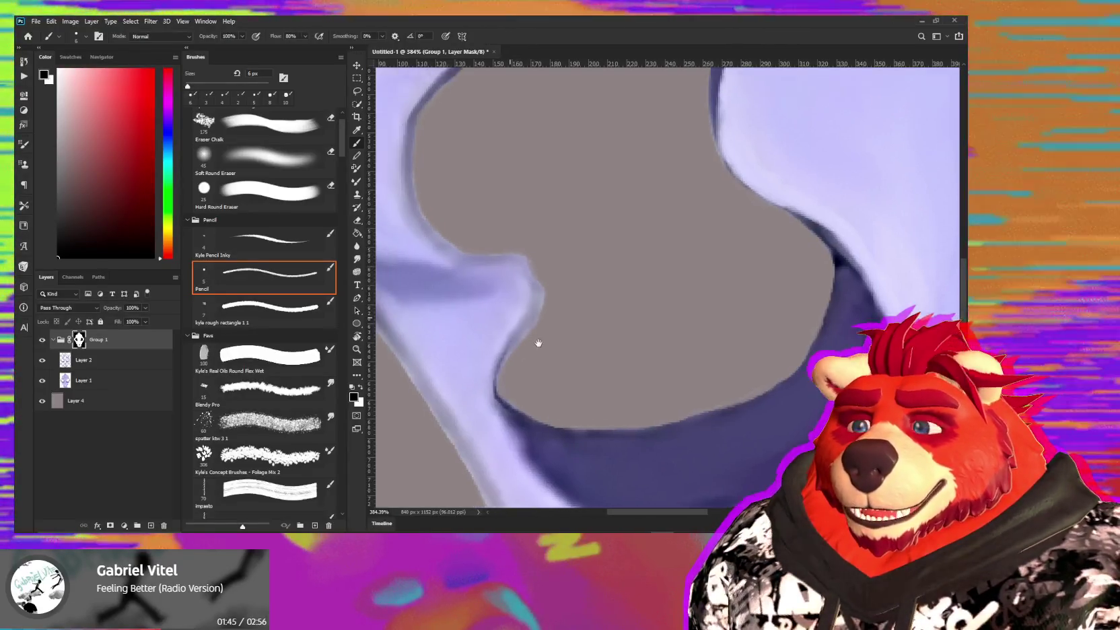
pyautogui.scroll(3, 510, 304)
pyautogui.hscroll(-3, 440, 252)
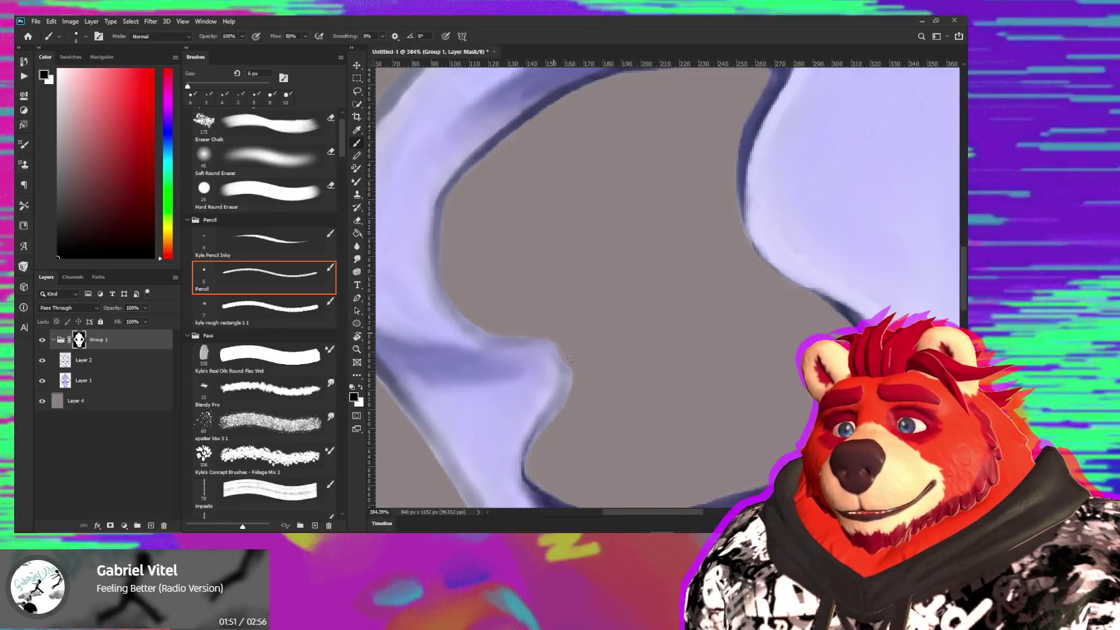
pyautogui.moveTo(584, 379); pyautogui.dragTo(597, 298)
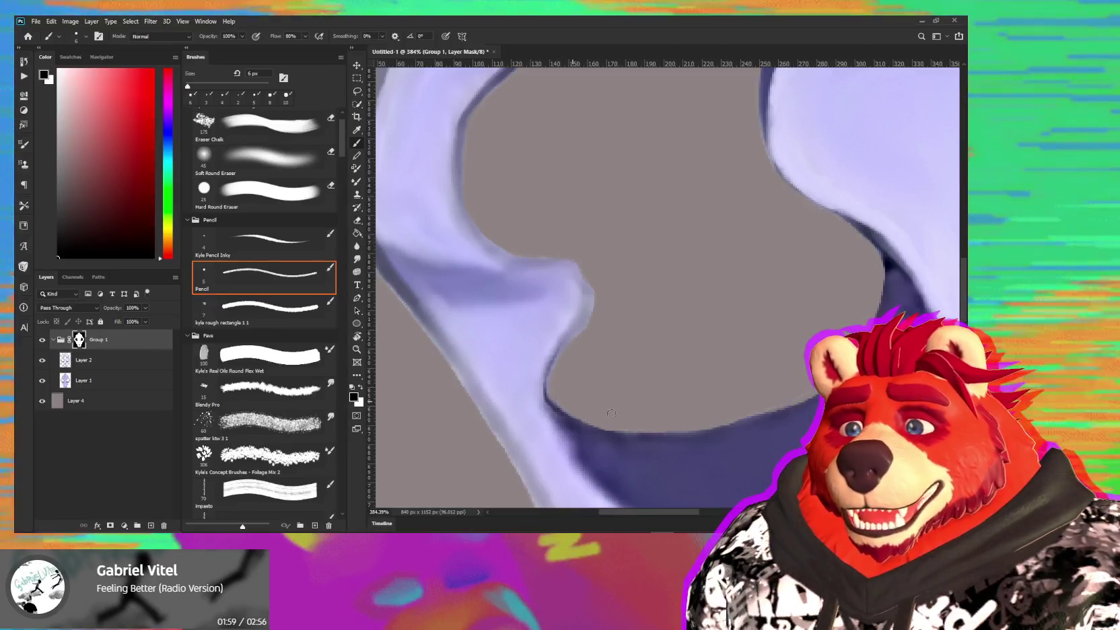
pyautogui.moveTo(733, 381); pyautogui.dragTo(724, 314)
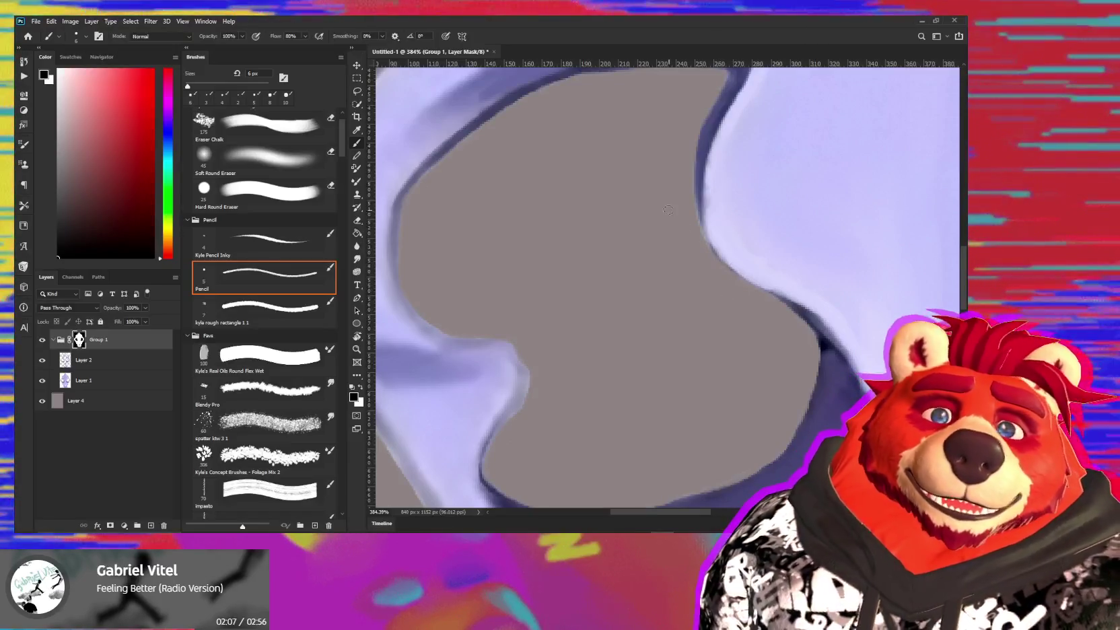
pyautogui.keyDown('alt'); pyautogui.scroll(-5, 667, 210); pyautogui.keyUp('alt')
pyautogui.moveTo(545, 377)
pyautogui.mouseDown()
pyautogui.moveTo(646, 276)
pyautogui.moveTo(577, 254)
pyautogui.moveTo(612, 303)
pyautogui.moveTo(560, 331)
pyautogui.mouseUp()
pyautogui.moveTo(839, 269); pyautogui.dragTo(717, 272)
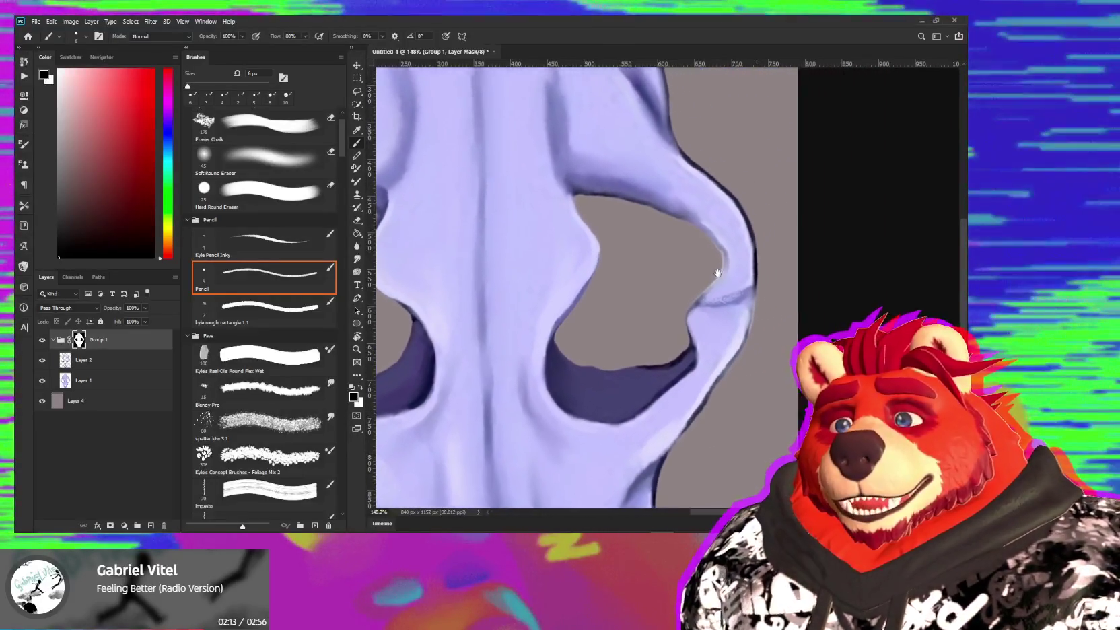
pyautogui.keyDown('alt'); pyautogui.scroll(2, 718, 273); pyautogui.keyUp('alt')
pyautogui.keyDown('alt'); pyautogui.scroll(2, 668, 180); pyautogui.keyUp('alt')
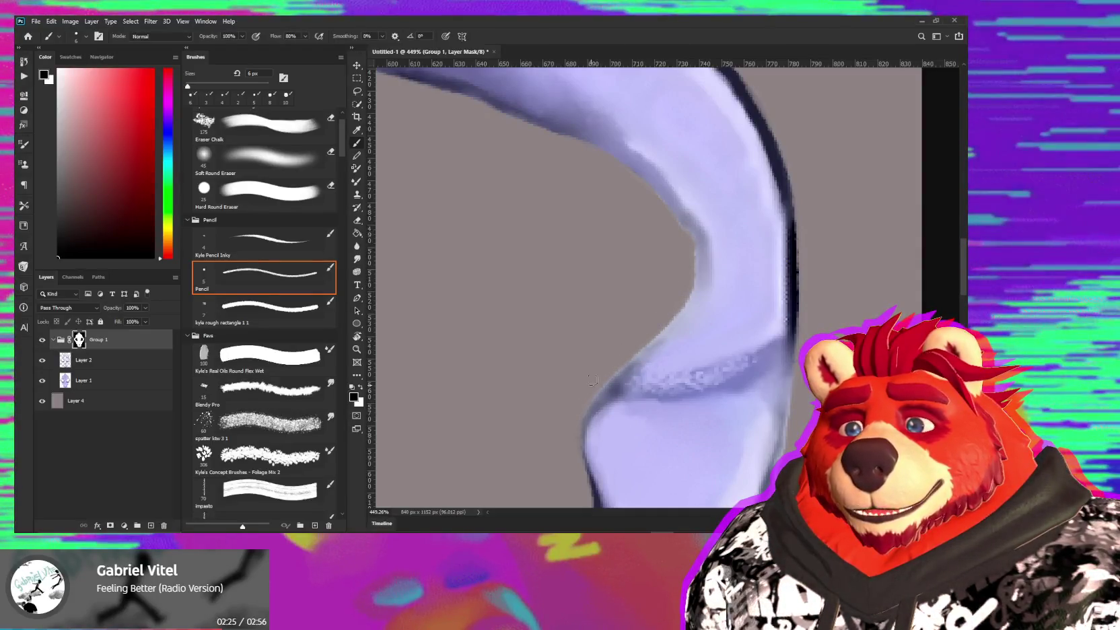
pyautogui.keyDown('alt'); pyautogui.scroll(-5, 632, 328); pyautogui.keyUp('alt')
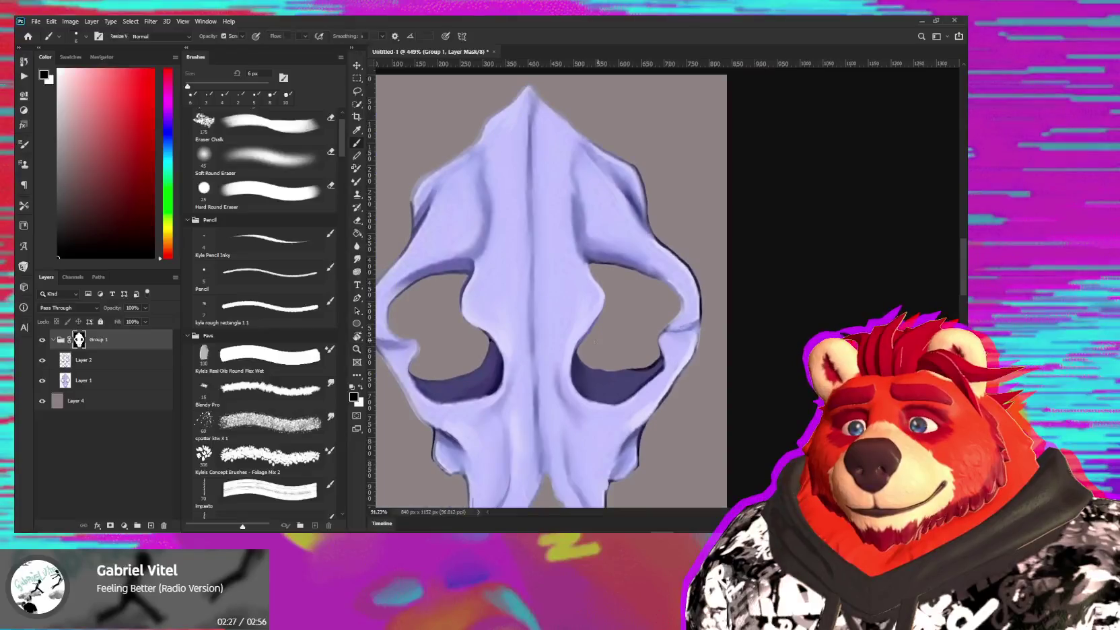
pyautogui.moveTo(662, 322)
pyautogui.mouseDown()
pyautogui.moveTo(635, 407)
pyautogui.moveTo(599, 319)
pyautogui.moveTo(653, 307)
pyautogui.mouseUp()
pyautogui.click(262, 276)
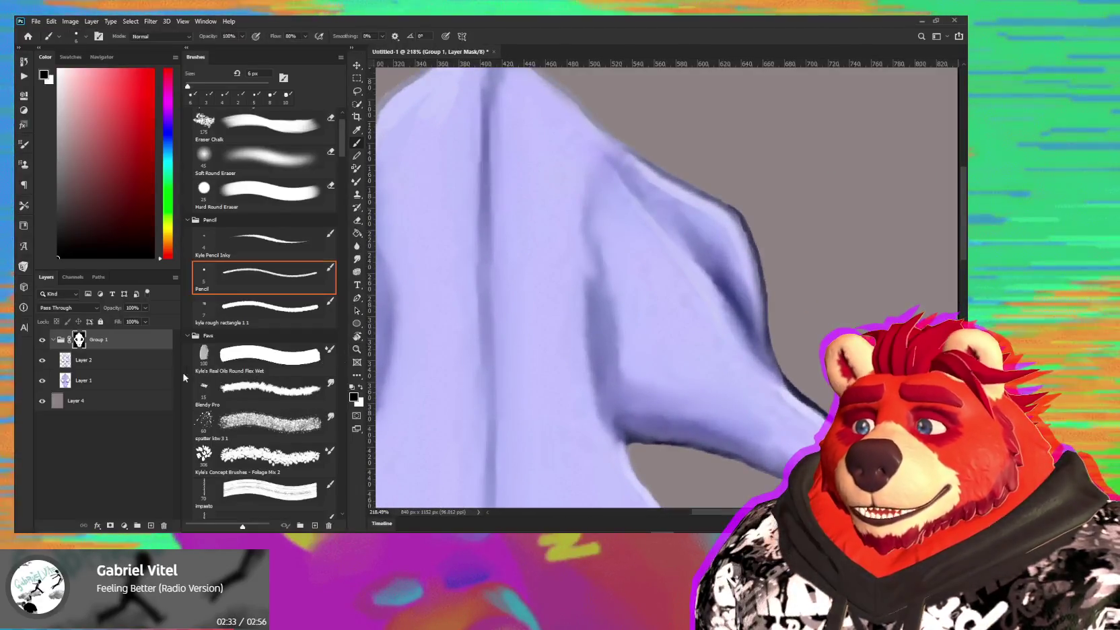
# - On Layer 2, sample the skull's purple, paint a short stroke, and pick a lighter purple
pyautogui.click(163, 365)
pyautogui.keyDown('alt'); pyautogui.click(592, 256); pyautogui.keyUp('alt')
pyautogui.moveTo(591, 242); pyautogui.dragTo(593, 266)
pyautogui.press(']')
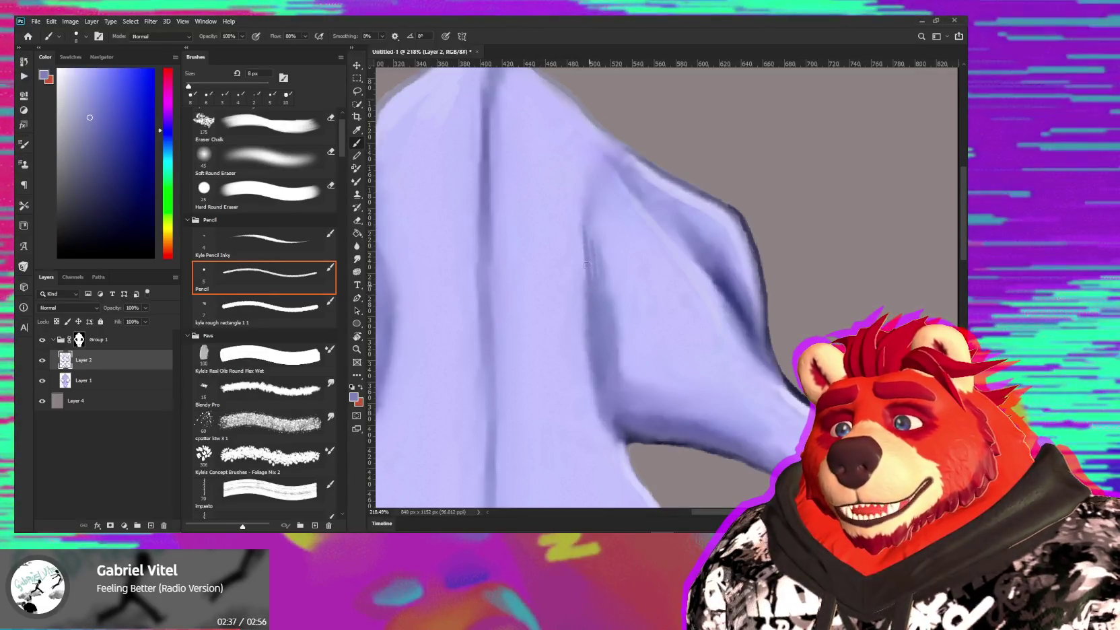
pyautogui.keyDown('alt'); pyautogui.click(600, 258); pyautogui.keyUp('alt')
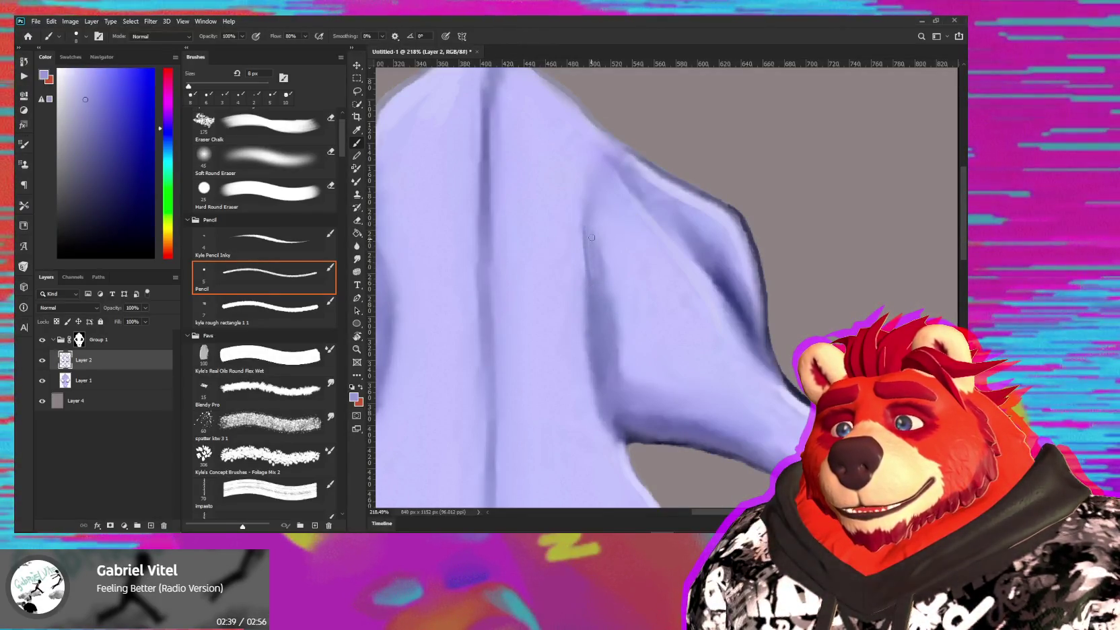
# - Smudge the right cheekbone with a 25 px brush, then hide the grey background layer
pyautogui.press('r')
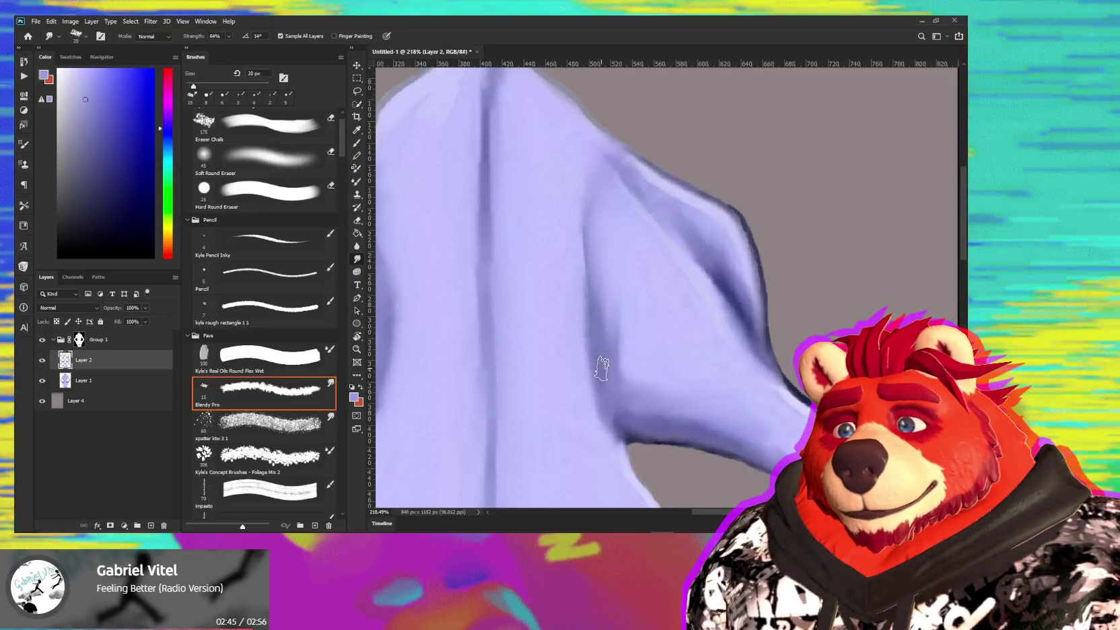
pyautogui.press(']')
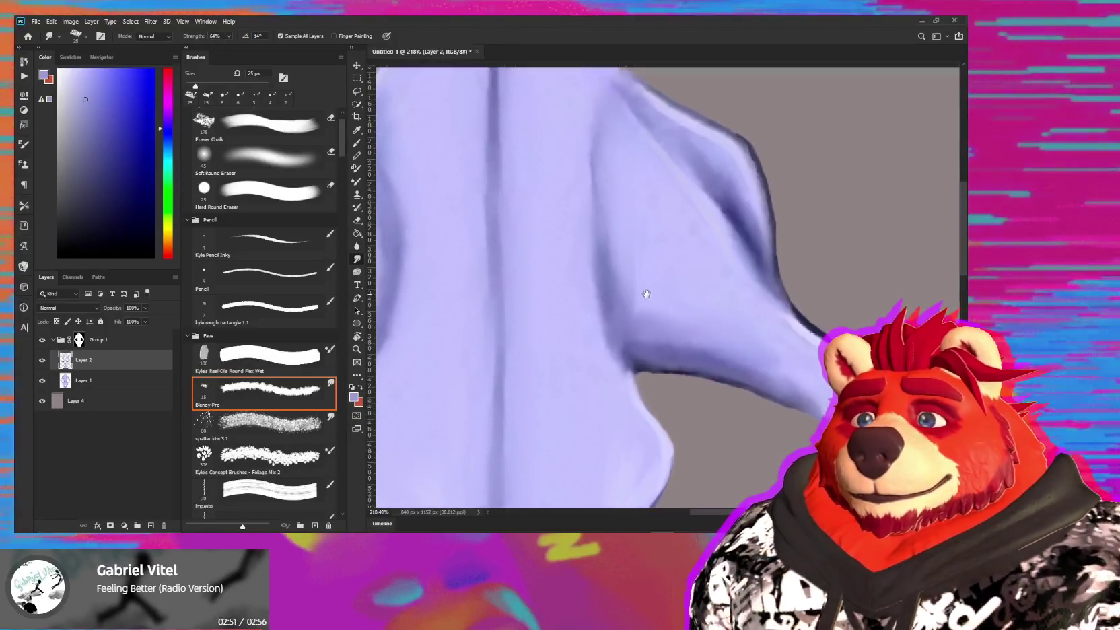
pyautogui.keyDown('alt'); pyautogui.scroll(-6, 644, 293); pyautogui.keyUp('alt')
pyautogui.keyDown('alt'); pyautogui.scroll(2, 599, 302); pyautogui.keyUp('alt')
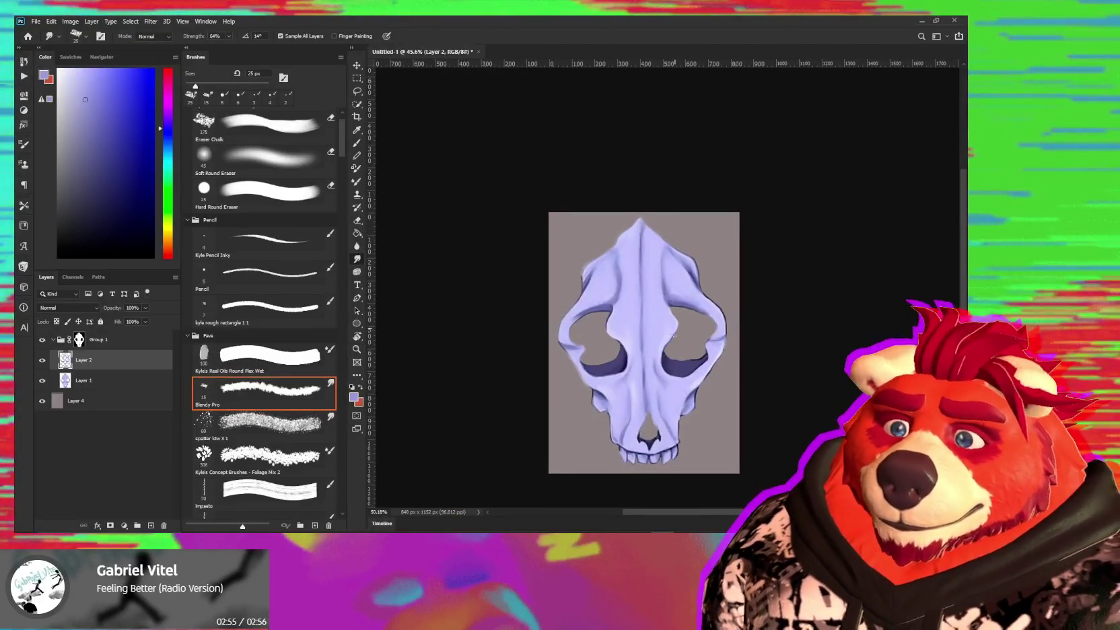
pyautogui.keyDown('alt'); pyautogui.scroll(1, 674, 335); pyautogui.keyUp('alt')
pyautogui.keyDown('alt'); pyautogui.scroll(1, 671, 357); pyautogui.keyUp('alt')
pyautogui.keyDown('alt'); pyautogui.scroll(1, 668, 381); pyautogui.keyUp('alt')
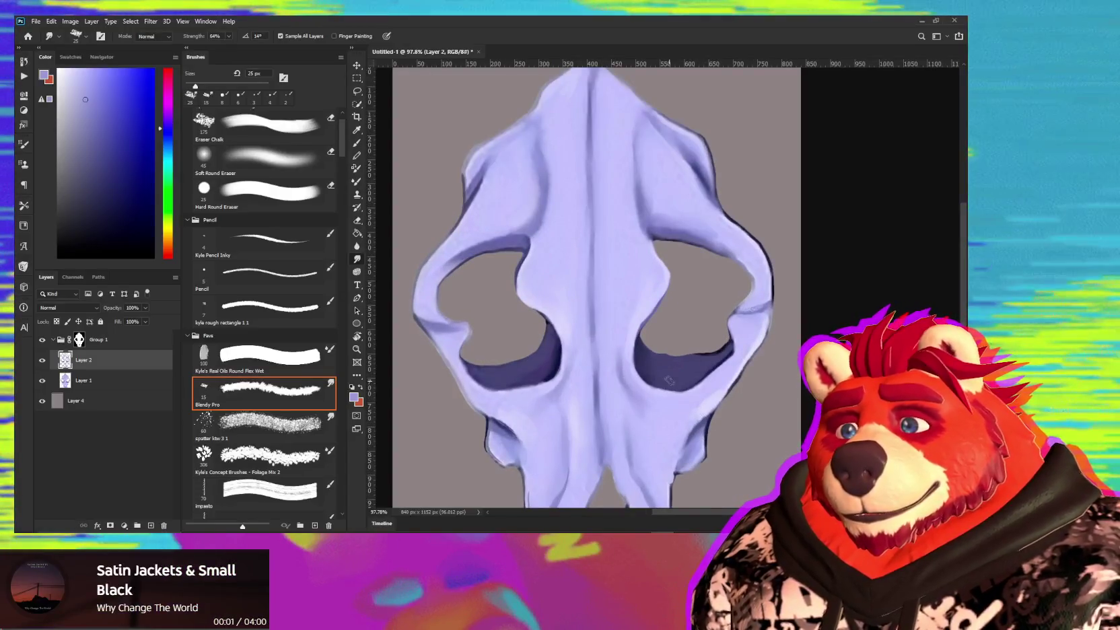
pyautogui.keyDown('alt'); pyautogui.scroll(-2, 536, 376); pyautogui.keyUp('alt')
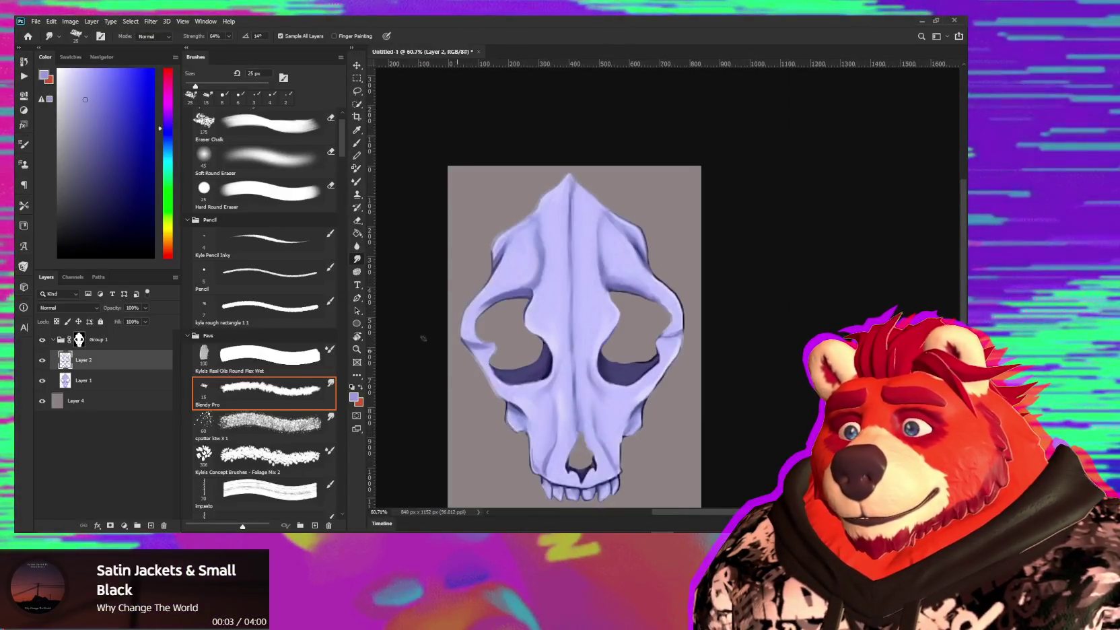
pyautogui.keyDown('alt'); pyautogui.scroll(2, 471, 329); pyautogui.keyUp('alt')
pyautogui.keyDown('alt'); pyautogui.scroll(2, 538, 323); pyautogui.keyUp('alt')
pyautogui.keyDown('alt'); pyautogui.scroll(1, 549, 321); pyautogui.keyUp('alt')
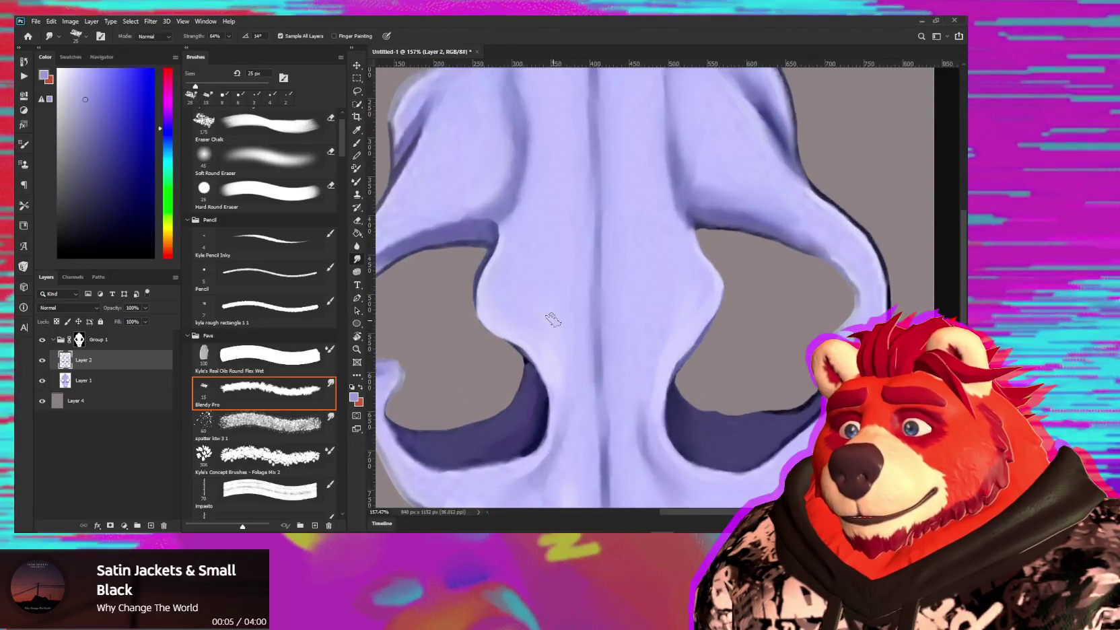
pyautogui.keyDown('alt'); pyautogui.scroll(-2, 553, 320); pyautogui.keyUp('alt')
pyautogui.keyDown('alt'); pyautogui.scroll(-2, 551, 319); pyautogui.keyUp('alt')
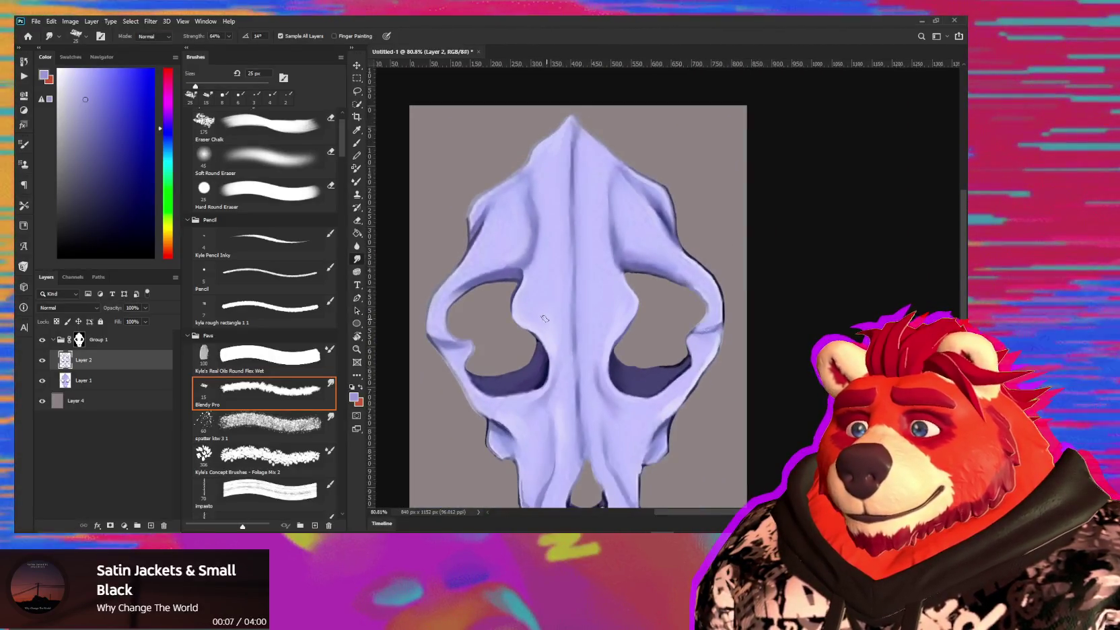
pyautogui.keyDown('alt'); pyautogui.scroll(-2, 541, 317); pyautogui.keyUp('alt')
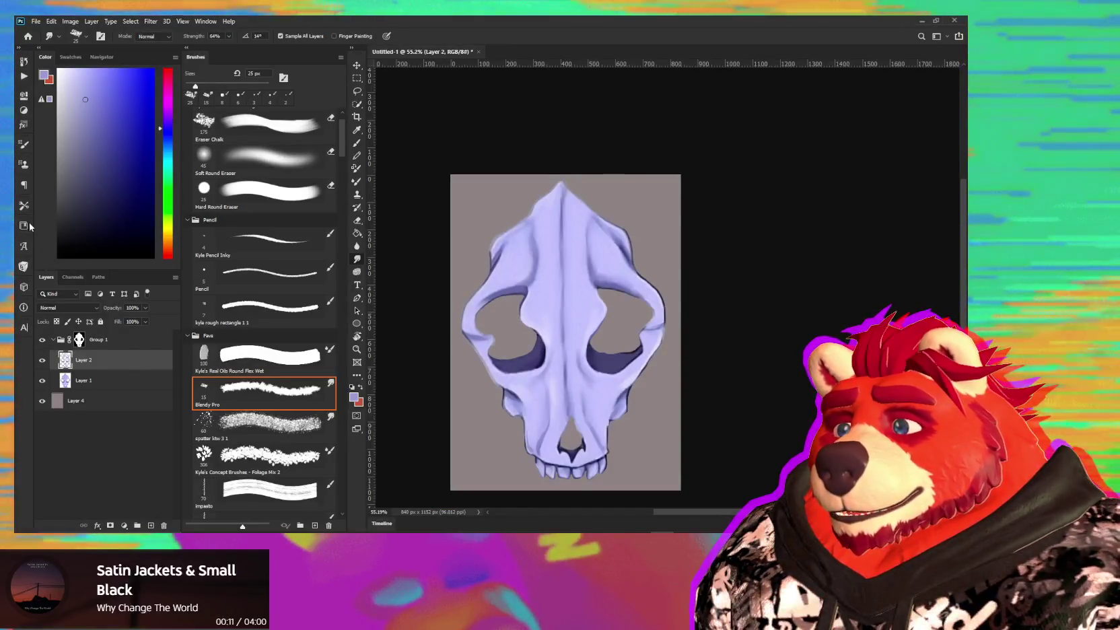
pyautogui.click(42, 401)
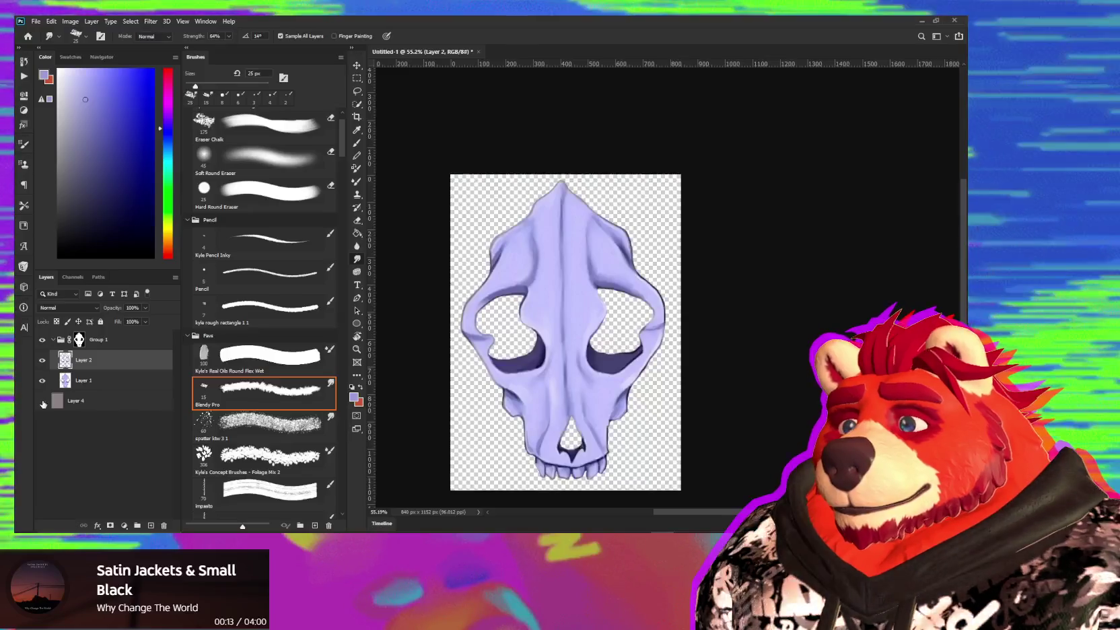
# - Open and cancel File export, bring up Save As without saving, then return to Substance Painter
pyautogui.click(34, 22)
pyautogui.moveTo(49, 166)
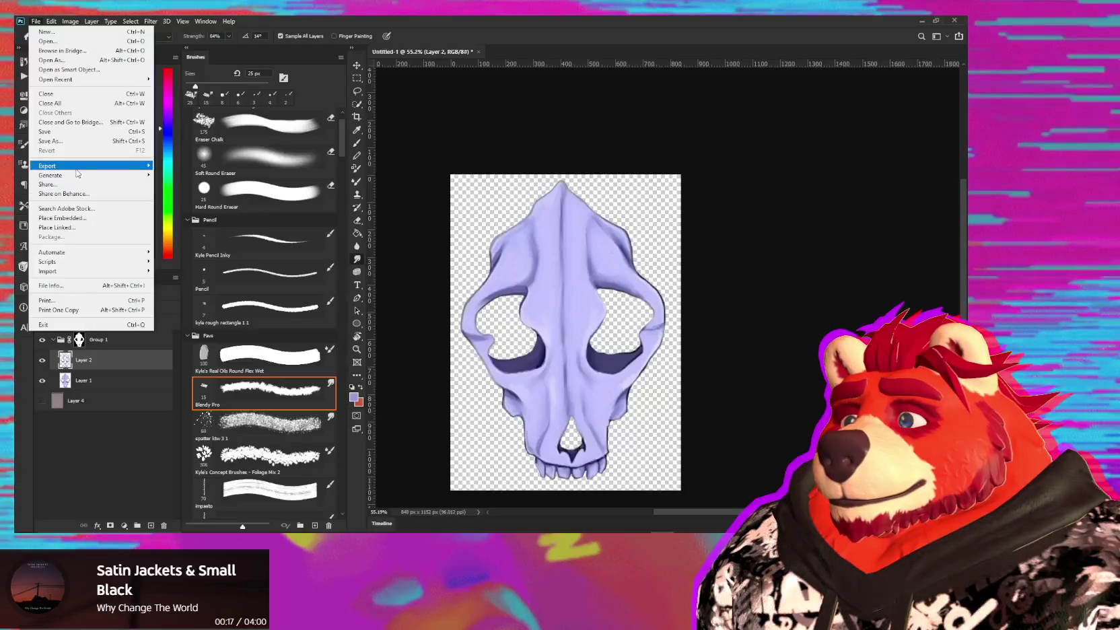
pyautogui.click(172, 166)
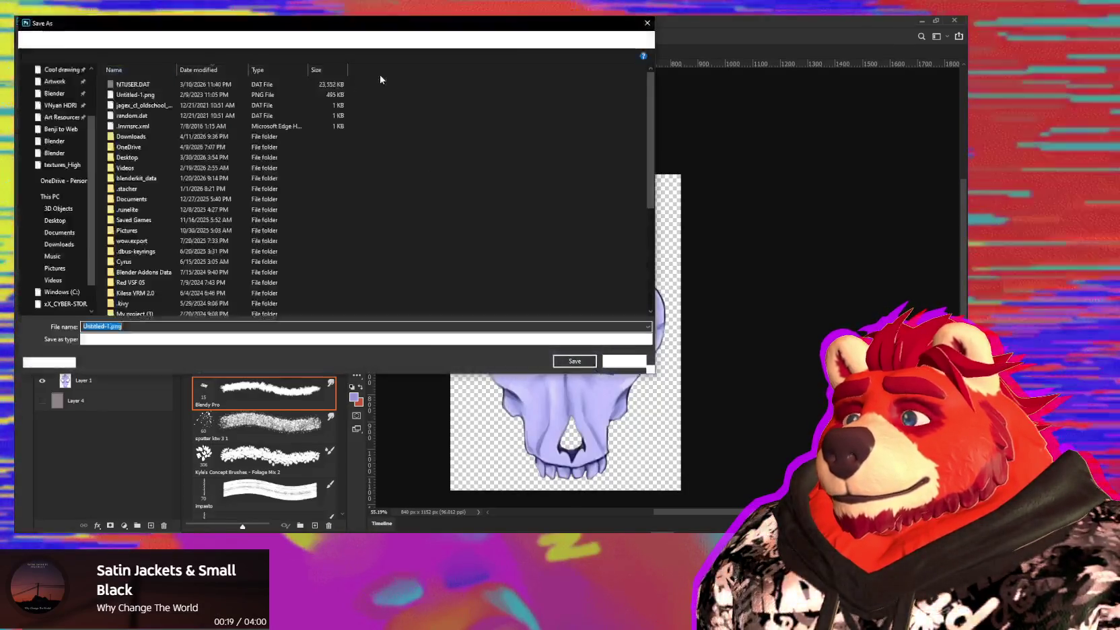
pyautogui.press('Return')
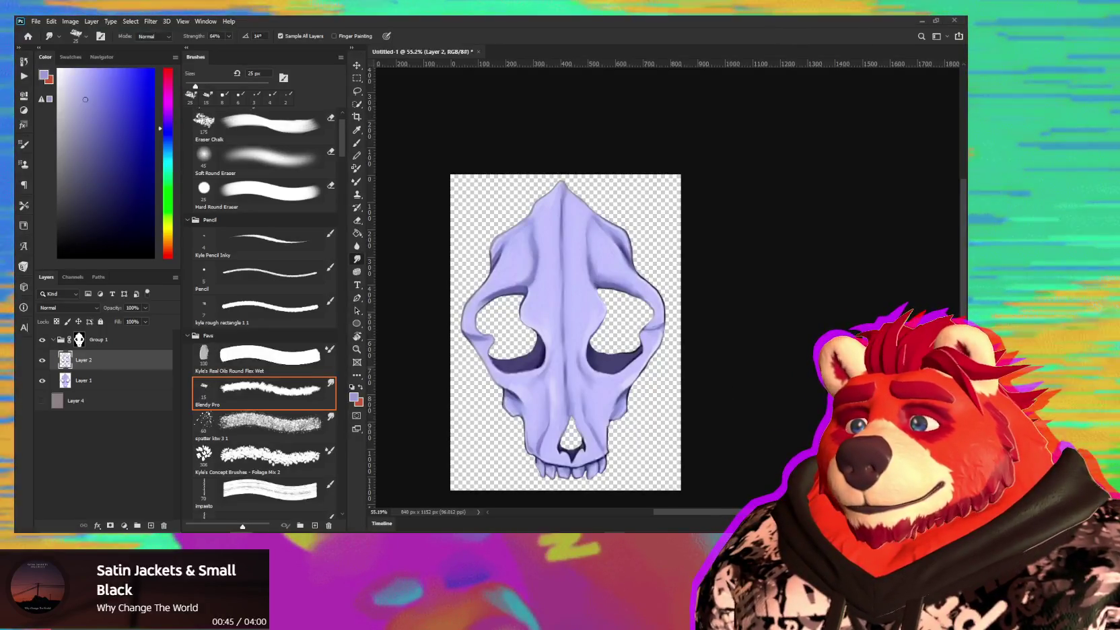
pyautogui.hotkey('alt', 'Tab')
# - Drop the skull image from Assets onto the wolf's arm as a Base color decal
pyautogui.moveTo(508, 341)
pyautogui.keyDown('alt'); pyautogui.mouseDown()
pyautogui.moveTo(494, 262)
pyautogui.moveTo(564, 418)
pyautogui.moveTo(537, 319)
pyautogui.moveTo(525, 325)
pyautogui.mouseUp(); pyautogui.keyUp('alt')
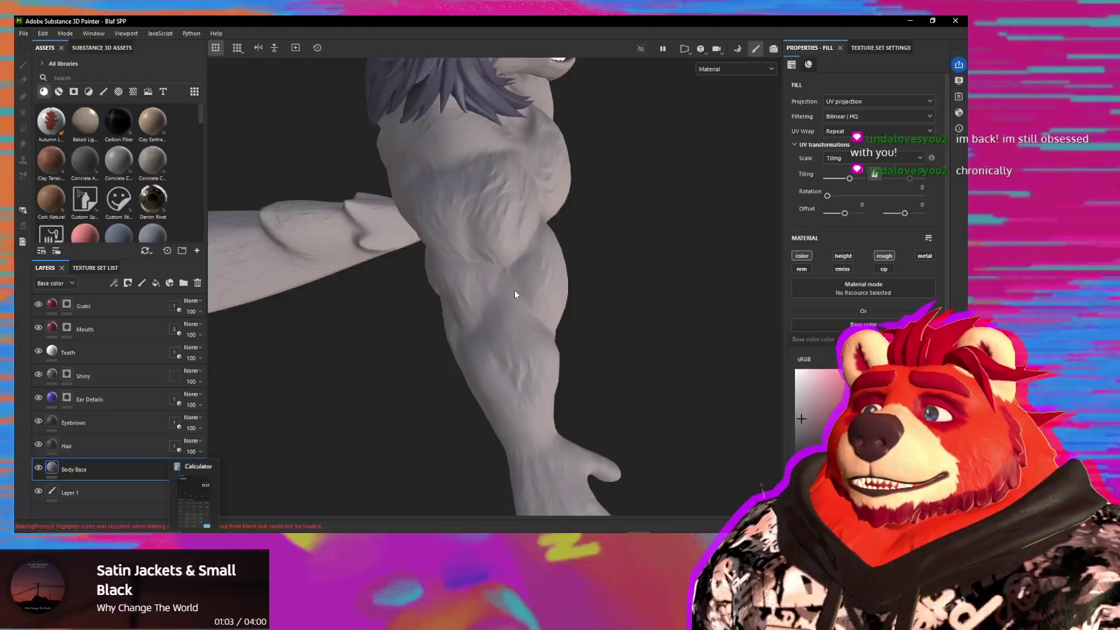
pyautogui.moveTo(536, 330)
pyautogui.keyDown('alt'); pyautogui.mouseDown()
pyautogui.moveTo(521, 376)
pyautogui.moveTo(531, 359)
pyautogui.mouseUp(); pyautogui.keyUp('alt')
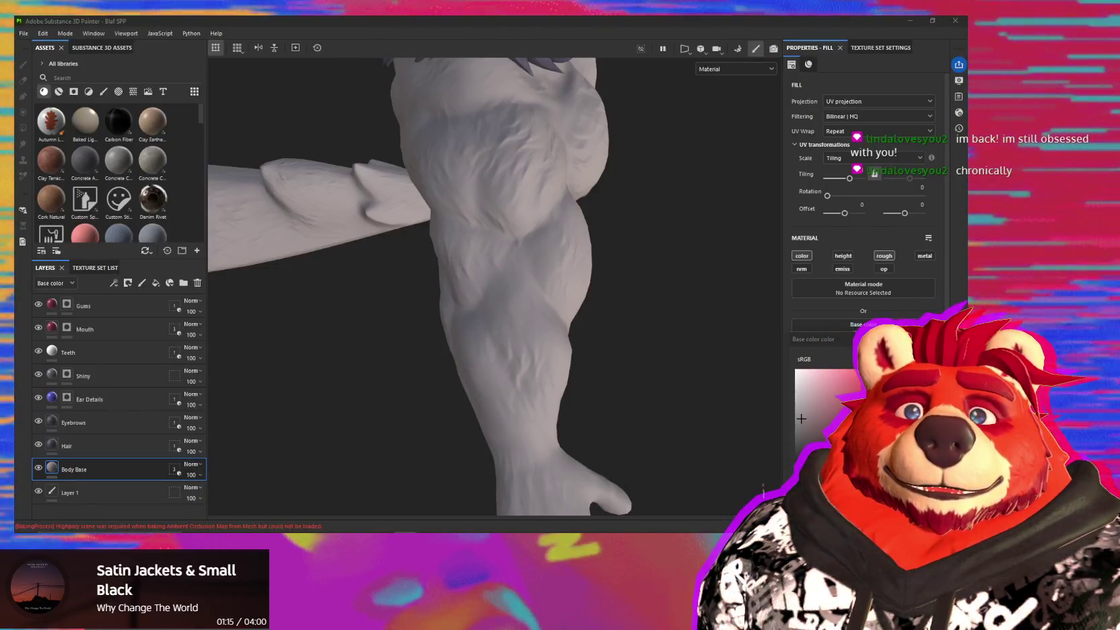
pyautogui.moveTo(493, 368); pyautogui.dragTo(509, 267)
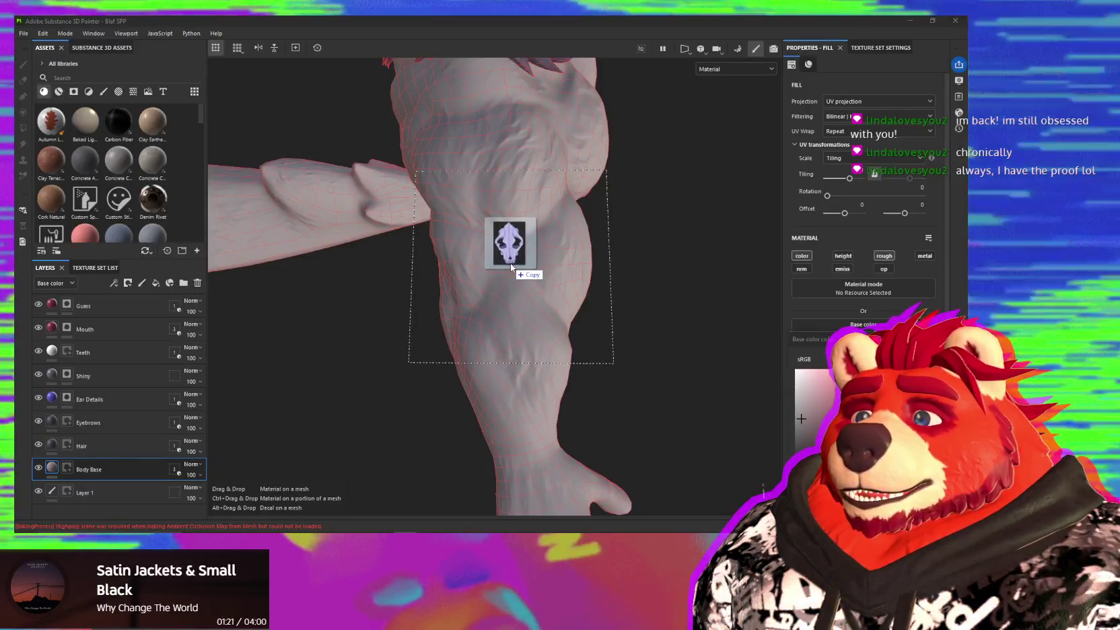
pyautogui.moveTo(510, 263); pyautogui.dragTo(510, 263)
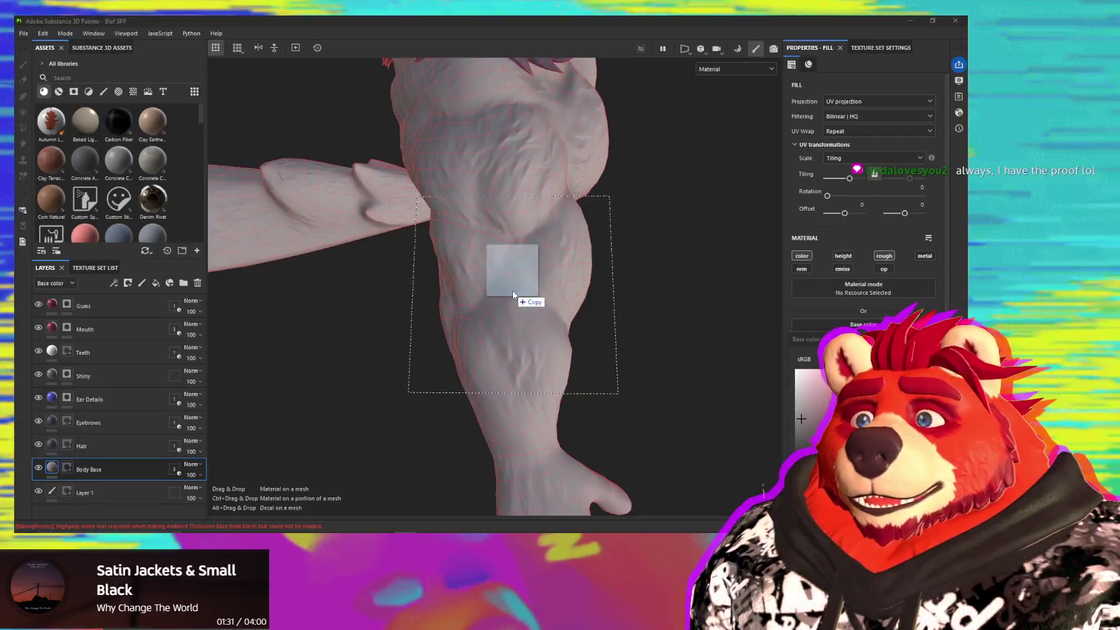
pyautogui.moveTo(607, 354); pyautogui.dragTo(513, 294)
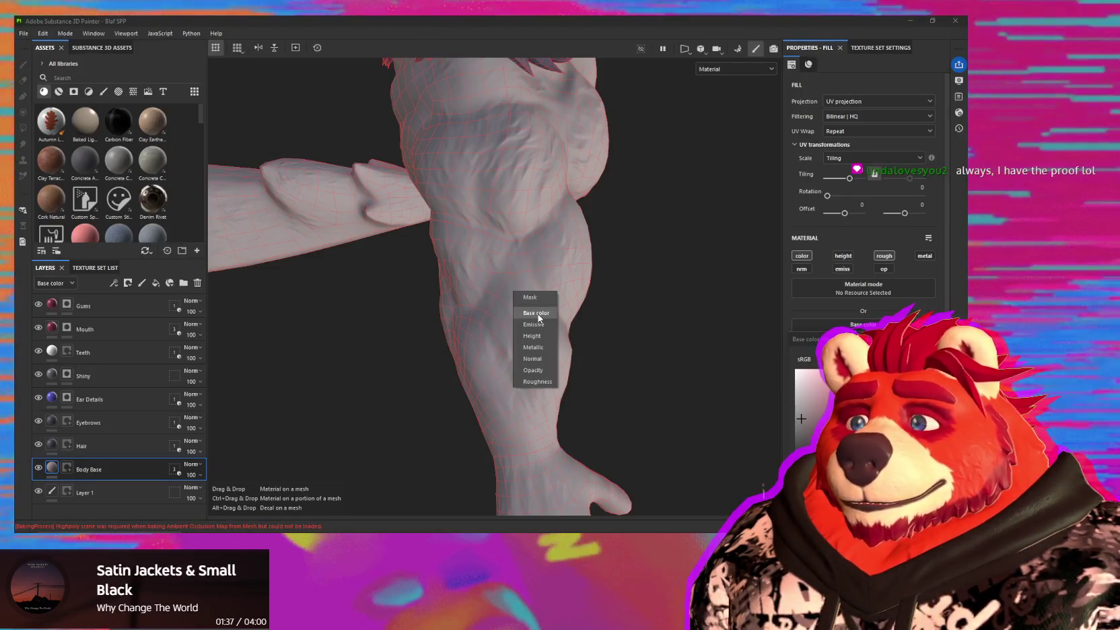
pyautogui.click(536, 313)
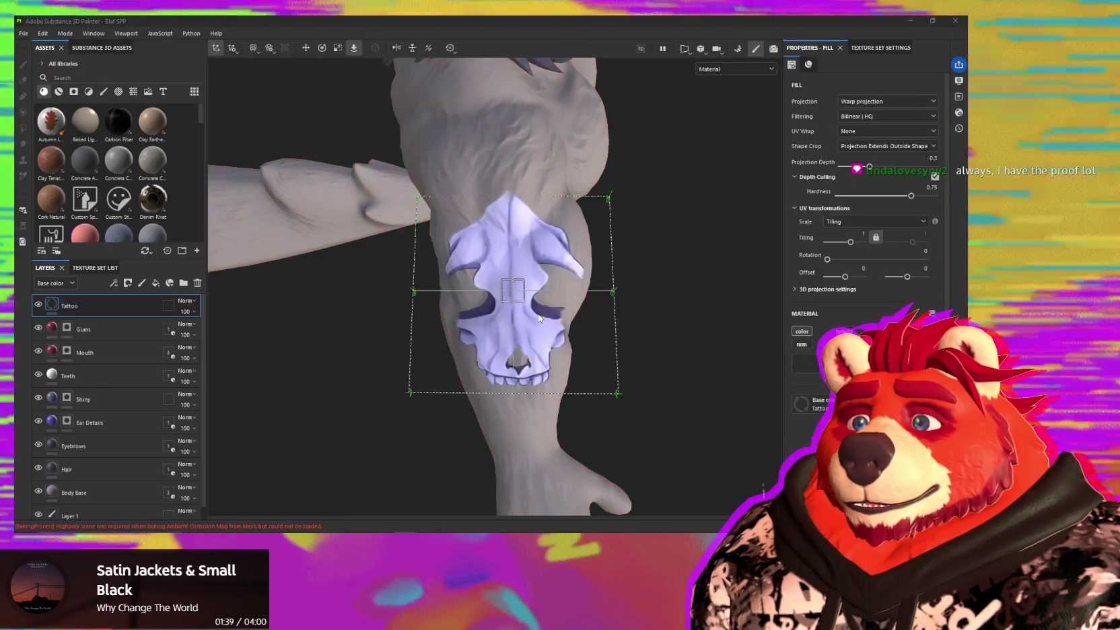
# - Scale and move the skull decal into place on the upper arm
pyautogui.moveTo(573, 329)
pyautogui.keyDown('alt'); pyautogui.mouseDown()
pyautogui.moveTo(646, 285)
pyautogui.moveTo(516, 300)
pyautogui.moveTo(510, 264)
pyautogui.mouseUp(); pyautogui.keyUp('alt')
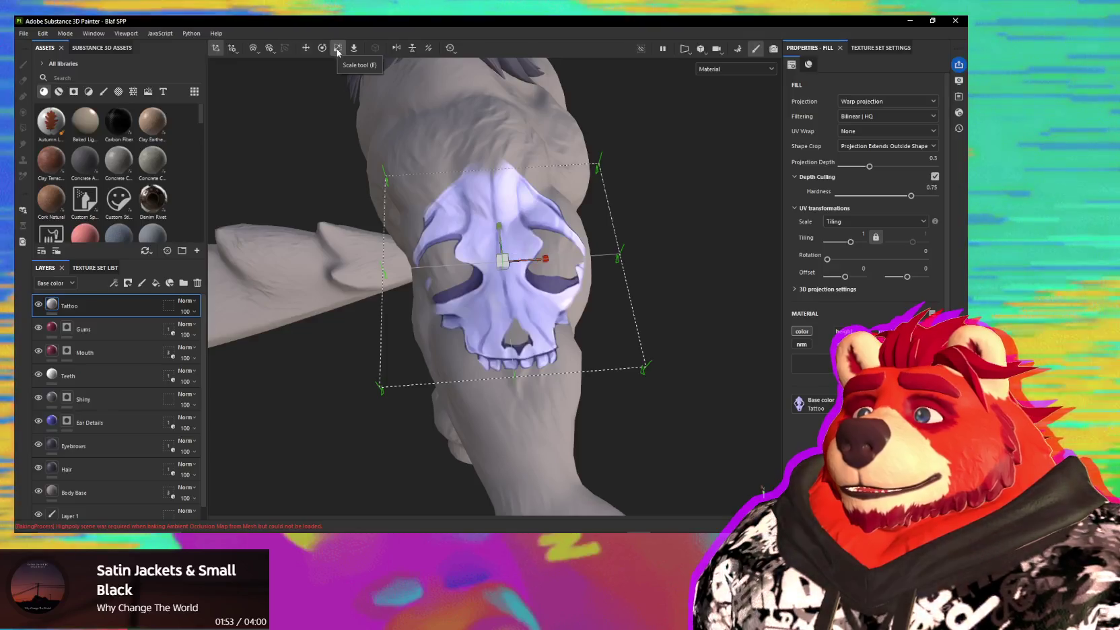
pyautogui.moveTo(502, 260)
pyautogui.mouseDown()
pyautogui.moveTo(443, 248)
pyautogui.moveTo(458, 251)
pyautogui.mouseUp()
pyautogui.moveTo(531, 311)
pyautogui.keyDown('alt'); pyautogui.mouseDown()
pyautogui.moveTo(659, 215)
pyautogui.moveTo(523, 445)
pyautogui.mouseUp(); pyautogui.keyUp('alt')
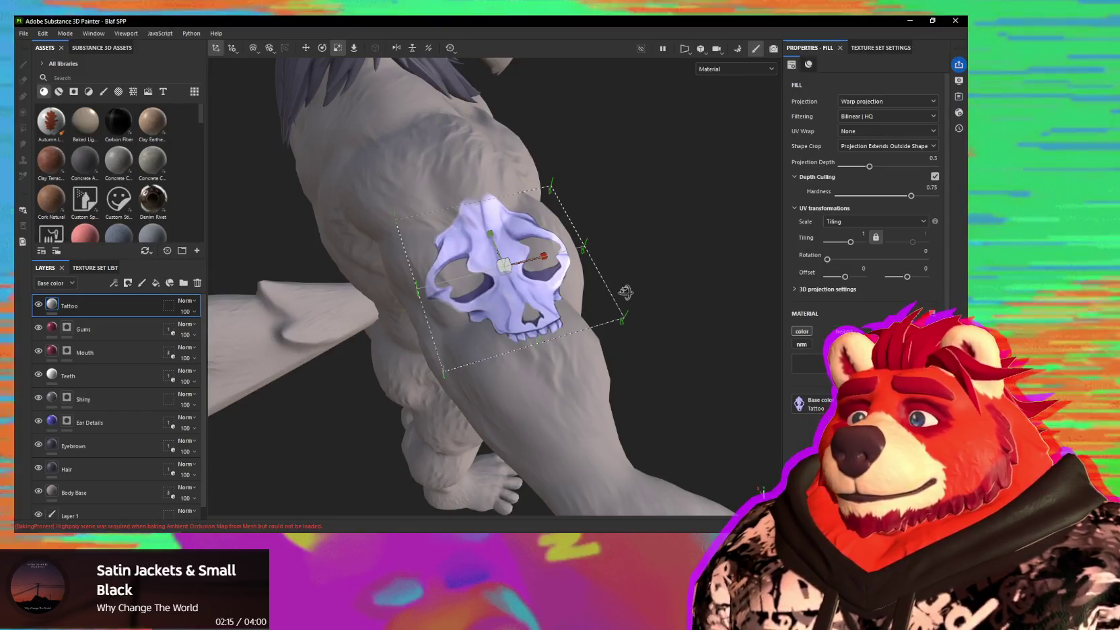
pyautogui.keyDown('alt'); pyautogui.moveTo(625, 292); pyautogui.dragTo(558, 308); pyautogui.keyUp('alt')
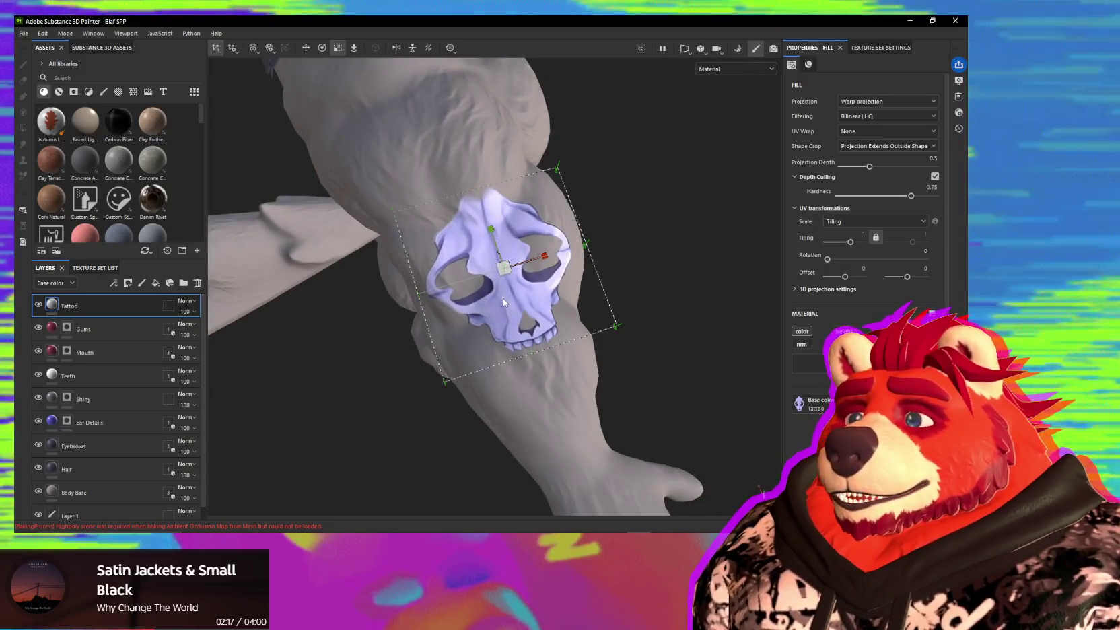
pyautogui.click(503, 297)
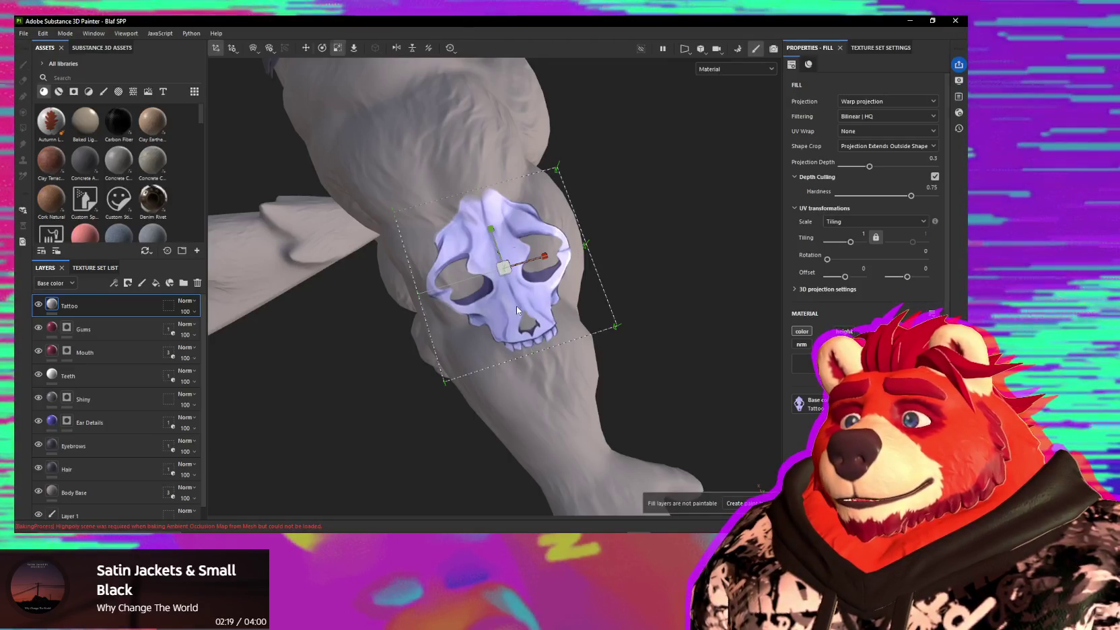
pyautogui.press('w')
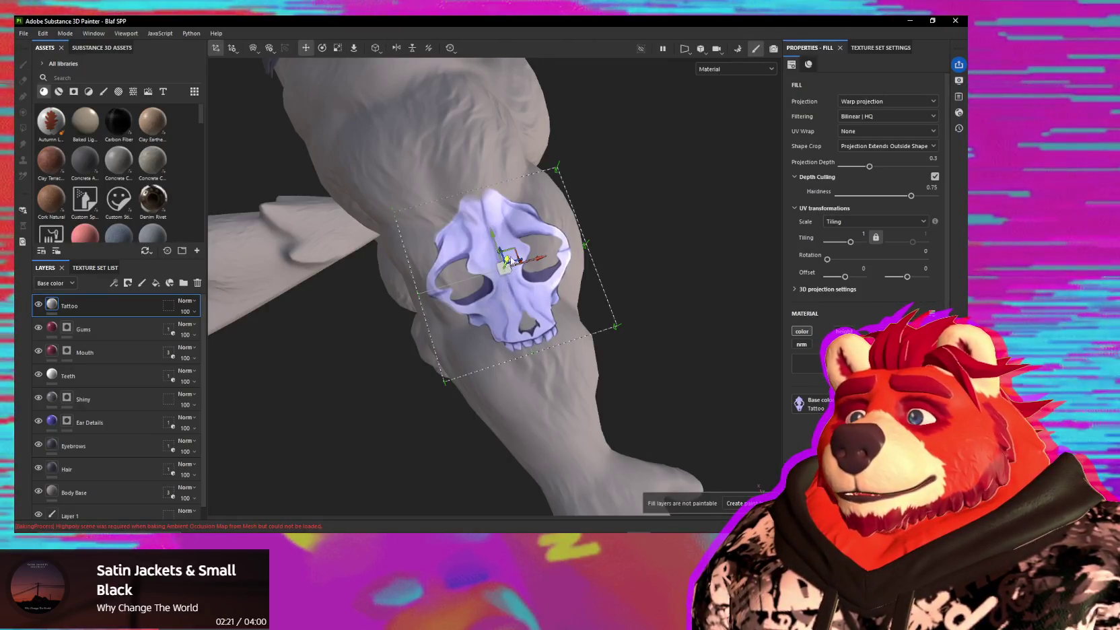
pyautogui.moveTo(506, 268); pyautogui.dragTo(500, 259)
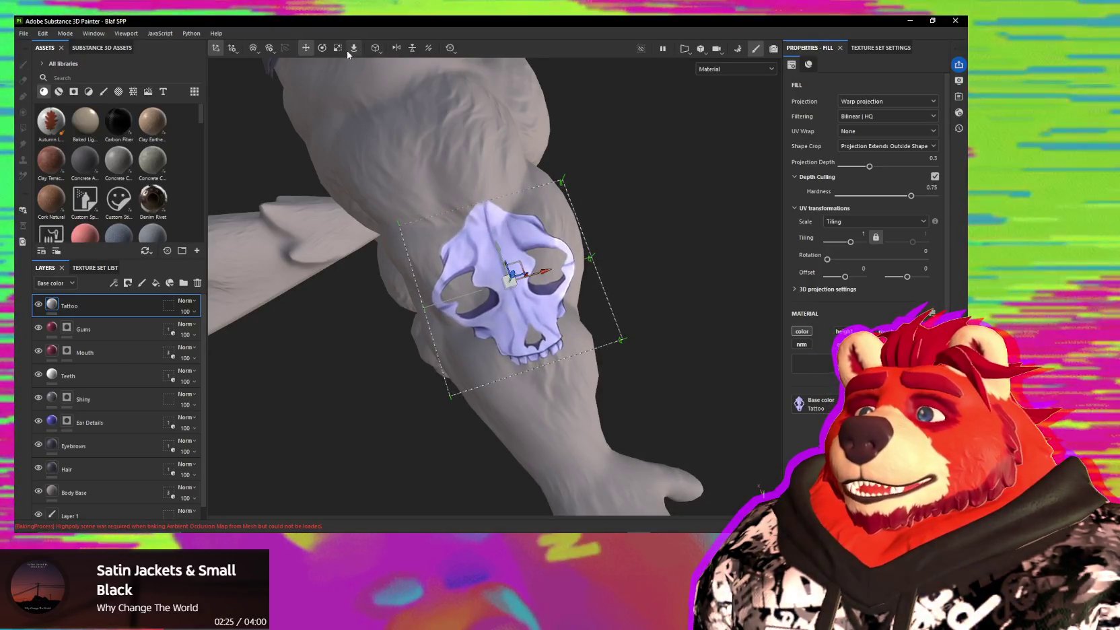
pyautogui.moveTo(517, 292); pyautogui.dragTo(509, 264)
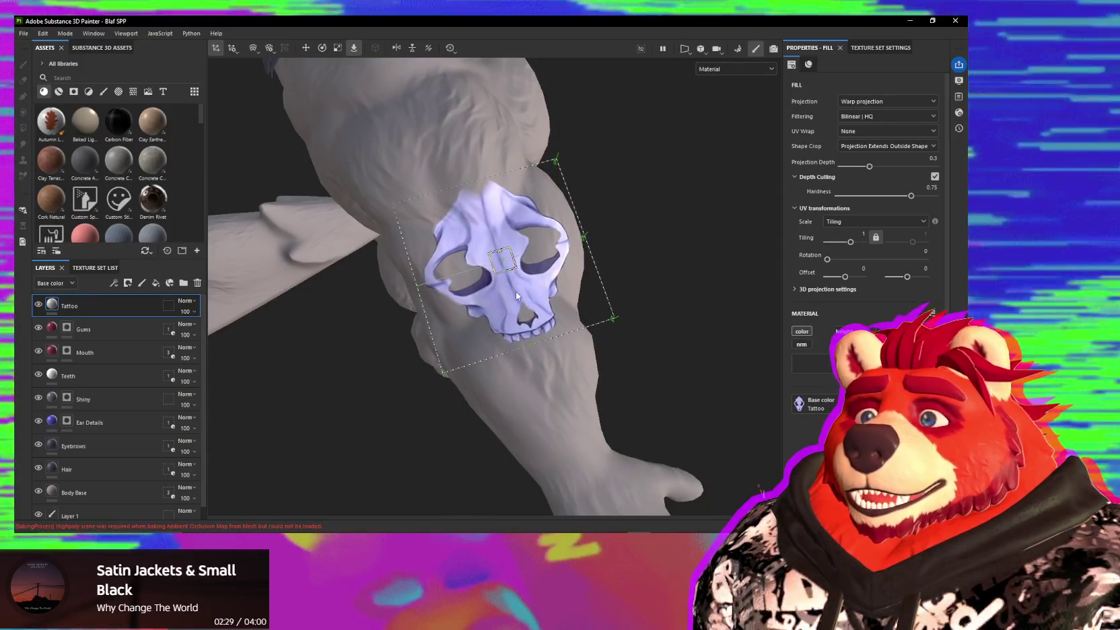
pyautogui.moveTo(539, 330)
pyautogui.keyDown('alt'); pyautogui.mouseDown()
pyautogui.moveTo(661, 300)
pyautogui.moveTo(633, 312)
pyautogui.mouseUp(); pyautogui.keyUp('alt')
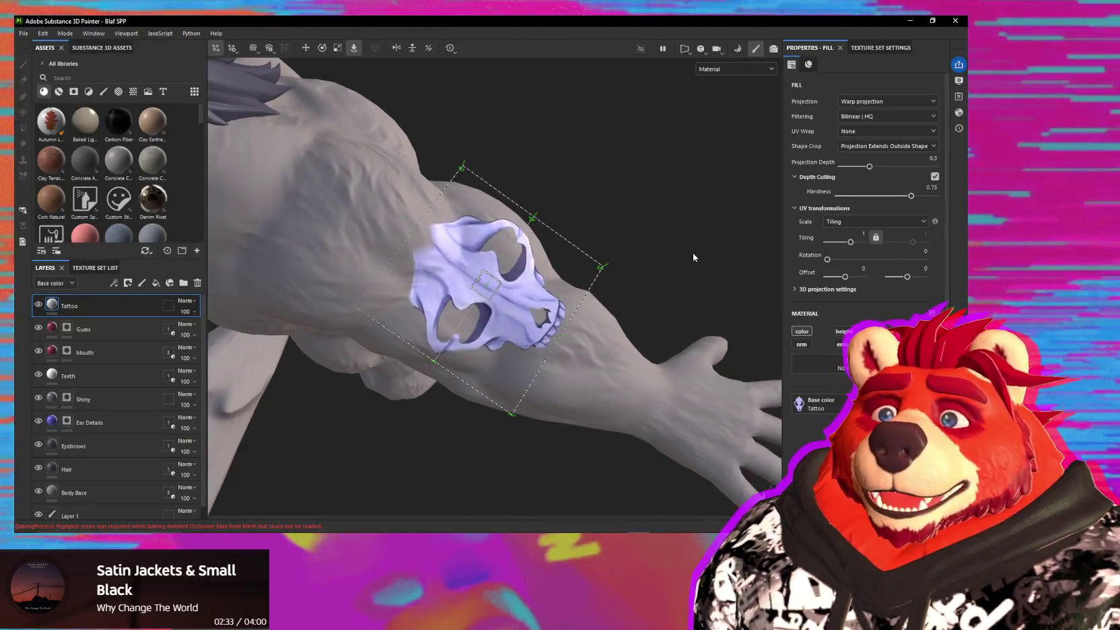
# - Unlink the decal's tiling values and reshape the skull to 1.61 by 1.05
pyautogui.moveTo(851, 243); pyautogui.dragTo(850, 243)
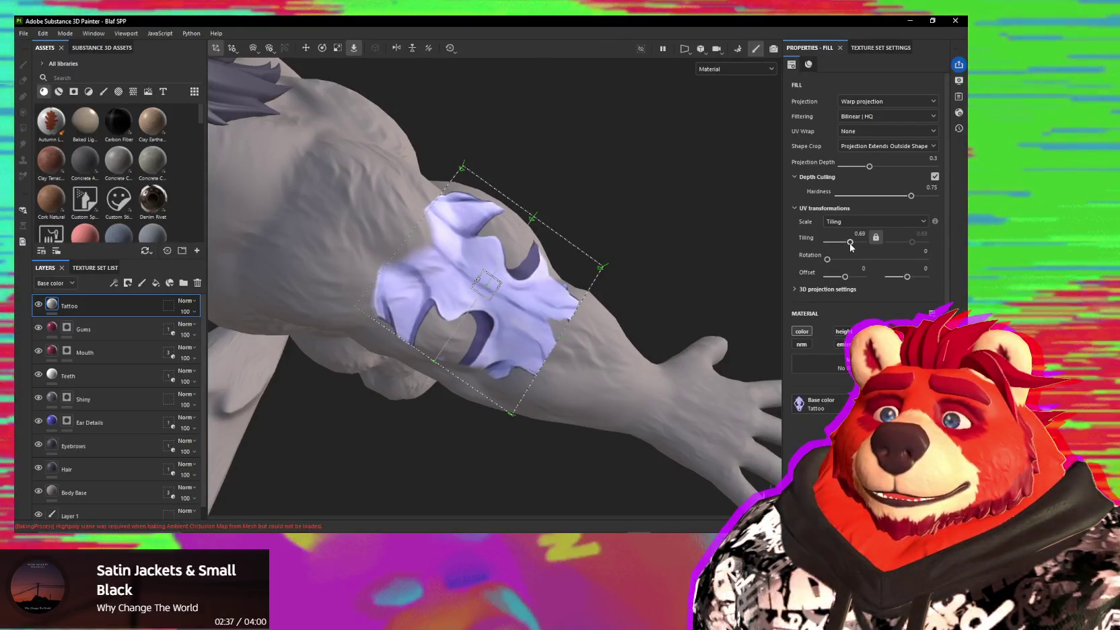
pyautogui.hotkey('ctrl', 'z')
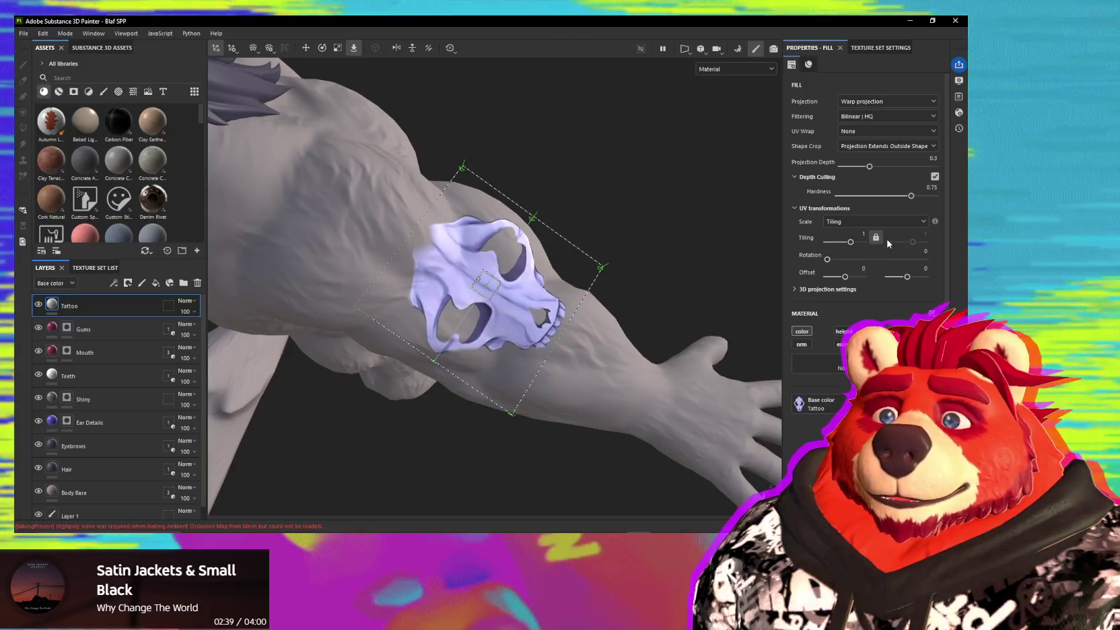
pyautogui.click(876, 237)
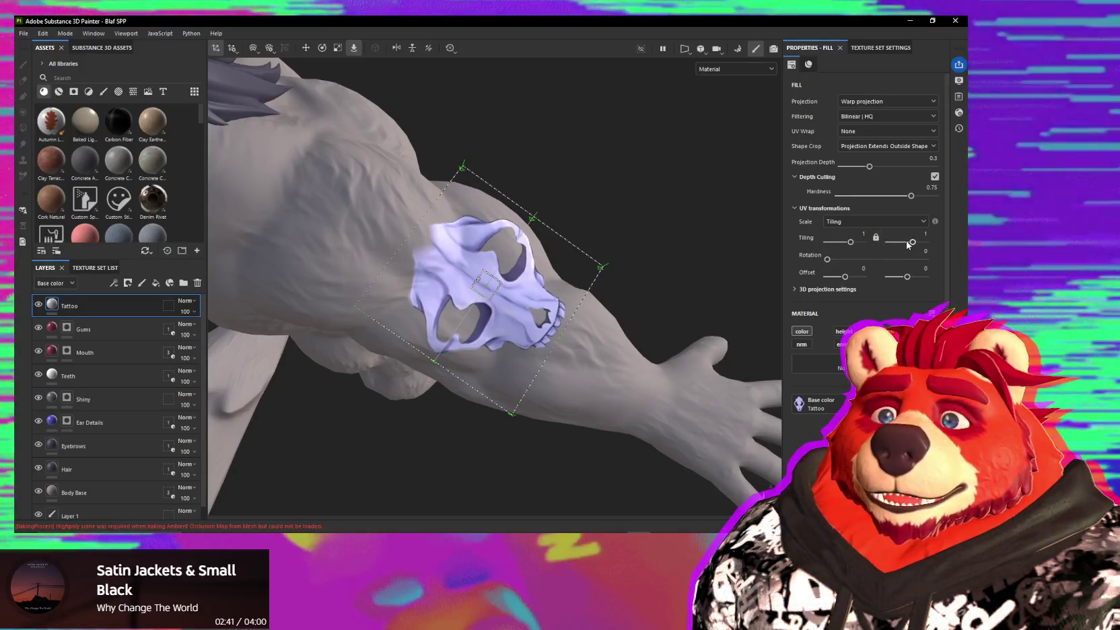
pyautogui.moveTo(912, 242); pyautogui.dragTo(893, 246)
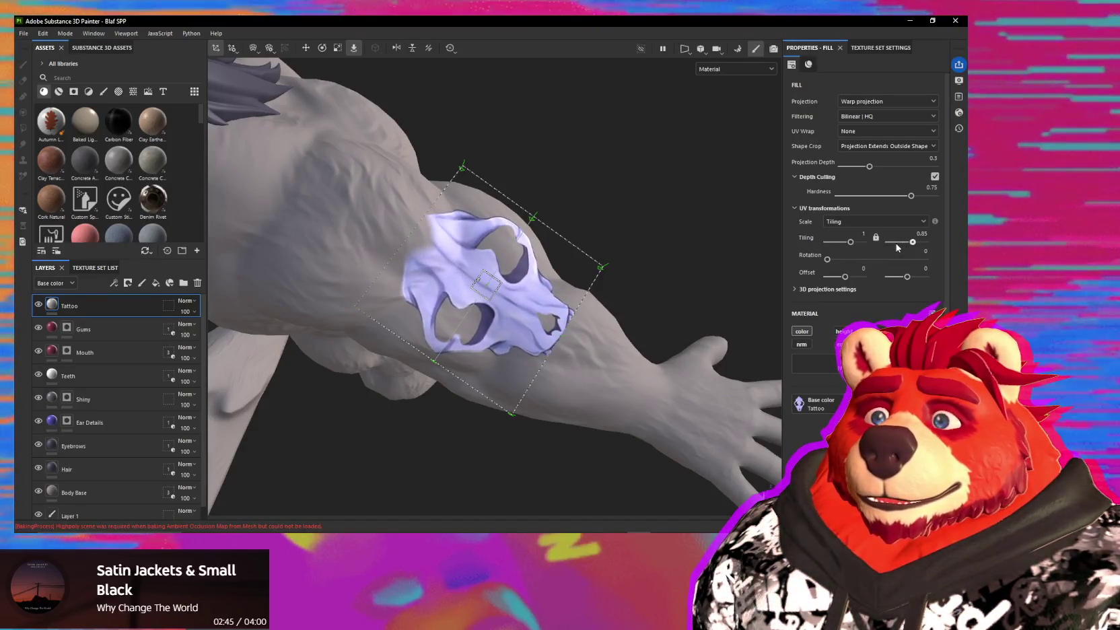
pyautogui.moveTo(851, 243); pyautogui.dragTo(833, 249)
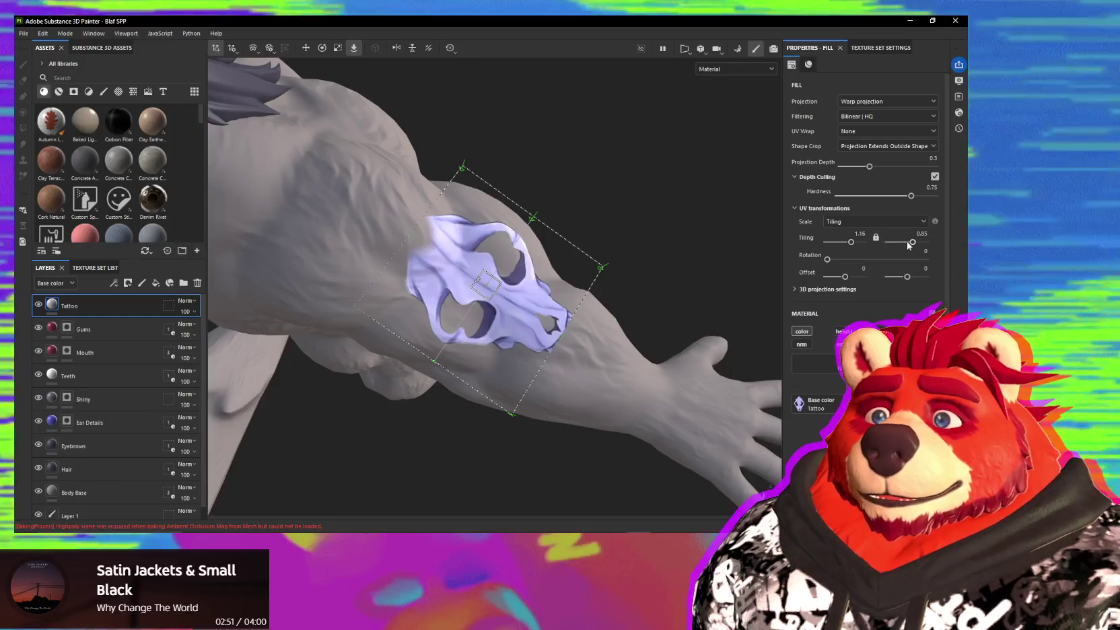
pyautogui.moveTo(912, 241); pyautogui.dragTo(907, 243)
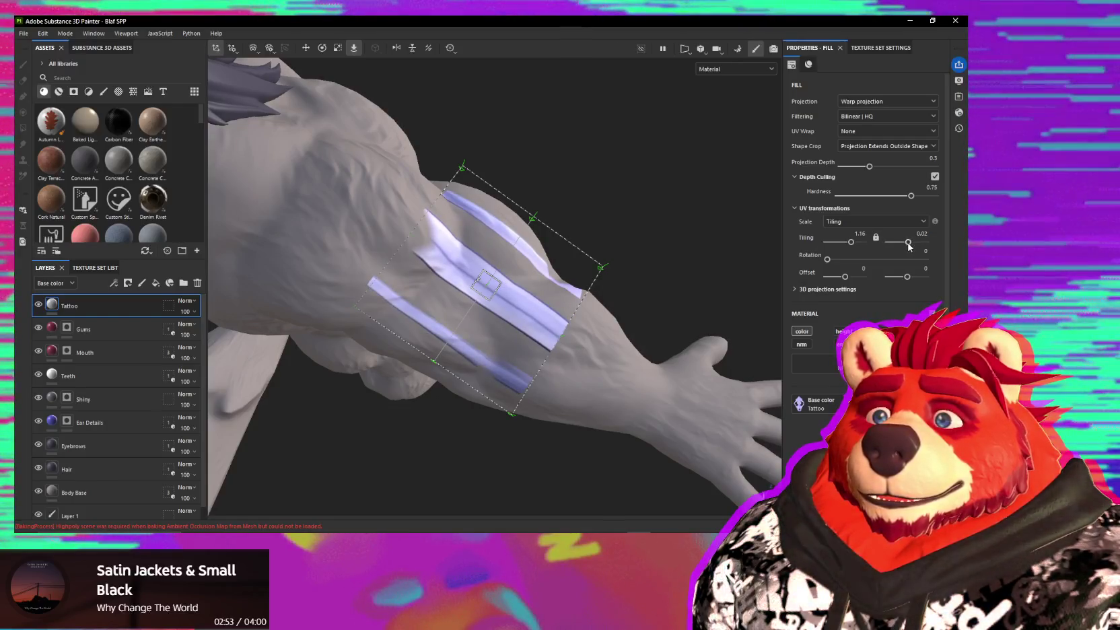
pyautogui.moveTo(933, 247)
pyautogui.mouseDown()
pyautogui.moveTo(948, 247)
pyautogui.moveTo(831, 250)
pyautogui.mouseUp()
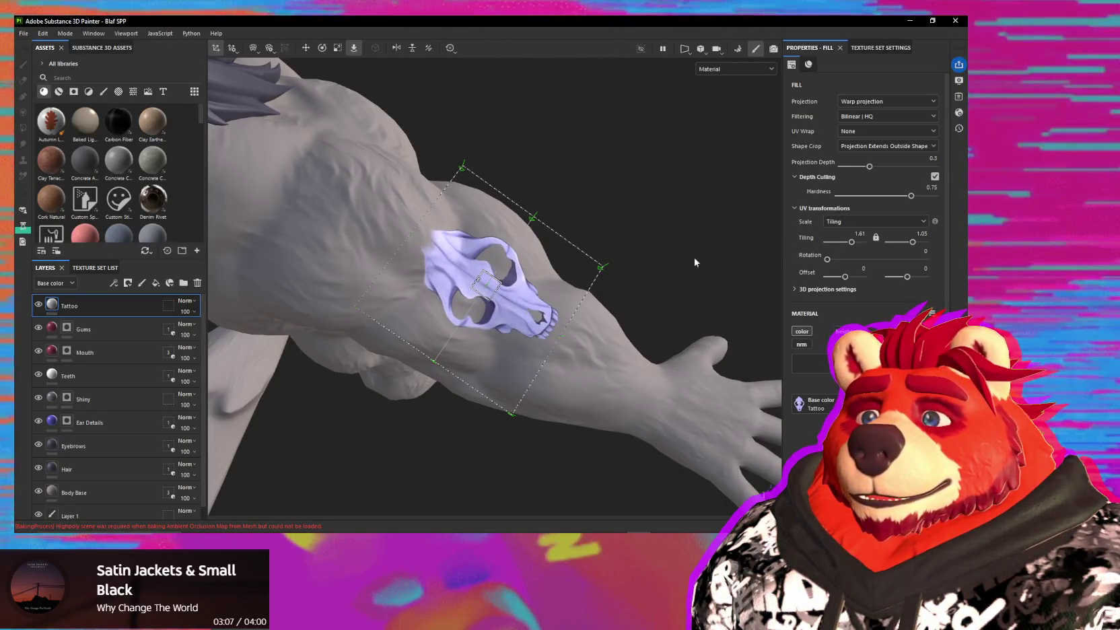
# - Raise the projection depth to 0.58 and orbit to check the tattoo
pyautogui.keyDown('alt'); pyautogui.moveTo(695, 262); pyautogui.dragTo(740, 236); pyautogui.keyUp('alt')
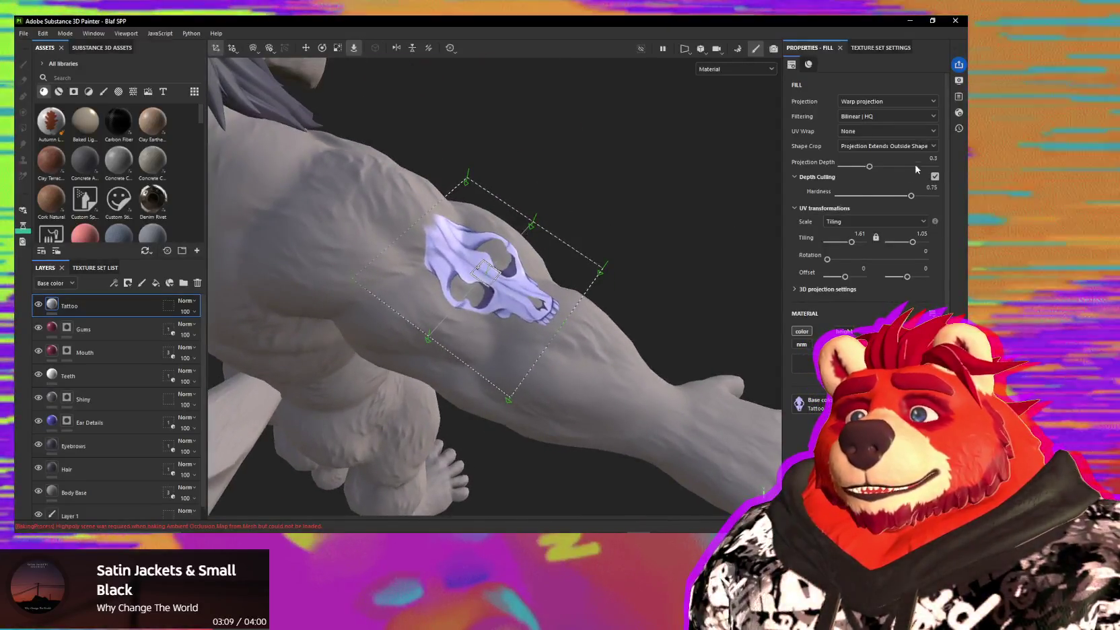
pyautogui.moveTo(875, 169); pyautogui.dragTo(886, 169)
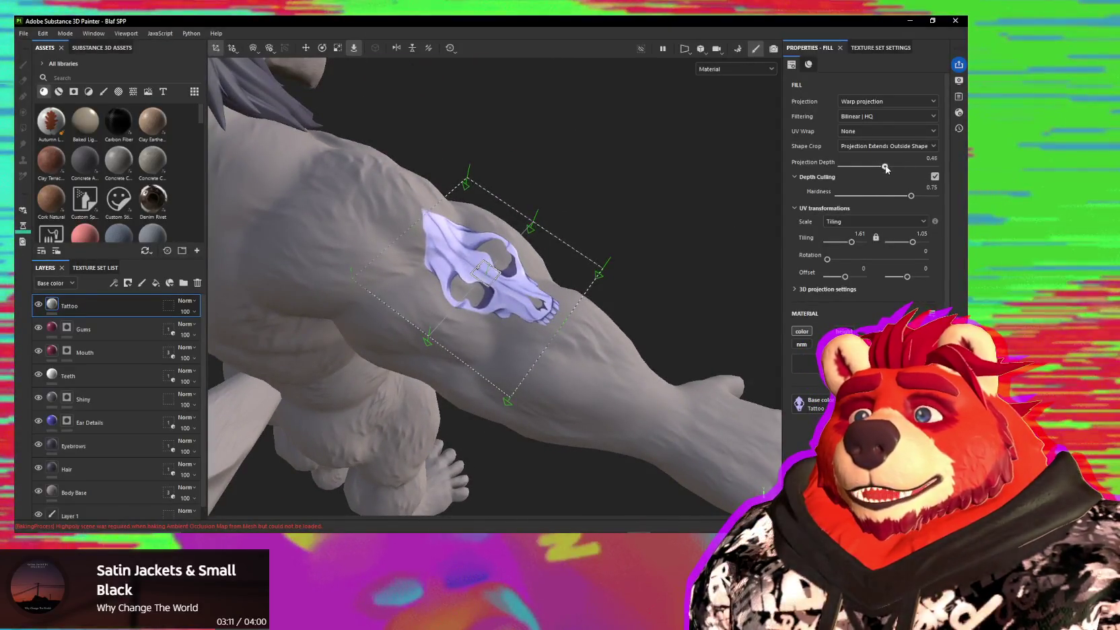
pyautogui.moveTo(606, 188)
pyautogui.keyDown('alt'); pyautogui.mouseDown()
pyautogui.moveTo(416, 177)
pyautogui.moveTo(457, 168)
pyautogui.mouseUp(); pyautogui.keyUp('alt')
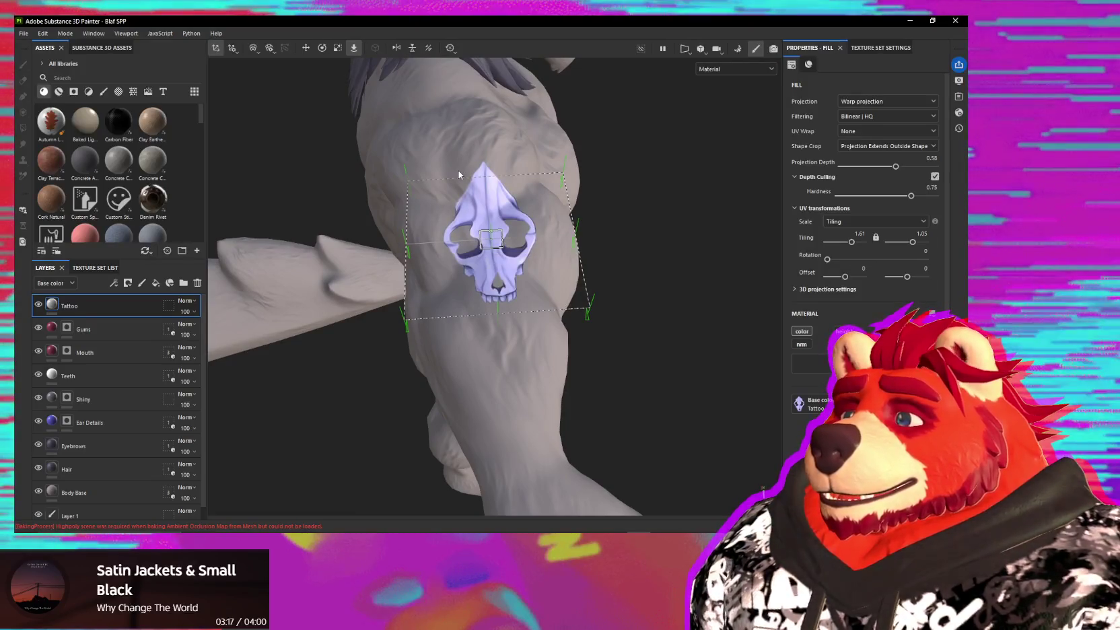
pyautogui.moveTo(458, 171)
pyautogui.keyDown('alt'); pyautogui.mouseDown()
pyautogui.moveTo(666, 186)
pyautogui.moveTo(488, 315)
pyautogui.mouseUp(); pyautogui.keyUp('alt')
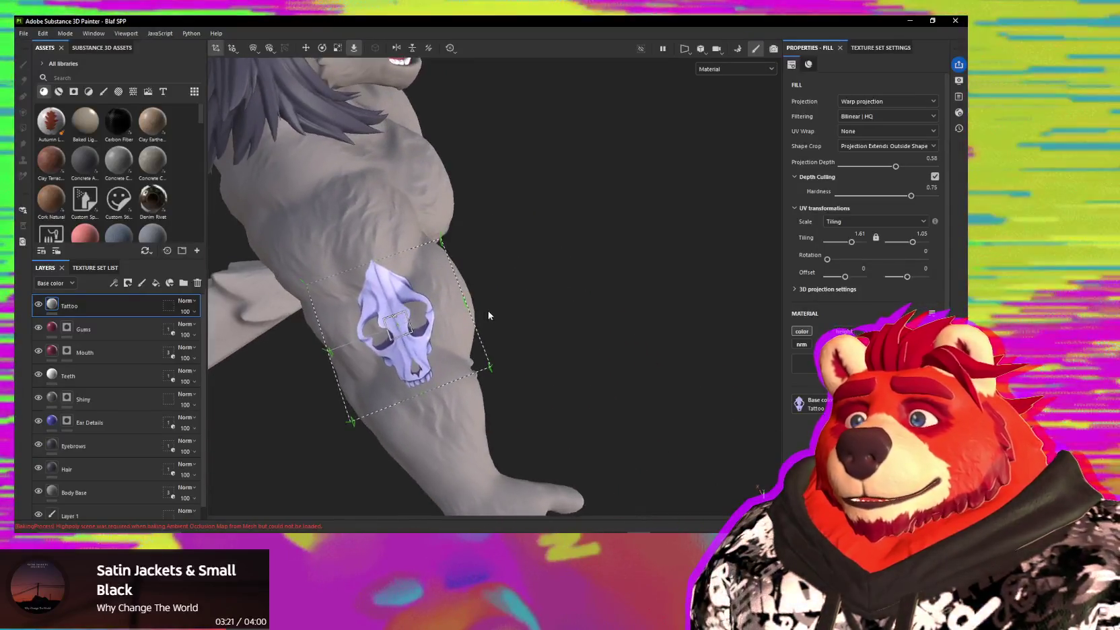
pyautogui.moveTo(451, 357)
pyautogui.keyDown('alt'); pyautogui.mouseDown()
pyautogui.moveTo(653, 259)
pyautogui.moveTo(556, 275)
pyautogui.moveTo(529, 236)
pyautogui.moveTo(570, 289)
pyautogui.moveTo(539, 249)
pyautogui.moveTo(558, 242)
pyautogui.moveTo(603, 311)
pyautogui.mouseUp(); pyautogui.keyUp('alt')
# - Rotate the skull tattoo a few degrees, then select the Ear Details layer's mask
pyautogui.press('e')
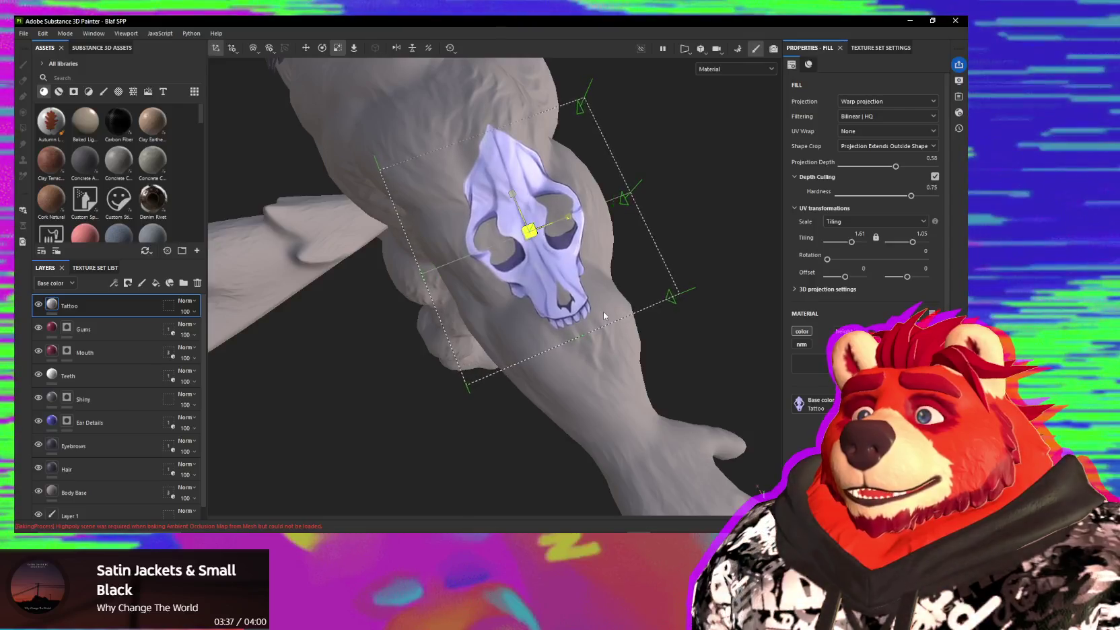
pyautogui.moveTo(603, 311)
pyautogui.keyDown('alt'); pyautogui.mouseDown()
pyautogui.moveTo(379, 243)
pyautogui.moveTo(498, 297)
pyautogui.moveTo(707, 282)
pyautogui.mouseUp(); pyautogui.keyUp('alt')
pyautogui.moveTo(850, 241); pyautogui.dragTo(847, 248)
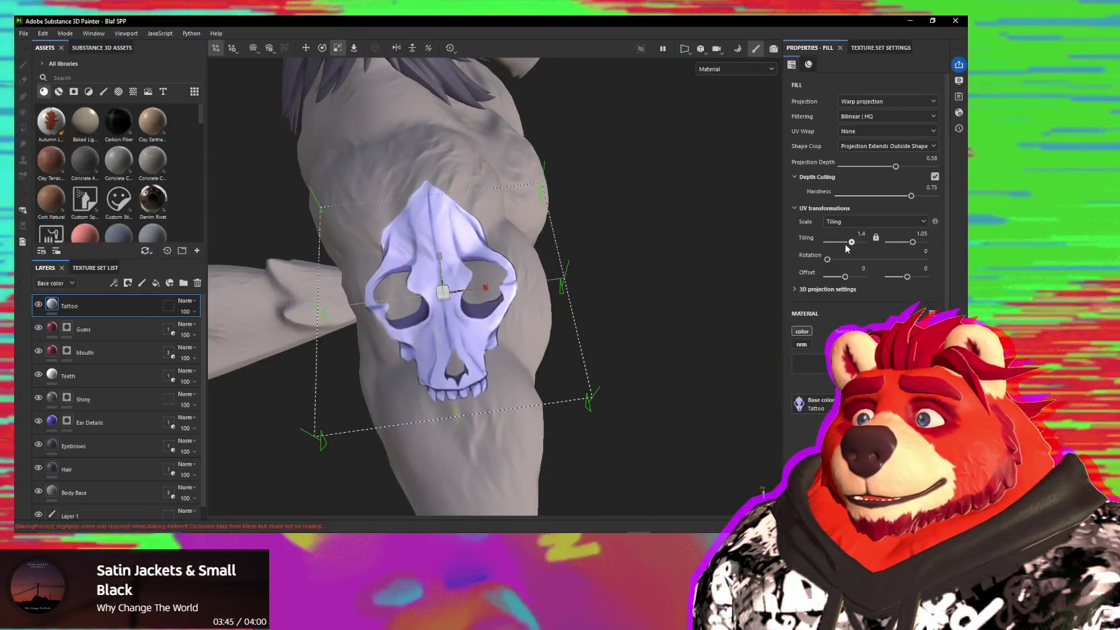
pyautogui.moveTo(756, 272)
pyautogui.keyDown('alt'); pyautogui.mouseDown()
pyautogui.moveTo(600, 282)
pyautogui.moveTo(447, 323)
pyautogui.moveTo(448, 308)
pyautogui.moveTo(507, 362)
pyautogui.moveTo(632, 347)
pyautogui.moveTo(569, 321)
pyautogui.mouseUp(); pyautogui.keyUp('alt')
pyautogui.press('e')
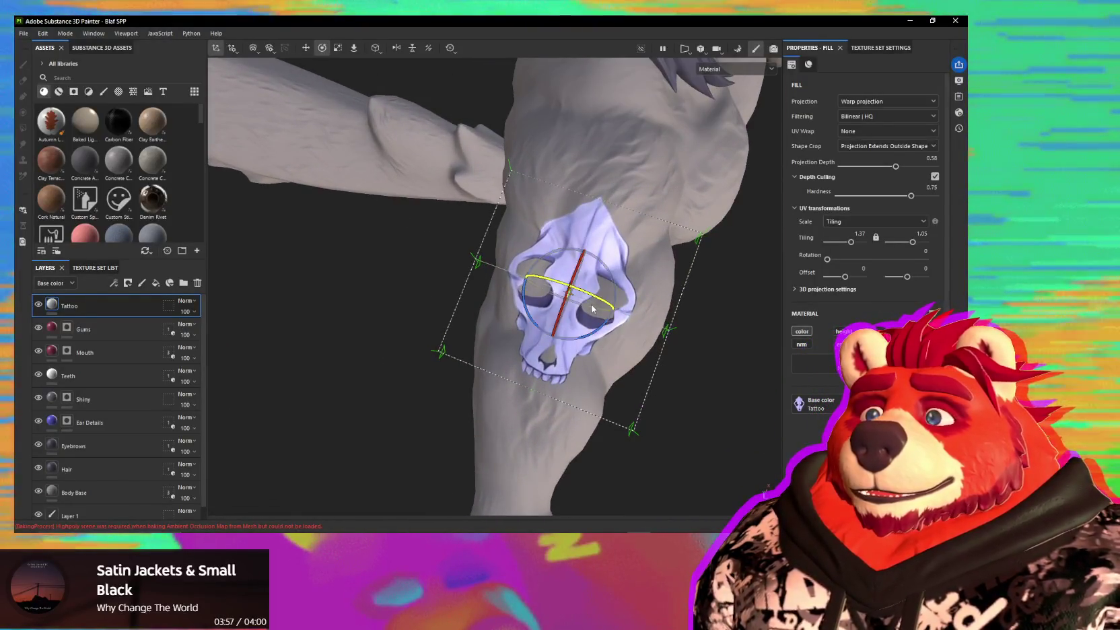
pyautogui.moveTo(572, 338)
pyautogui.mouseDown()
pyautogui.moveTo(511, 274)
pyautogui.moveTo(538, 307)
pyautogui.moveTo(512, 332)
pyautogui.moveTo(679, 332)
pyautogui.moveTo(526, 335)
pyautogui.moveTo(753, 347)
pyautogui.moveTo(598, 323)
pyautogui.moveTo(677, 323)
pyautogui.moveTo(534, 312)
pyautogui.mouseUp()
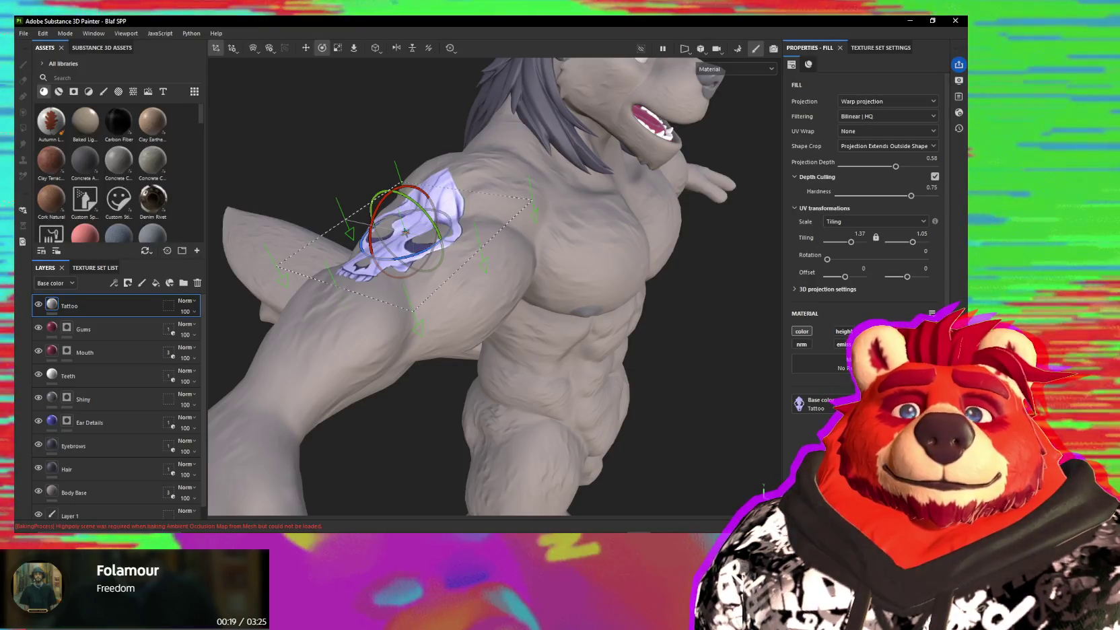
pyautogui.moveTo(545, 230)
pyautogui.keyDown('alt'); pyautogui.mouseDown()
pyautogui.moveTo(486, 276)
pyautogui.moveTo(465, 242)
pyautogui.moveTo(643, 224)
pyautogui.moveTo(507, 237)
pyautogui.mouseUp(); pyautogui.keyUp('alt')
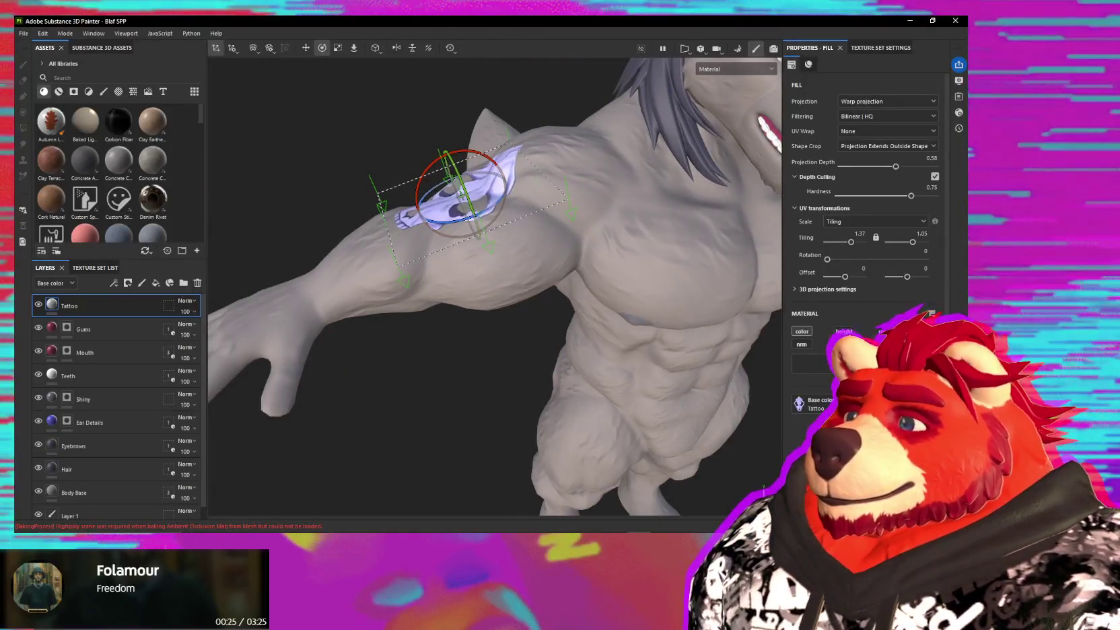
pyautogui.moveTo(666, 202)
pyautogui.keyDown('alt'); pyautogui.mouseDown()
pyautogui.moveTo(612, 231)
pyautogui.moveTo(448, 399)
pyautogui.moveTo(503, 304)
pyautogui.mouseUp(); pyautogui.keyUp('alt')
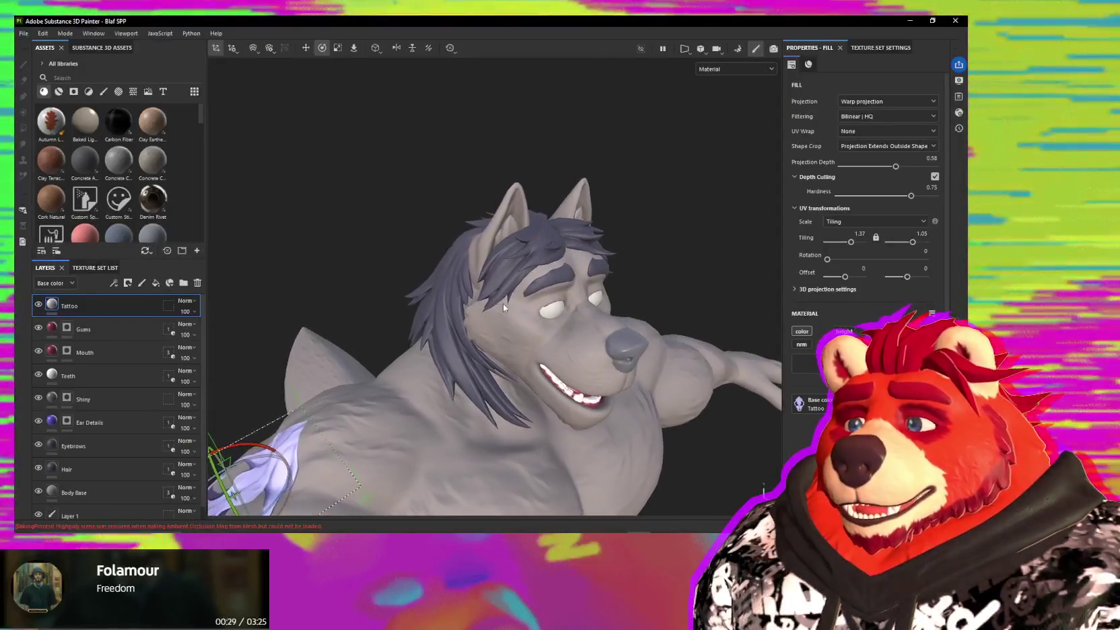
pyautogui.click(66, 422)
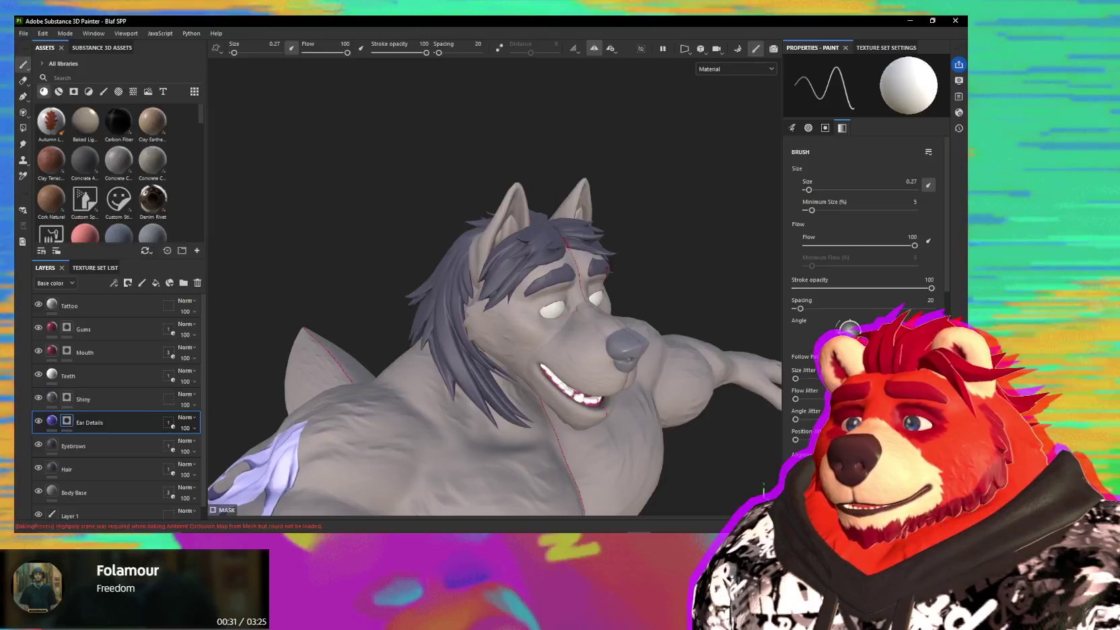
# - Hide the hair and face layers, resize the brush, and paint blue along both inner ear rims
pyautogui.click(641, 49)
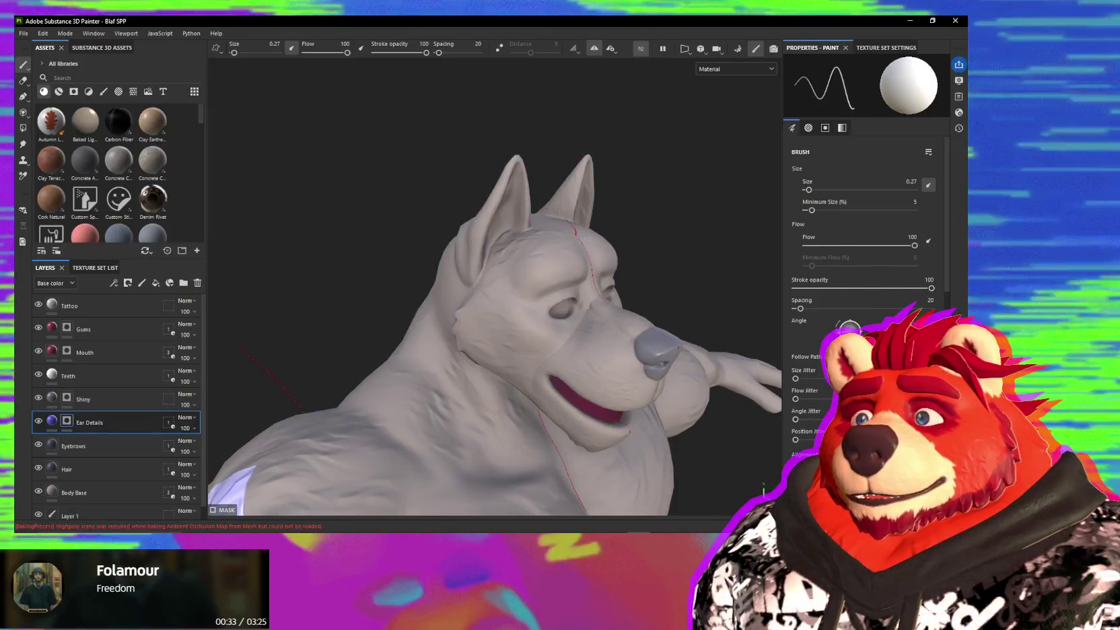
pyautogui.keyDown('alt'); pyautogui.moveTo(492, 229); pyautogui.dragTo(489, 219, button='right'); pyautogui.keyUp('alt')
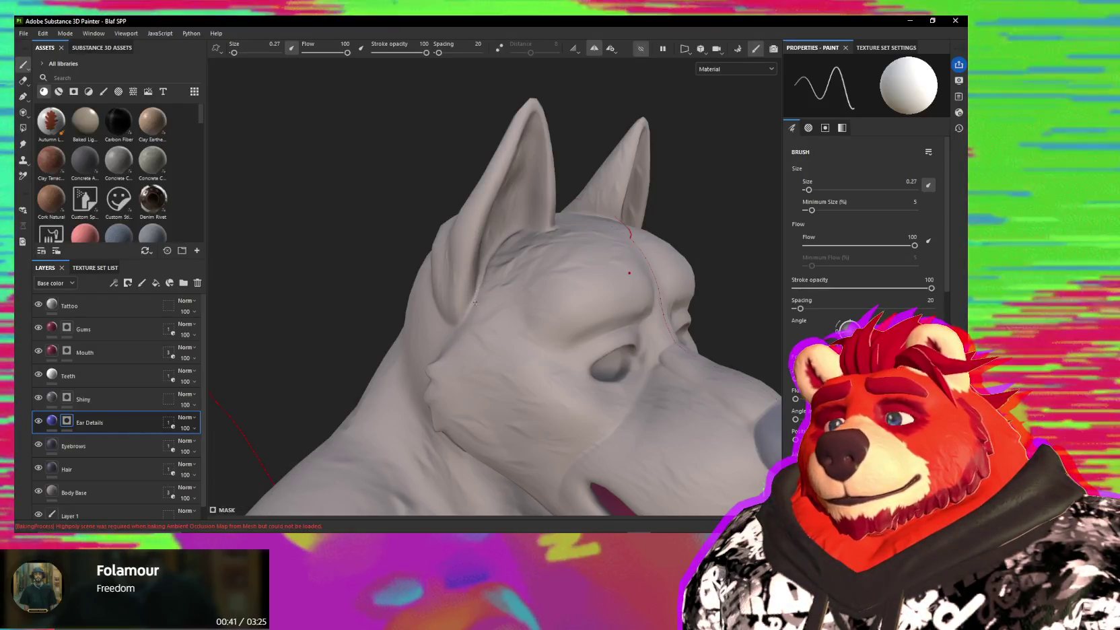
pyautogui.keyDown('alt'); pyautogui.moveTo(467, 288); pyautogui.dragTo(469, 266); pyautogui.keyUp('alt')
pyautogui.press(']')
pyautogui.press(']')
pyautogui.press(']')
pyautogui.press('[')
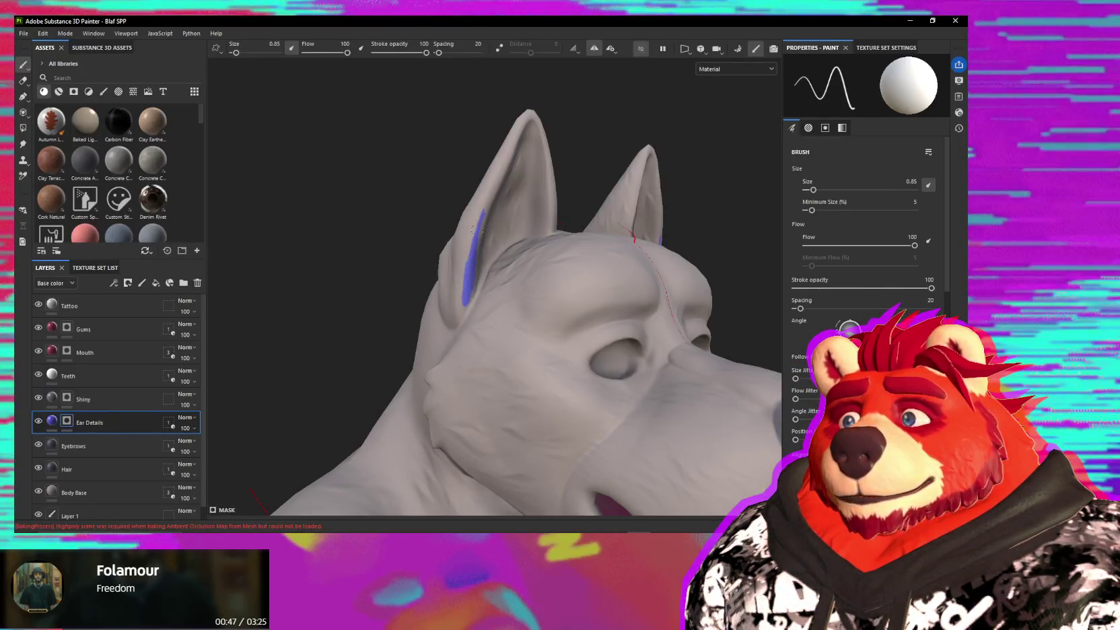
pyautogui.moveTo(483, 202)
pyautogui.mouseDown()
pyautogui.moveTo(495, 189)
pyautogui.moveTo(765, 486)
pyautogui.mouseUp()
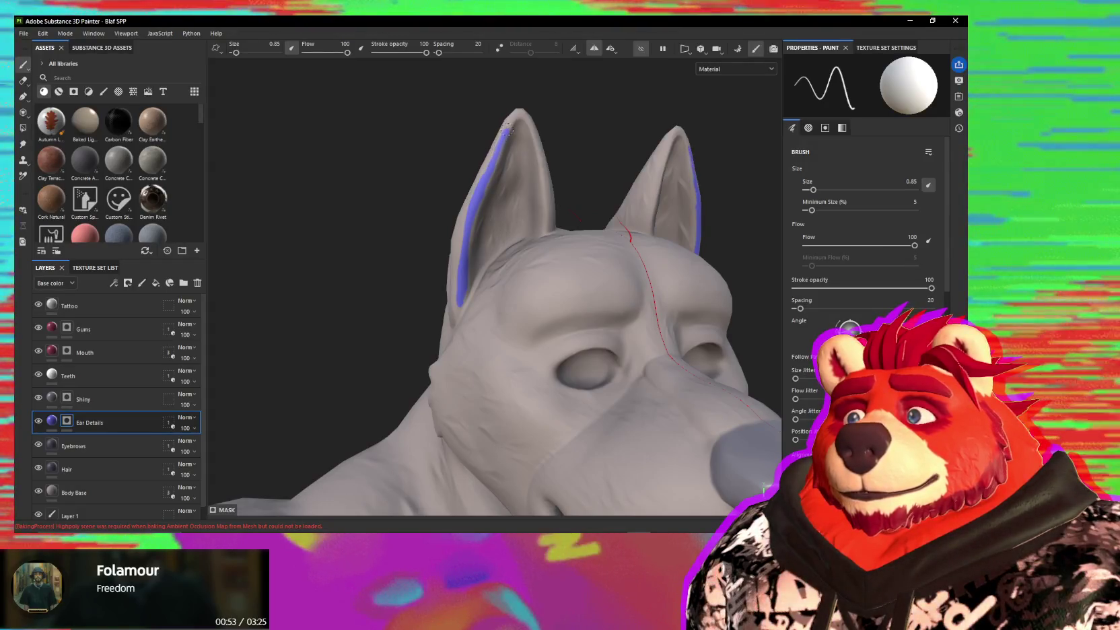
pyautogui.moveTo(495, 168); pyautogui.dragTo(522, 120)
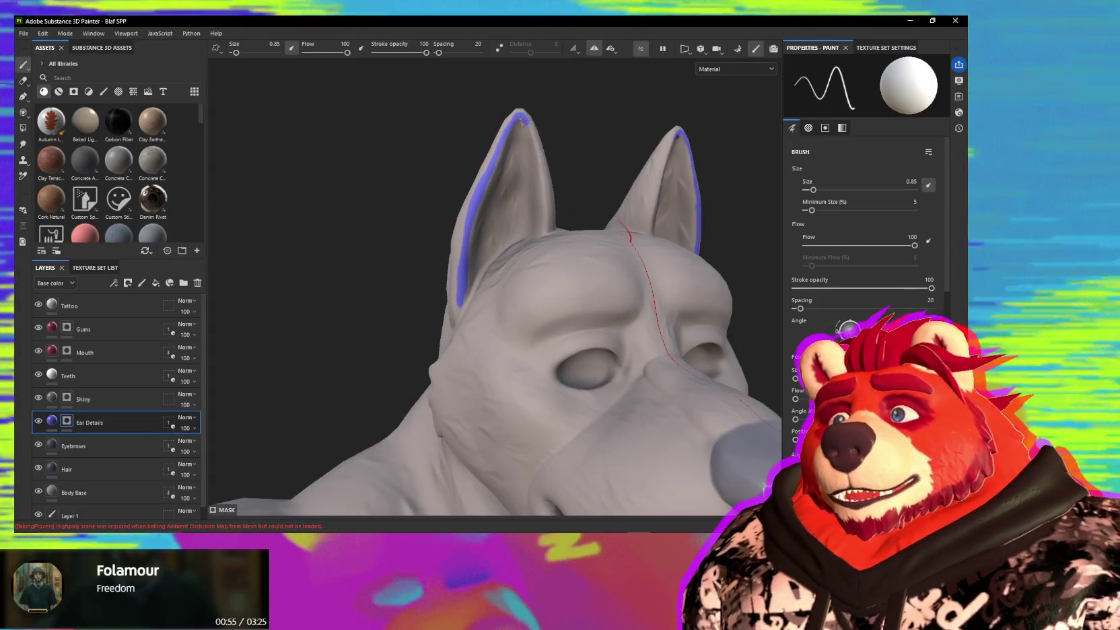
# - Orbit around the head to inspect the blue rims on both ears
pyautogui.keyDown('alt'); pyautogui.moveTo(538, 155); pyautogui.dragTo(534, 139); pyautogui.keyUp('alt')
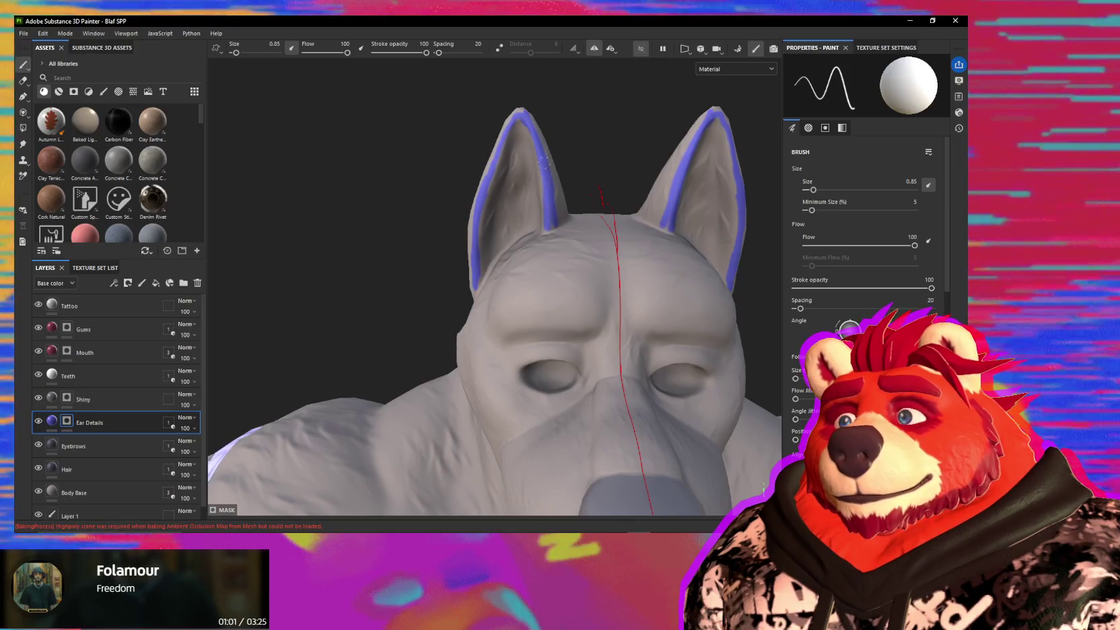
pyautogui.keyDown('alt'); pyautogui.moveTo(543, 163); pyautogui.dragTo(553, 172); pyautogui.keyUp('alt')
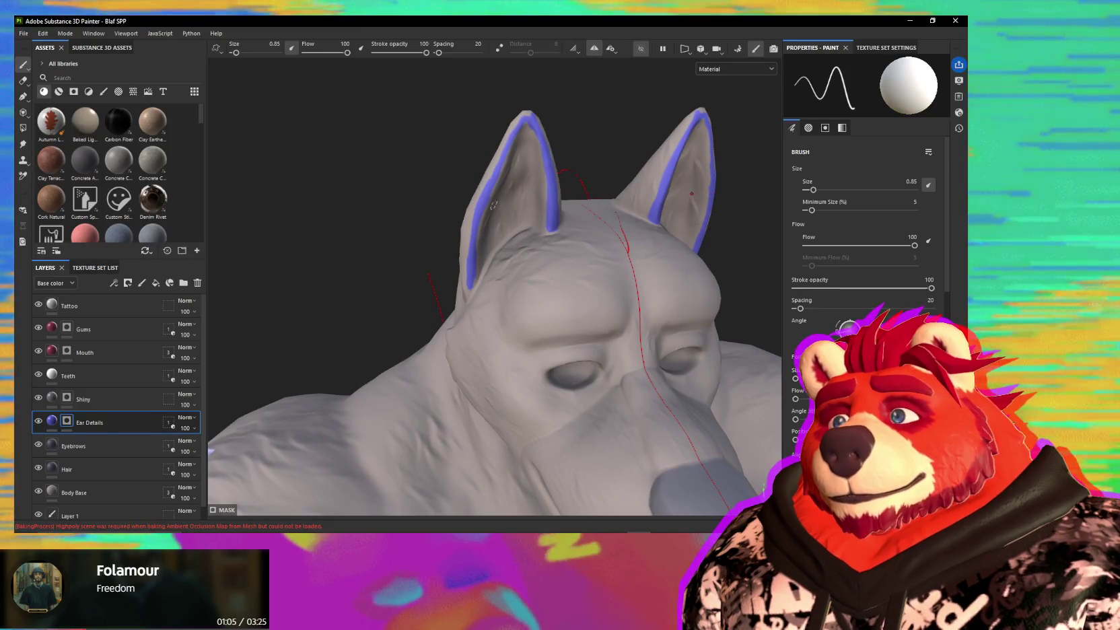
pyautogui.keyDown('alt'); pyautogui.moveTo(553, 228); pyautogui.dragTo(475, 279); pyautogui.keyUp('alt')
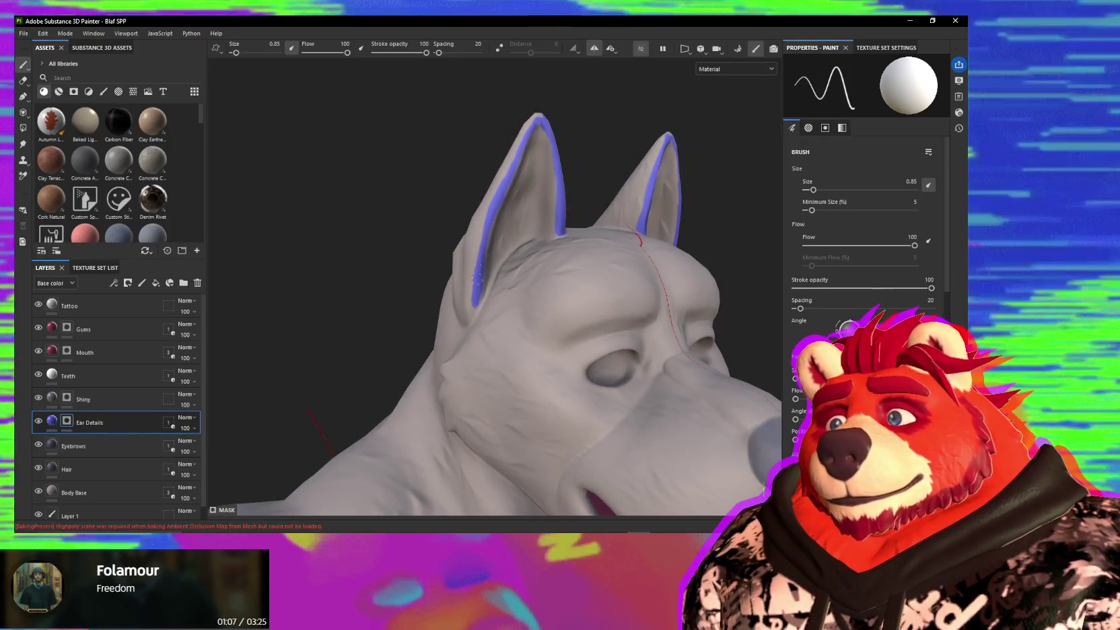
pyautogui.keyDown('alt'); pyautogui.moveTo(478, 300); pyautogui.dragTo(480, 293); pyautogui.keyUp('alt')
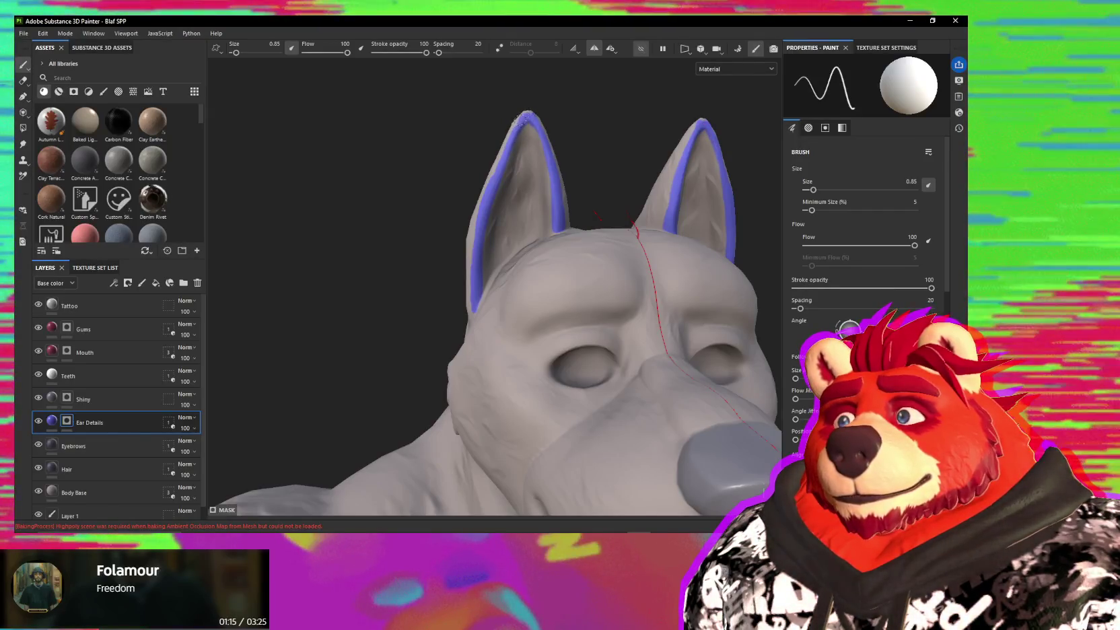
pyautogui.moveTo(509, 146)
pyautogui.keyDown('alt'); pyautogui.mouseDown()
pyautogui.moveTo(502, 157)
pyautogui.moveTo(533, 214)
pyautogui.moveTo(463, 214)
pyautogui.mouseUp(); pyautogui.keyUp('alt')
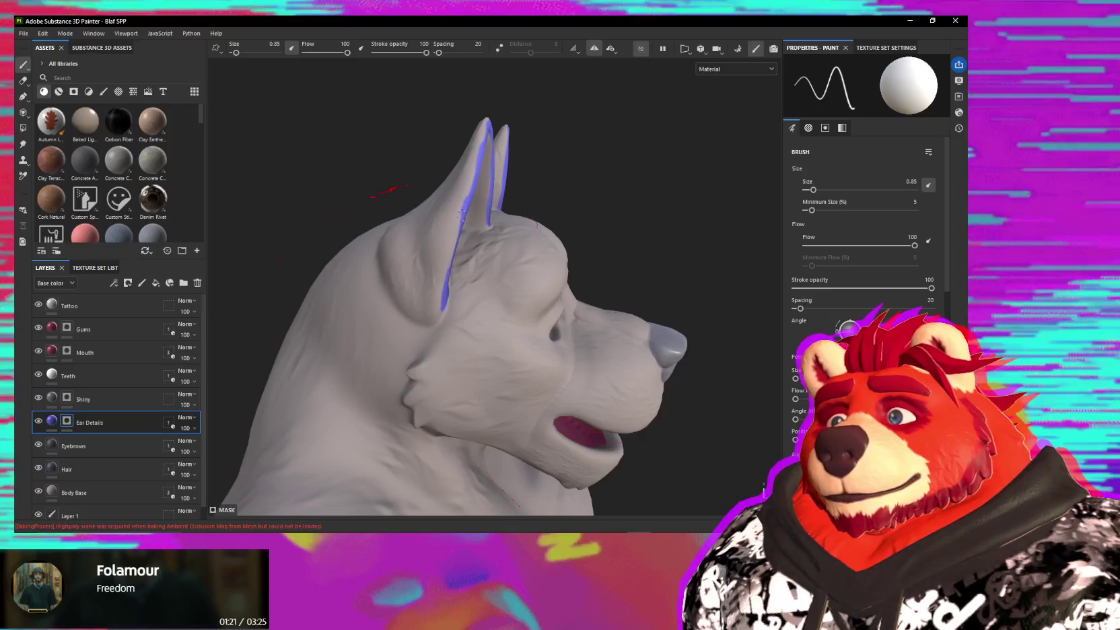
pyautogui.moveTo(447, 282)
pyautogui.keyDown('alt'); pyautogui.mouseDown()
pyautogui.moveTo(451, 262)
pyautogui.moveTo(438, 255)
pyautogui.moveTo(431, 296)
pyautogui.moveTo(496, 240)
pyautogui.mouseUp(); pyautogui.keyUp('alt')
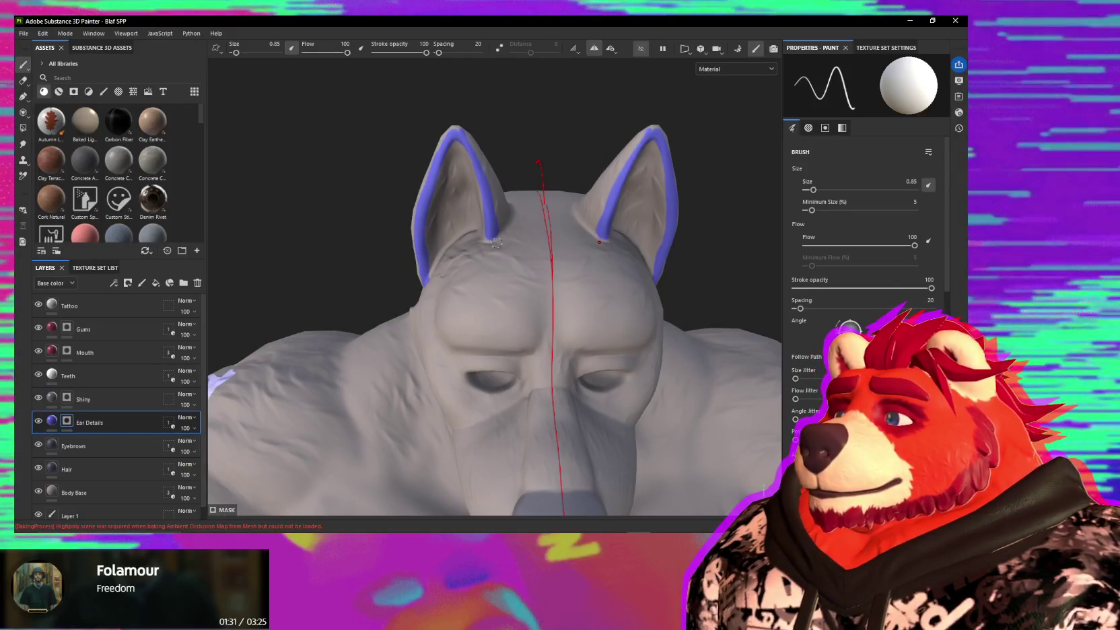
pyautogui.keyDown('alt'); pyautogui.moveTo(455, 147); pyautogui.dragTo(438, 143); pyautogui.keyUp('alt')
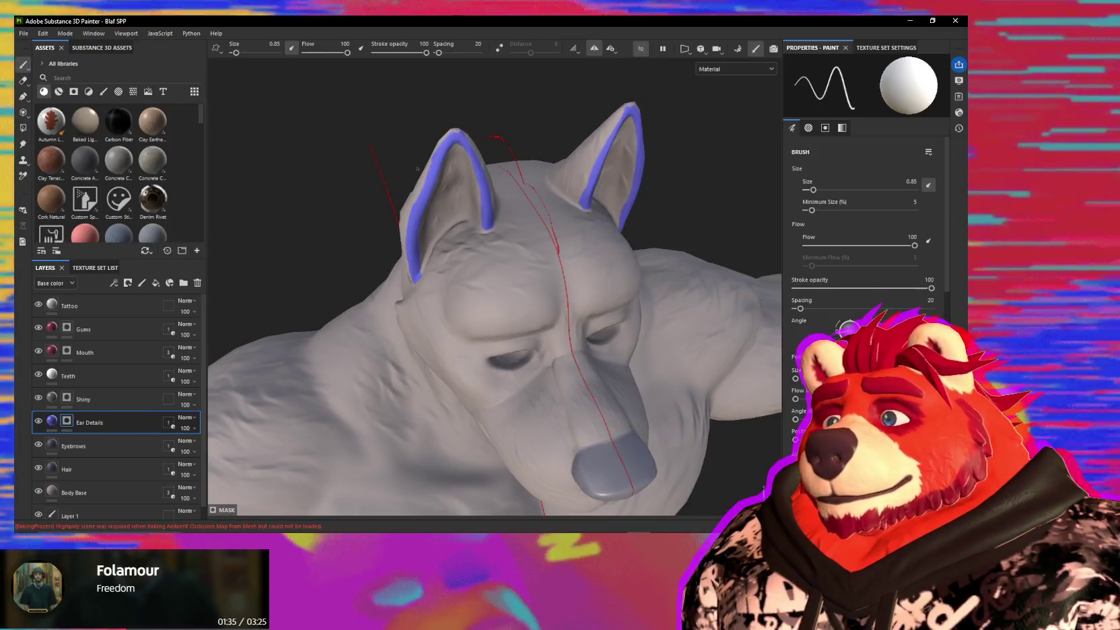
pyautogui.click(103, 91)
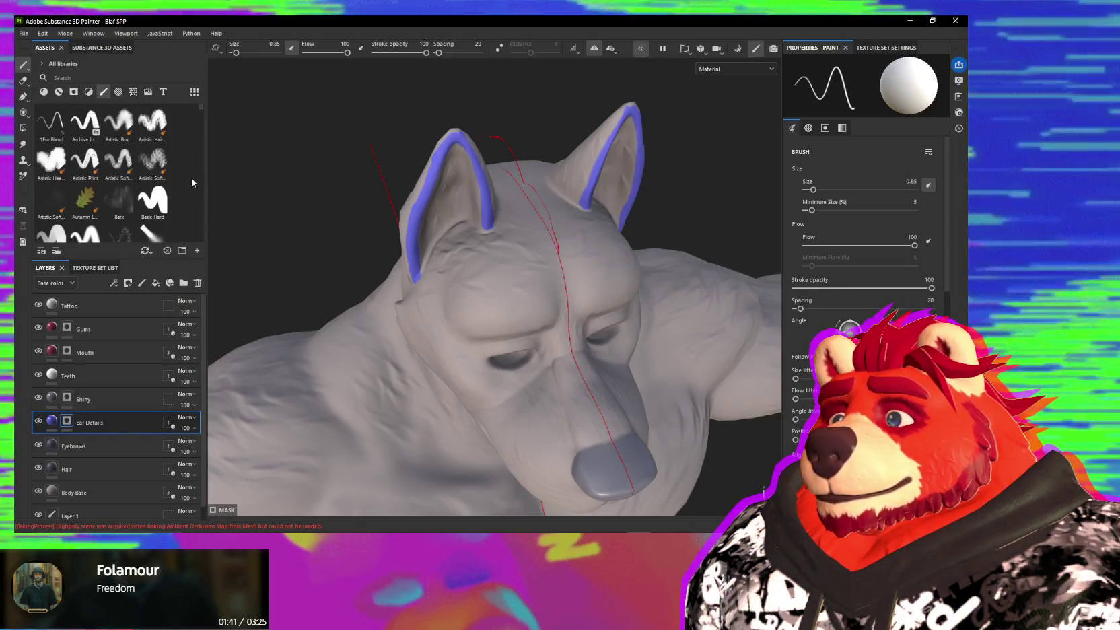
# - Choose the 1Fur Blend brush preset from the Assets brushes
pyautogui.scroll(-3, 168, 195)
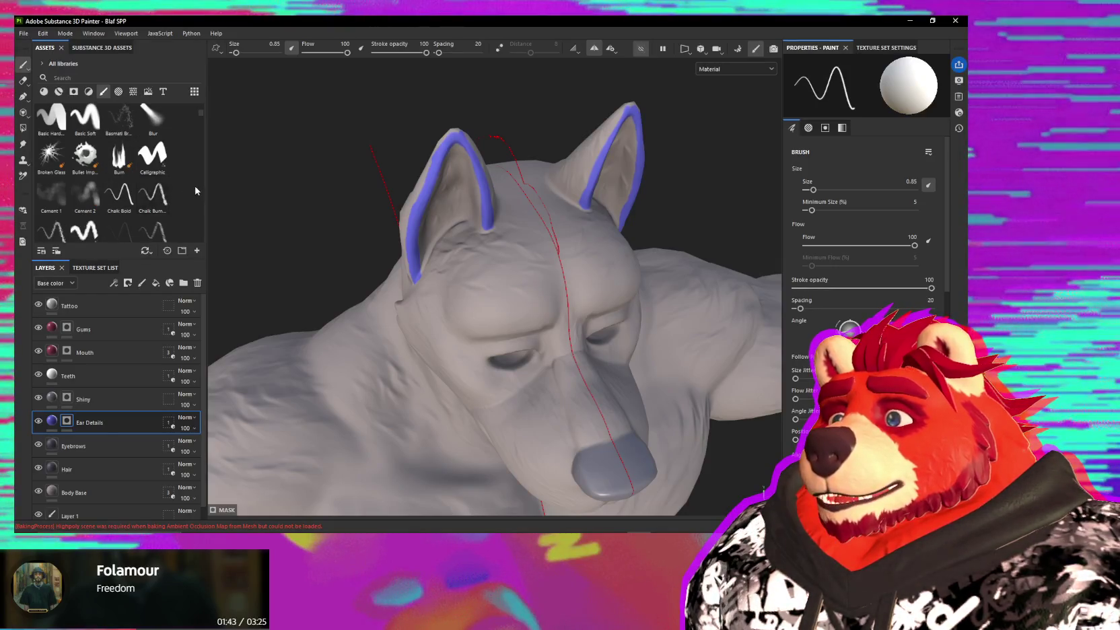
pyautogui.scroll(3, 194, 187)
pyautogui.click(60, 127)
pyautogui.moveTo(436, 200)
pyautogui.keyDown('alt'); pyautogui.mouseDown()
pyautogui.moveTo(422, 214)
pyautogui.moveTo(458, 258)
pyautogui.moveTo(472, 232)
pyautogui.moveTo(484, 253)
pyautogui.mouseUp(); pyautogui.keyUp('alt')
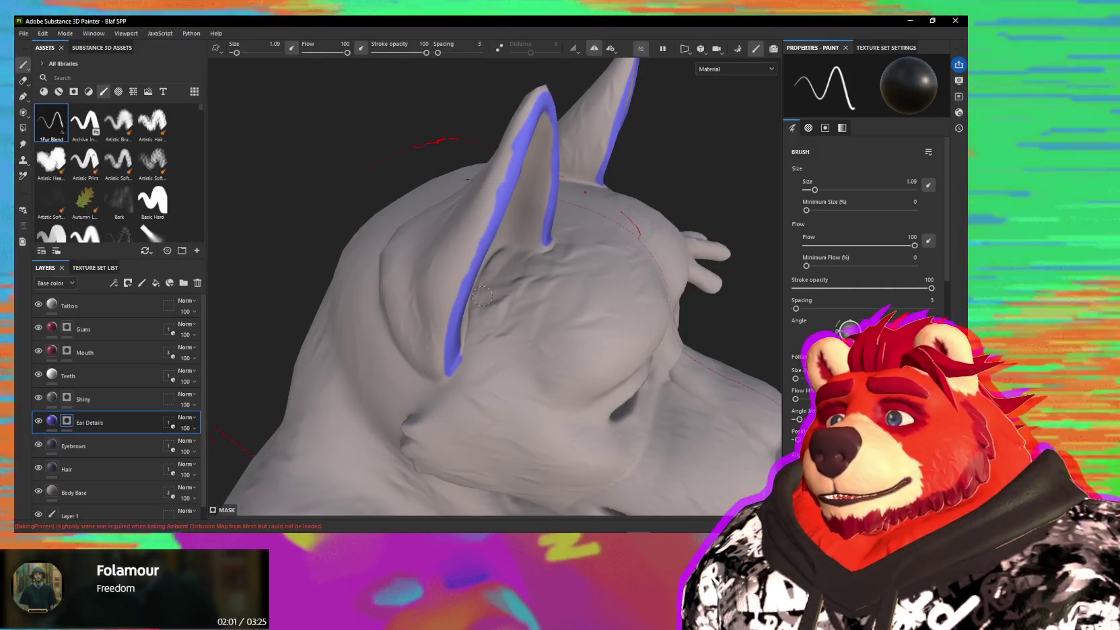
# - Switch to smudging, shrink the brush, and reset it to the 1Fur Blend preset values
pyautogui.press('5')
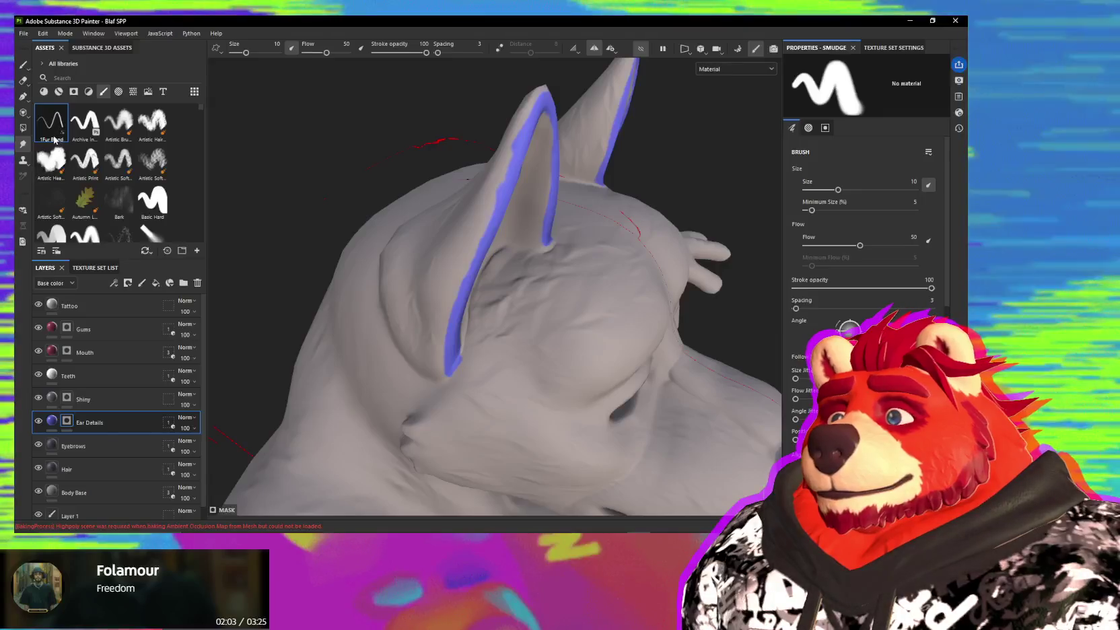
pyautogui.keyDown('ctrl'); pyautogui.moveTo(525, 225); pyautogui.dragTo(500, 189, button='right'); pyautogui.keyUp('ctrl')
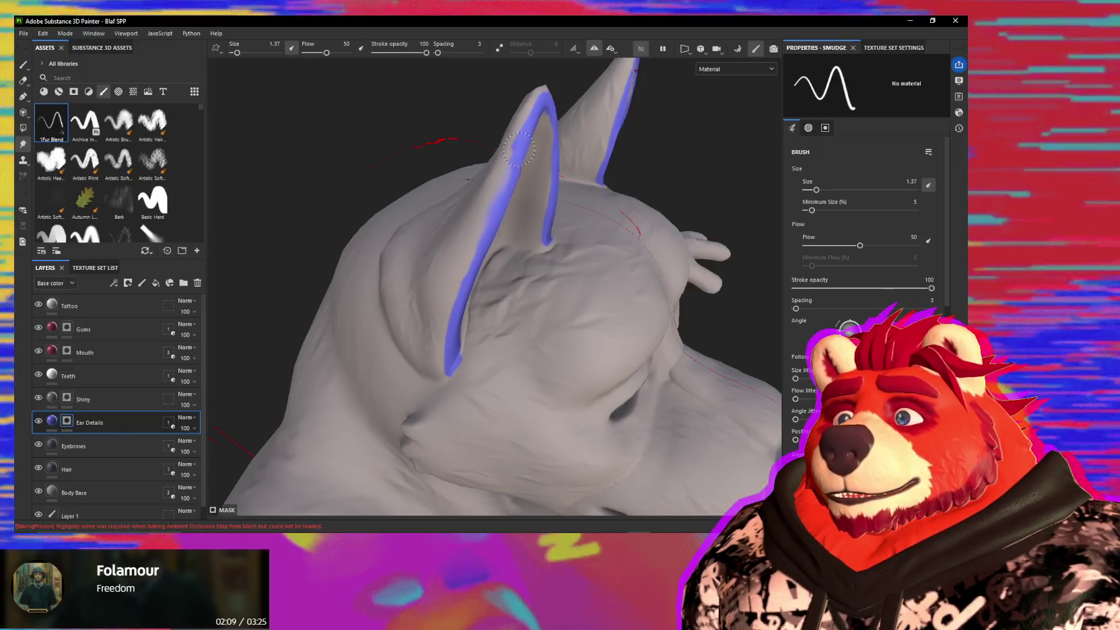
pyautogui.click(57, 125)
pyautogui.moveTo(494, 204)
pyautogui.keyDown('alt'); pyautogui.mouseDown()
pyautogui.moveTo(494, 235)
pyautogui.moveTo(491, 224)
pyautogui.mouseUp(); pyautogui.keyUp('alt')
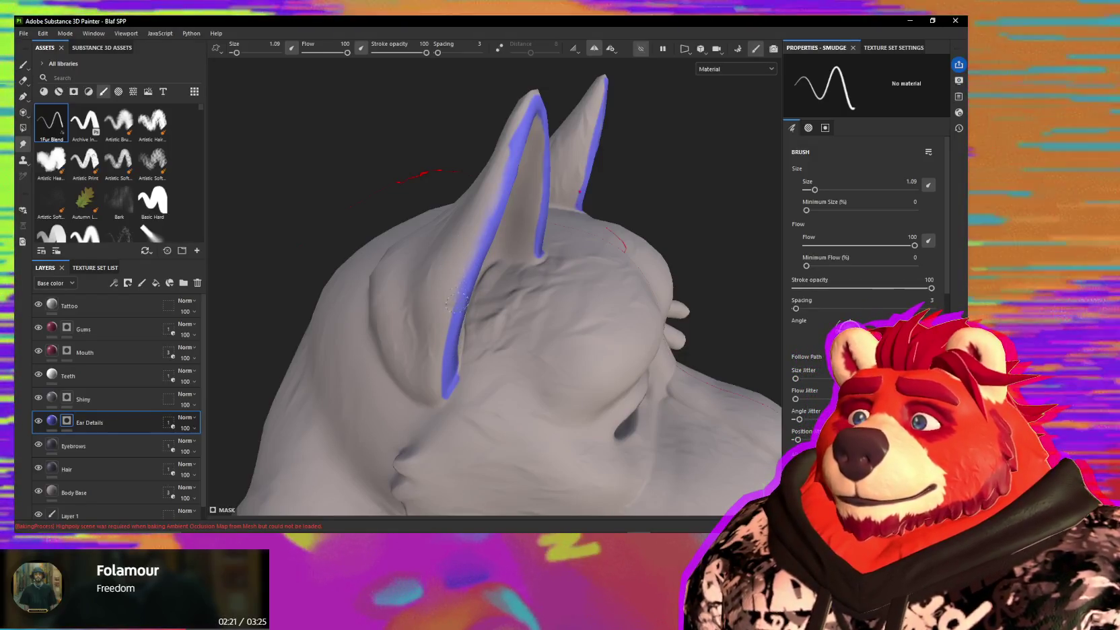
# - Orbit and relight around both ears to inspect the softened blue rims, then return to the Paint tool
pyautogui.keyDown('alt'); pyautogui.moveTo(468, 334); pyautogui.dragTo(479, 304); pyautogui.keyUp('alt')
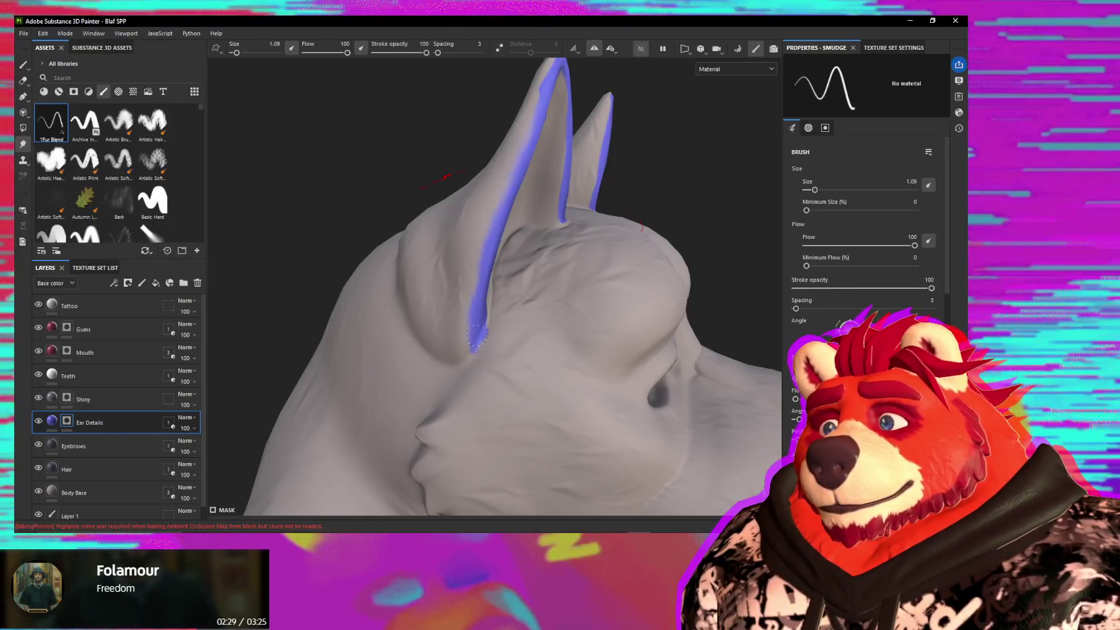
pyautogui.moveTo(484, 331)
pyautogui.keyDown('alt'); pyautogui.mouseDown()
pyautogui.moveTo(469, 348)
pyautogui.moveTo(467, 315)
pyautogui.moveTo(434, 297)
pyautogui.mouseUp(); pyautogui.keyUp('alt')
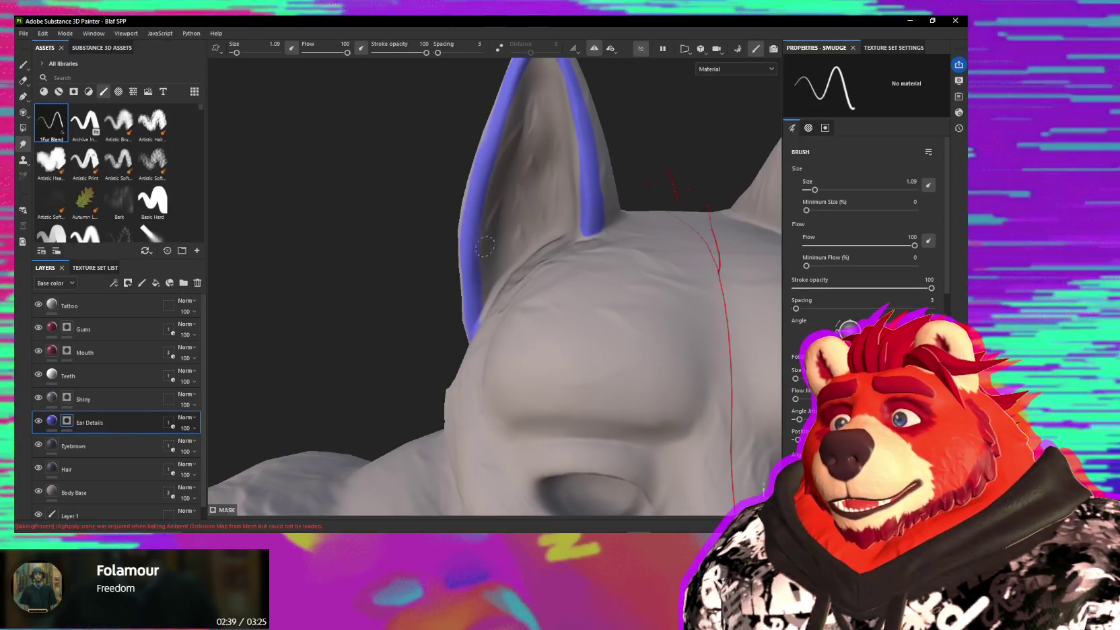
pyautogui.moveTo(502, 251)
pyautogui.keyDown('alt'); pyautogui.mouseDown()
pyautogui.moveTo(507, 217)
pyautogui.moveTo(495, 266)
pyautogui.moveTo(483, 245)
pyautogui.mouseUp(); pyautogui.keyUp('alt')
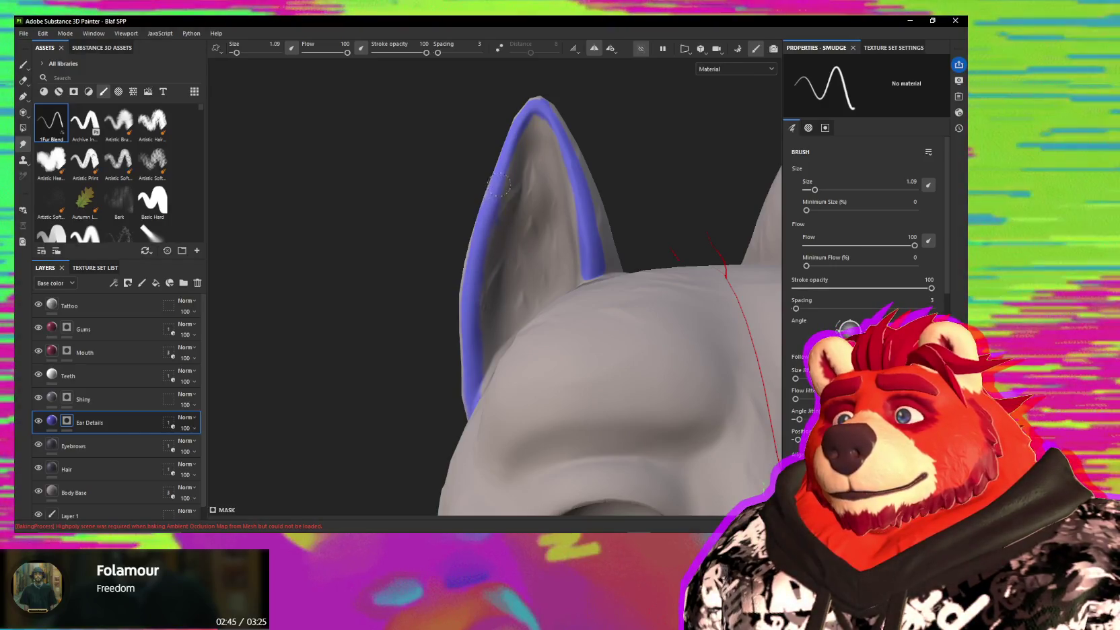
pyautogui.moveTo(499, 183)
pyautogui.keyDown('alt'); pyautogui.mouseDown()
pyautogui.moveTo(508, 272)
pyautogui.moveTo(471, 316)
pyautogui.moveTo(491, 293)
pyautogui.moveTo(492, 325)
pyautogui.moveTo(492, 305)
pyautogui.mouseUp(); pyautogui.keyUp('alt')
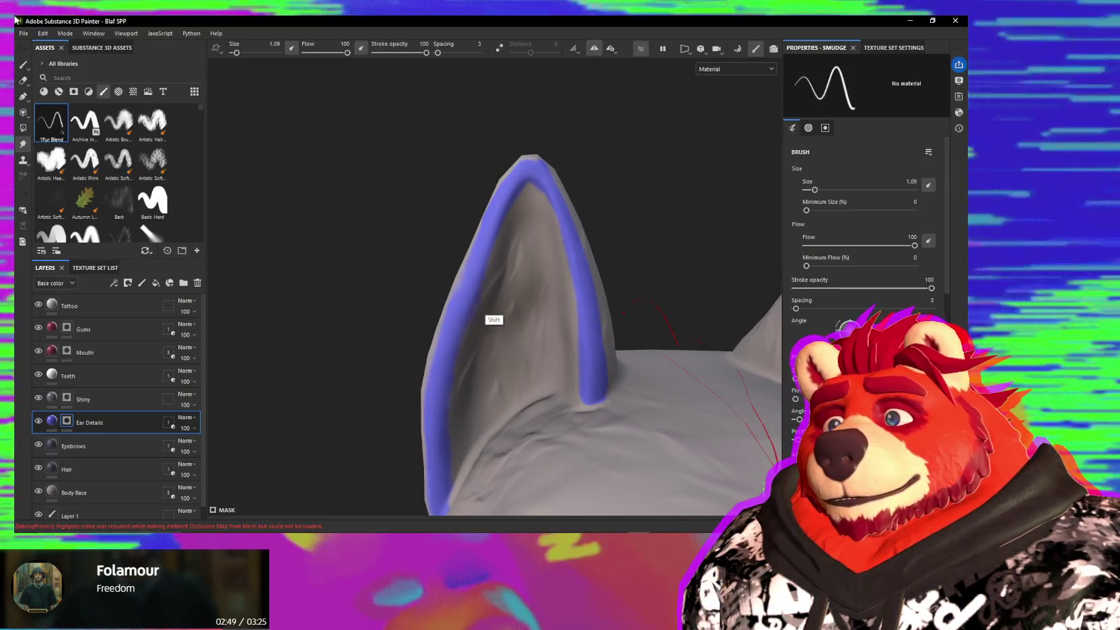
pyautogui.rightClick(15, 20)
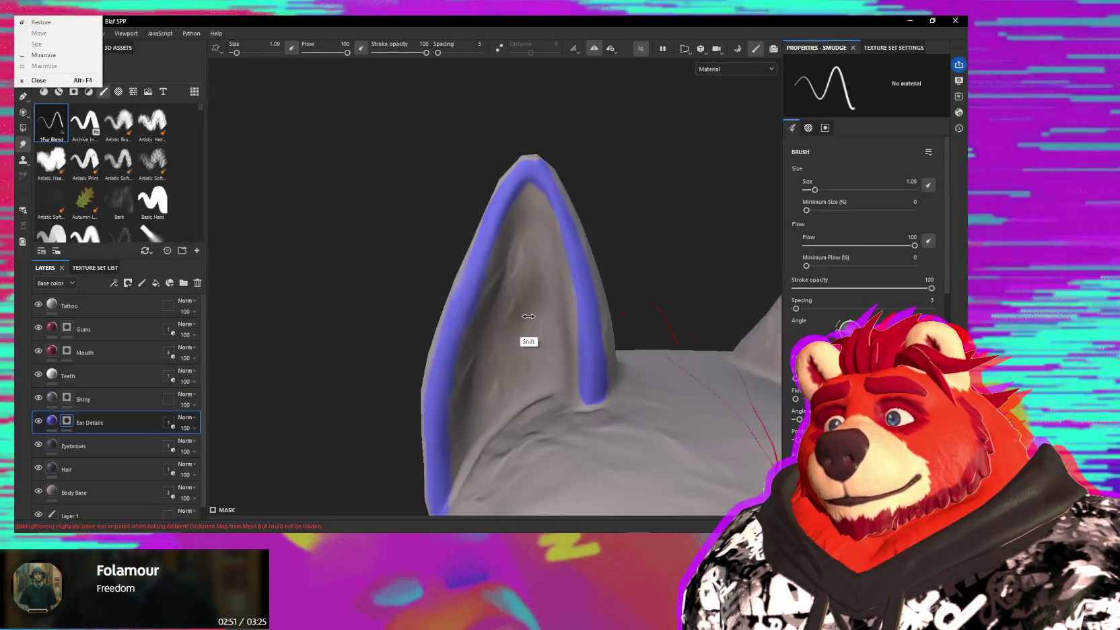
pyautogui.keyDown('shift'); pyautogui.moveTo(535, 318); pyautogui.dragTo(541, 325, button='right'); pyautogui.keyUp('shift')
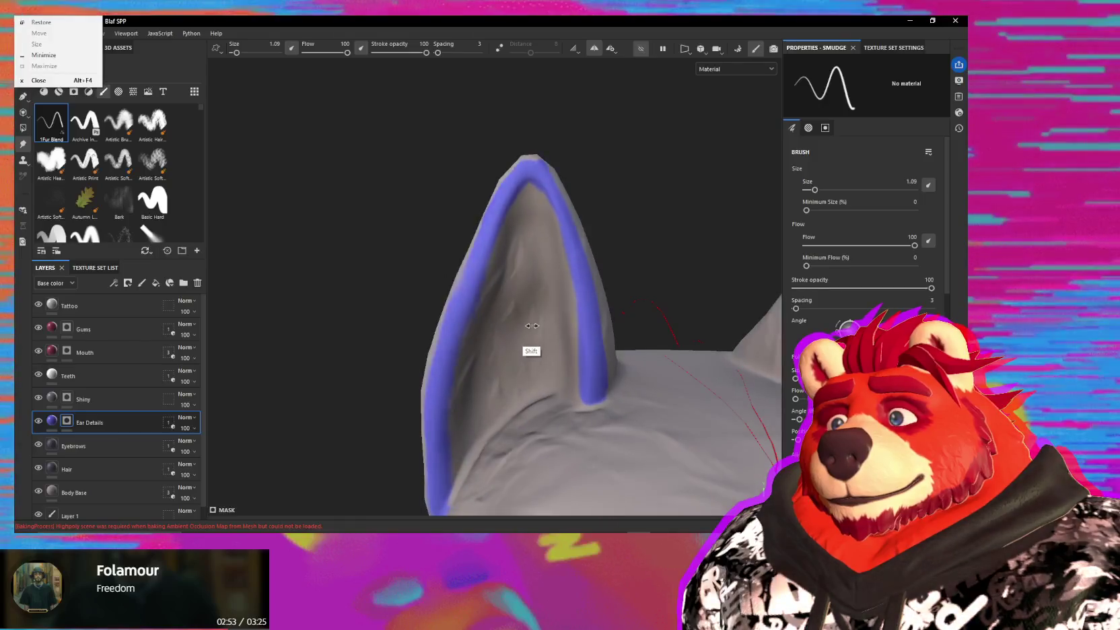
pyautogui.moveTo(541, 324)
pyautogui.keyDown('alt'); pyautogui.mouseDown()
pyautogui.moveTo(444, 270)
pyautogui.moveTo(420, 288)
pyautogui.moveTo(495, 305)
pyautogui.moveTo(523, 206)
pyautogui.moveTo(505, 249)
pyautogui.mouseUp(); pyautogui.keyUp('alt')
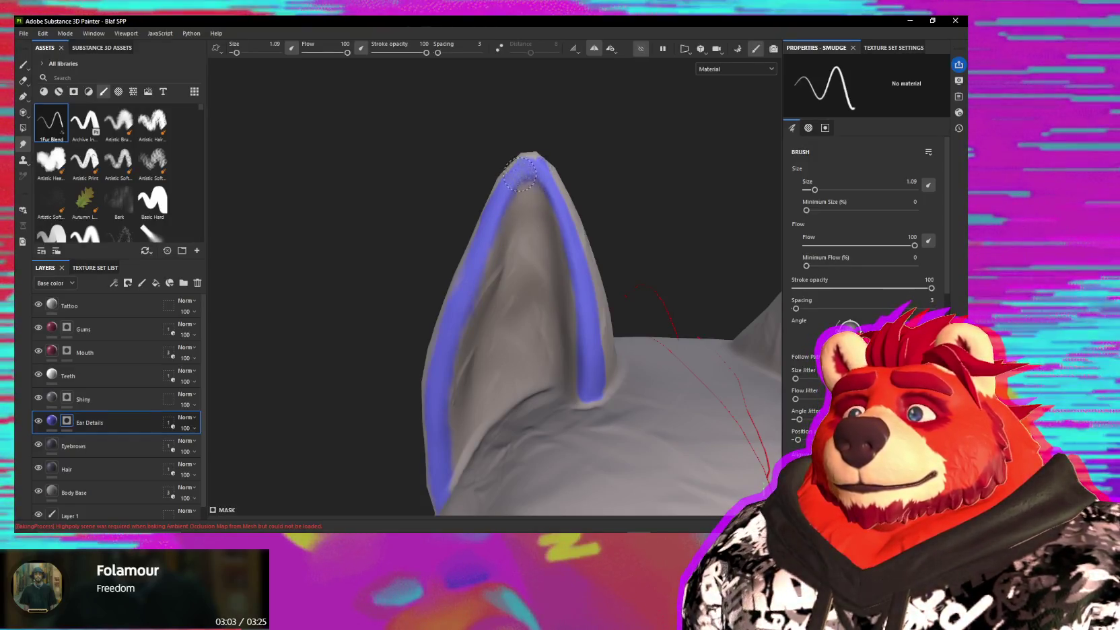
pyautogui.moveTo(544, 191)
pyautogui.keyDown('alt'); pyautogui.mouseDown()
pyautogui.moveTo(556, 212)
pyautogui.moveTo(580, 218)
pyautogui.mouseUp(); pyautogui.keyUp('alt')
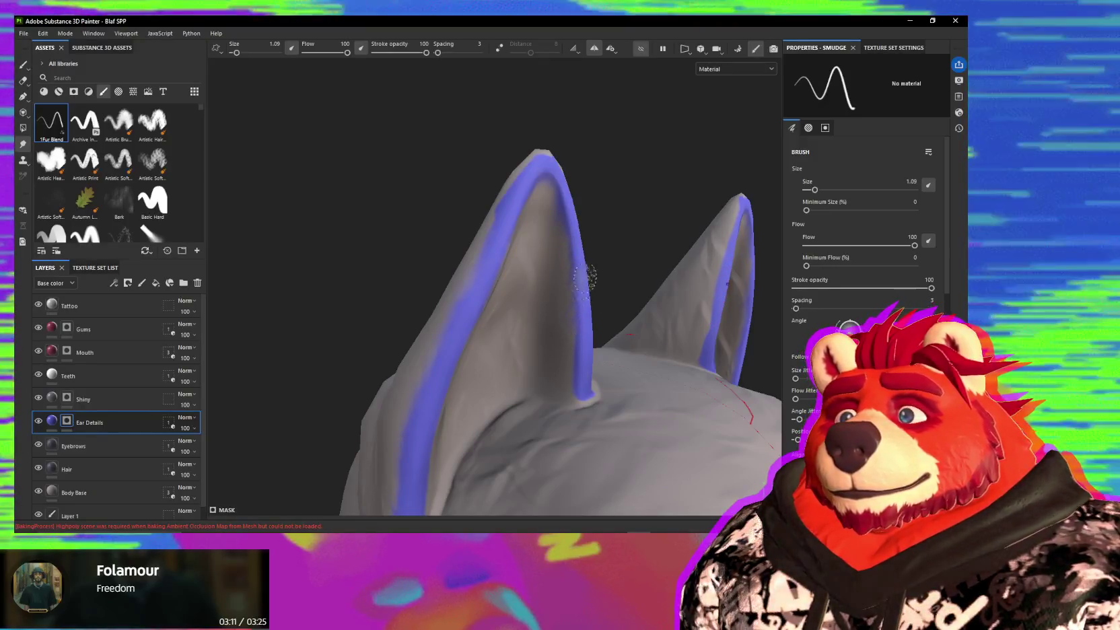
pyautogui.keyDown('alt'); pyautogui.moveTo(563, 300); pyautogui.dragTo(566, 341); pyautogui.keyUp('alt')
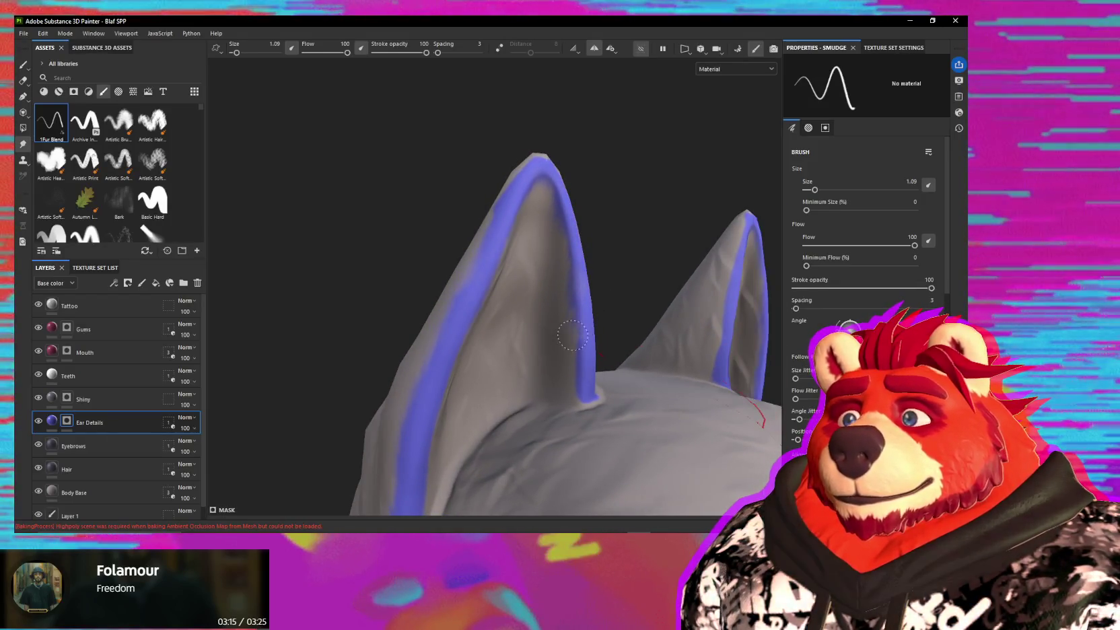
pyautogui.keyDown('alt'); pyautogui.moveTo(582, 361); pyautogui.dragTo(586, 312); pyautogui.keyUp('alt')
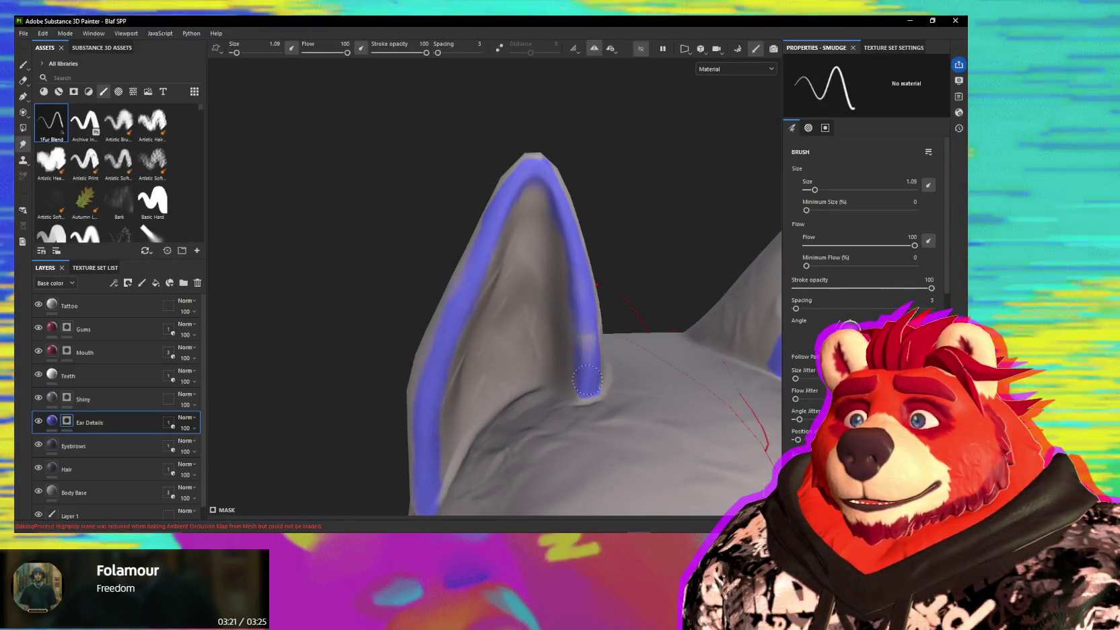
pyautogui.press('1')
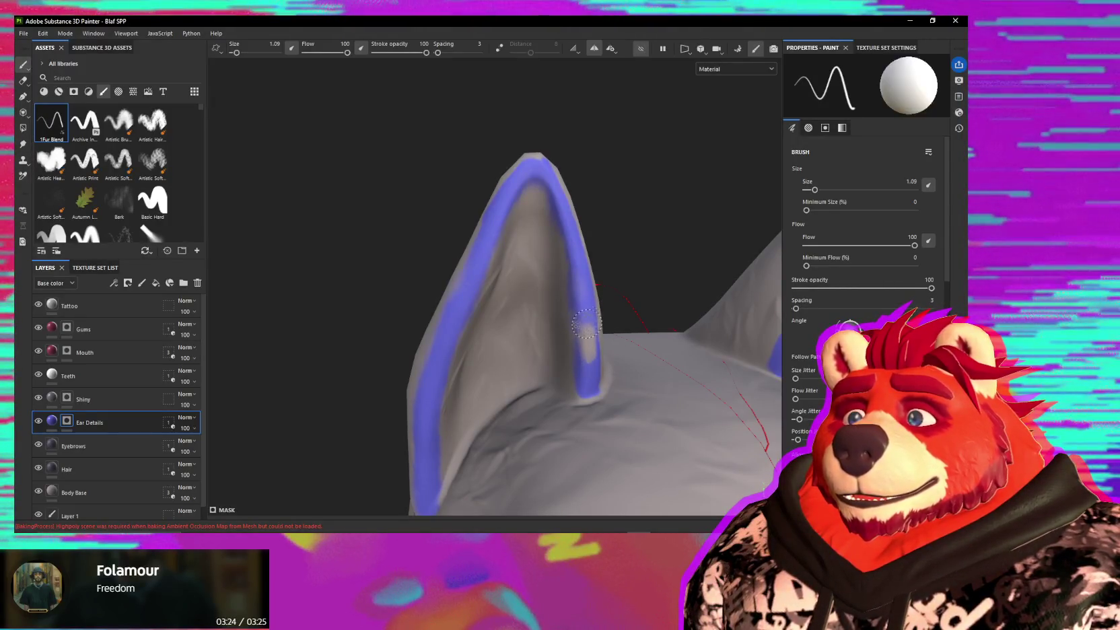
# - Cycle from the brush through Eraser and Polygon Fill to the Smudge tool
pyautogui.moveTo(587, 328)
pyautogui.keyDown('alt'); pyautogui.mouseDown()
pyautogui.moveTo(608, 323)
pyautogui.moveTo(518, 296)
pyautogui.mouseUp(); pyautogui.keyUp('alt')
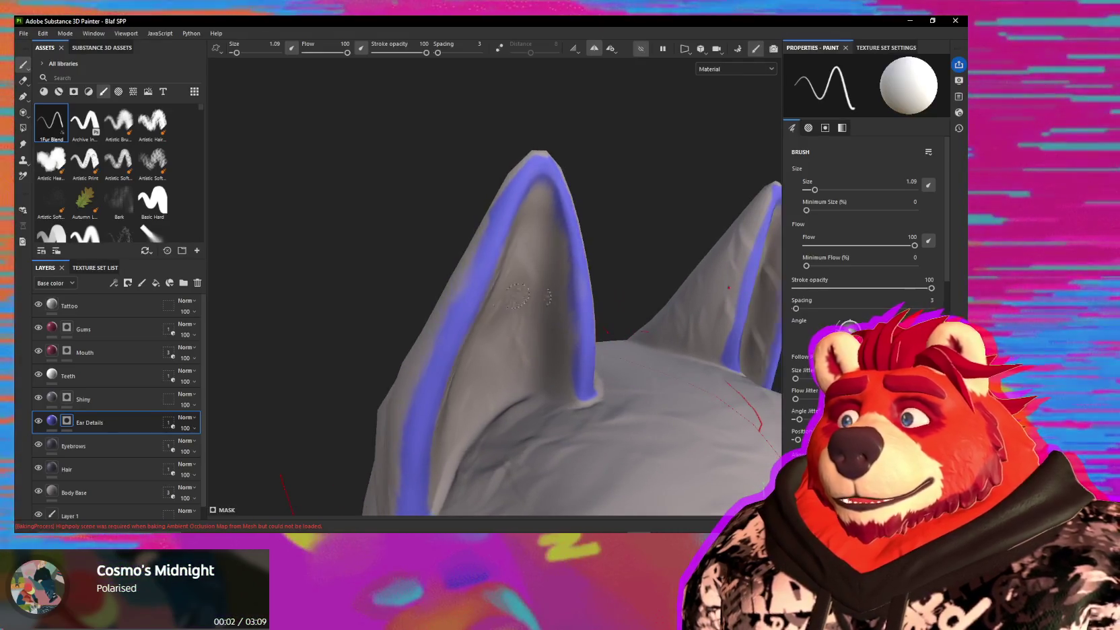
pyautogui.press('e')
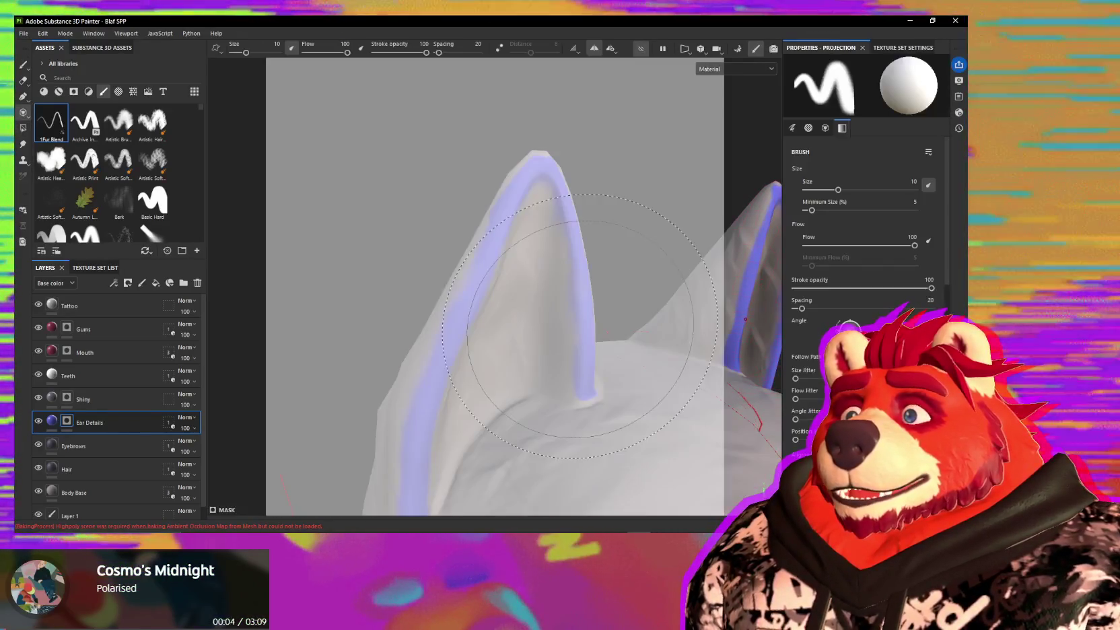
pyautogui.press('p')
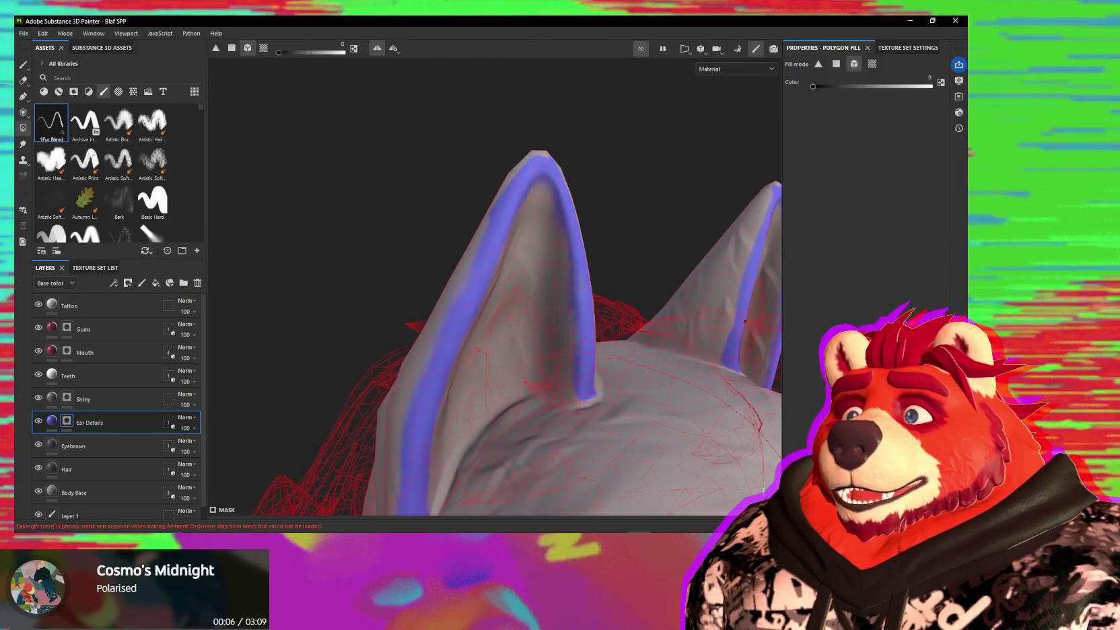
pyautogui.press('s')
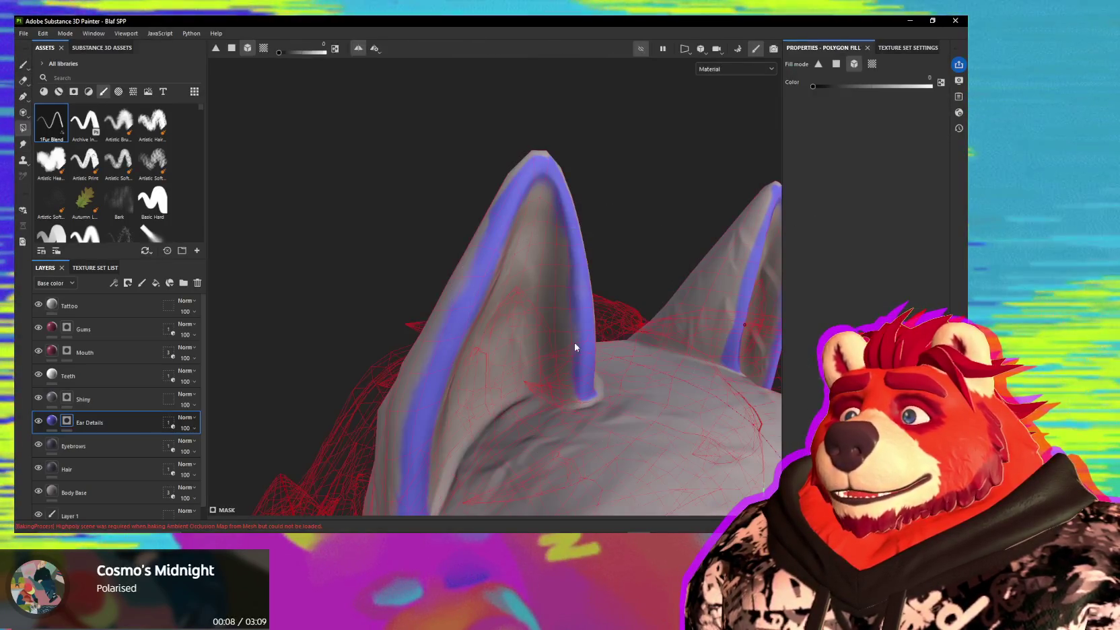
pyautogui.moveTo(577, 360)
pyautogui.keyDown('alt'); pyautogui.mouseDown()
pyautogui.moveTo(600, 315)
pyautogui.moveTo(576, 343)
pyautogui.mouseUp(); pyautogui.keyUp('alt')
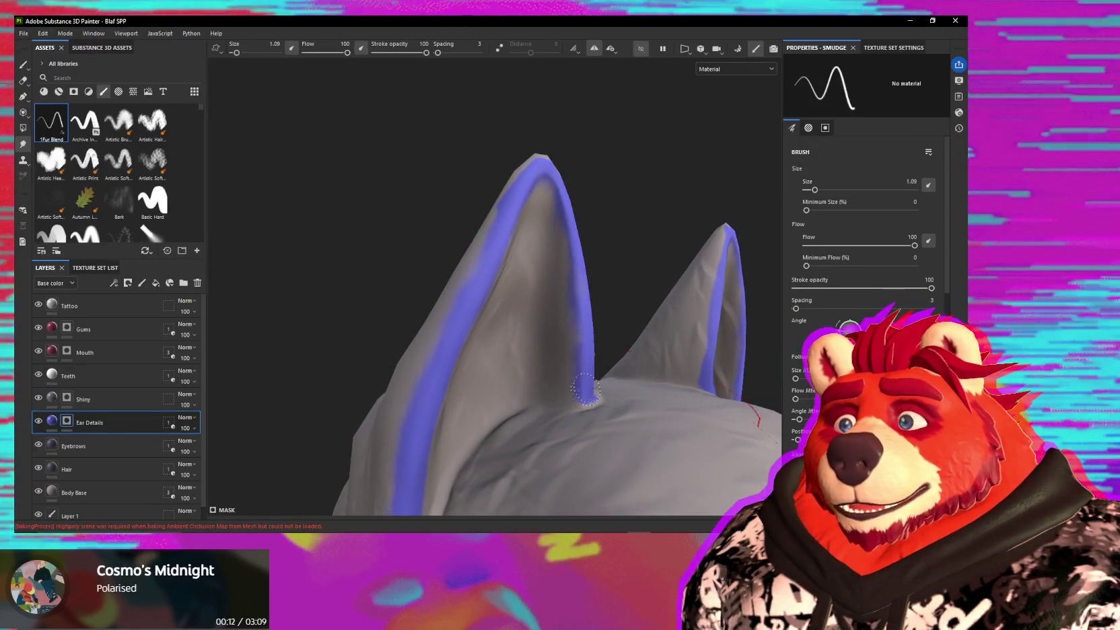
pyautogui.keyDown('alt'); pyautogui.moveTo(577, 392); pyautogui.dragTo(602, 401); pyautogui.keyUp('alt')
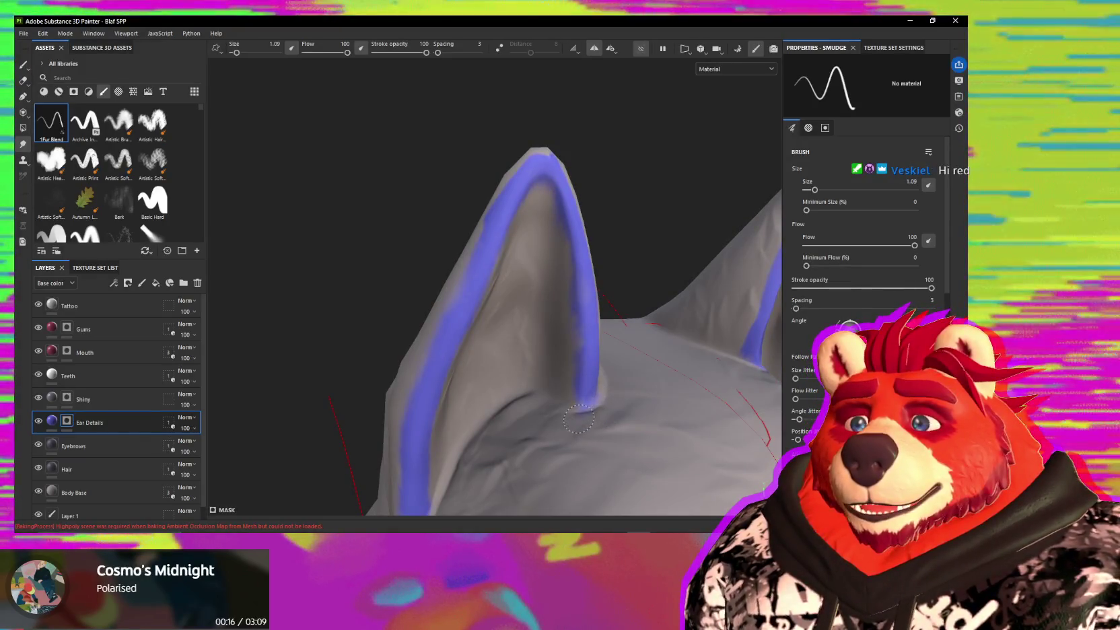
pyautogui.moveTo(578, 404)
pyautogui.keyDown('alt'); pyautogui.mouseDown()
pyautogui.moveTo(597, 376)
pyautogui.moveTo(575, 409)
pyautogui.moveTo(530, 231)
pyautogui.moveTo(498, 172)
pyautogui.moveTo(543, 188)
pyautogui.moveTo(429, 253)
pyautogui.mouseUp(); pyautogui.keyUp('alt')
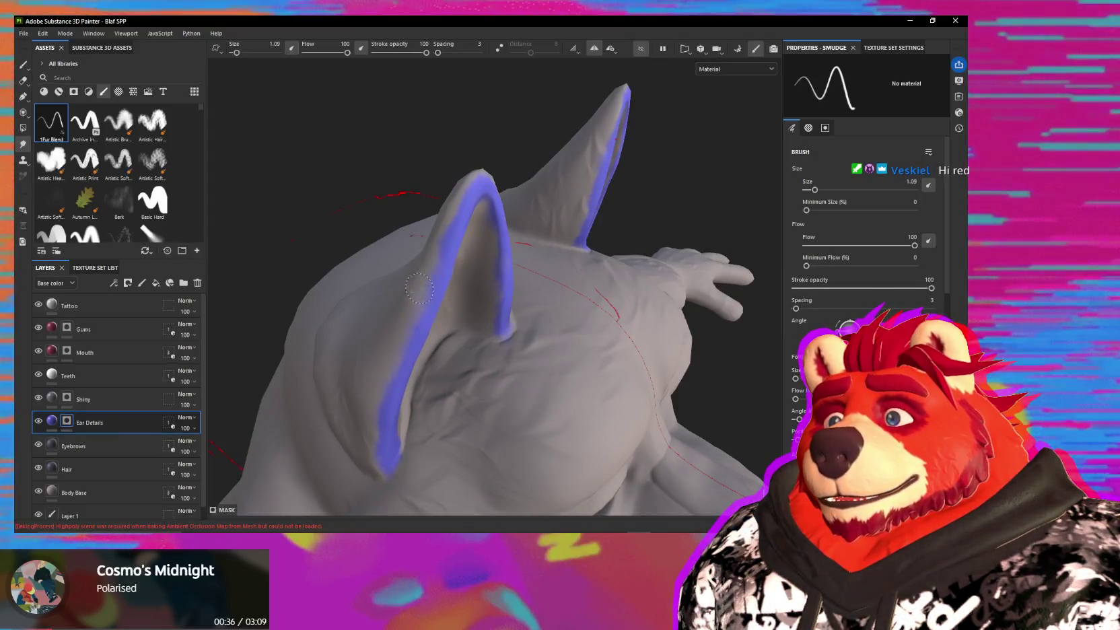
pyautogui.moveTo(442, 296)
pyautogui.keyDown('alt'); pyautogui.mouseDown()
pyautogui.moveTo(444, 227)
pyautogui.moveTo(462, 225)
pyautogui.moveTo(450, 204)
pyautogui.mouseUp(); pyautogui.keyUp('alt')
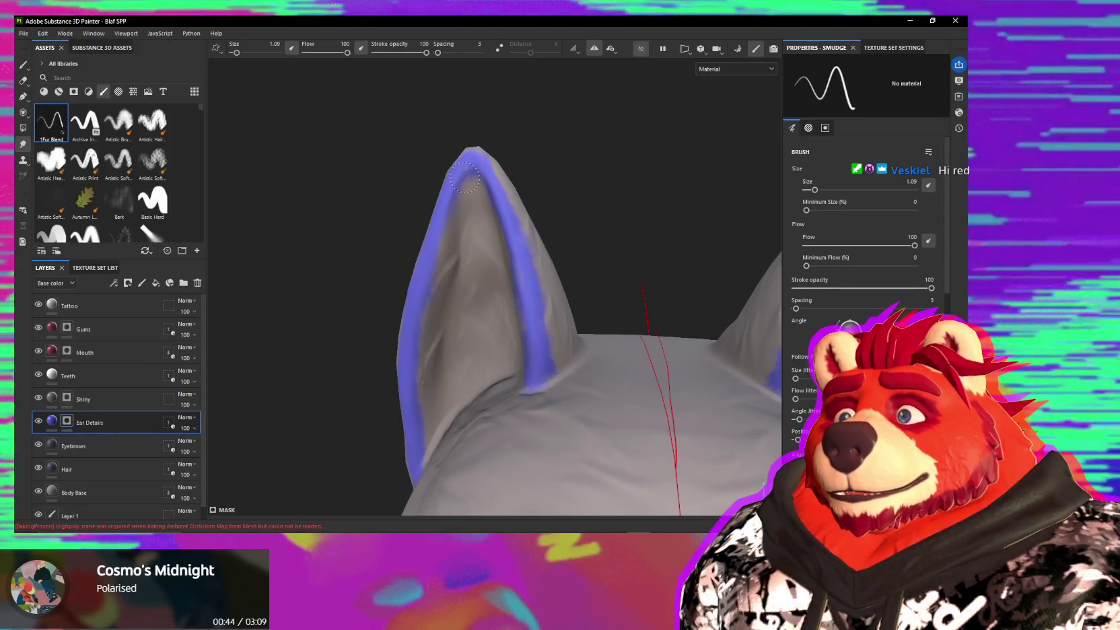
pyautogui.keyDown('alt'); pyautogui.moveTo(464, 177); pyautogui.dragTo(452, 183); pyautogui.keyUp('alt')
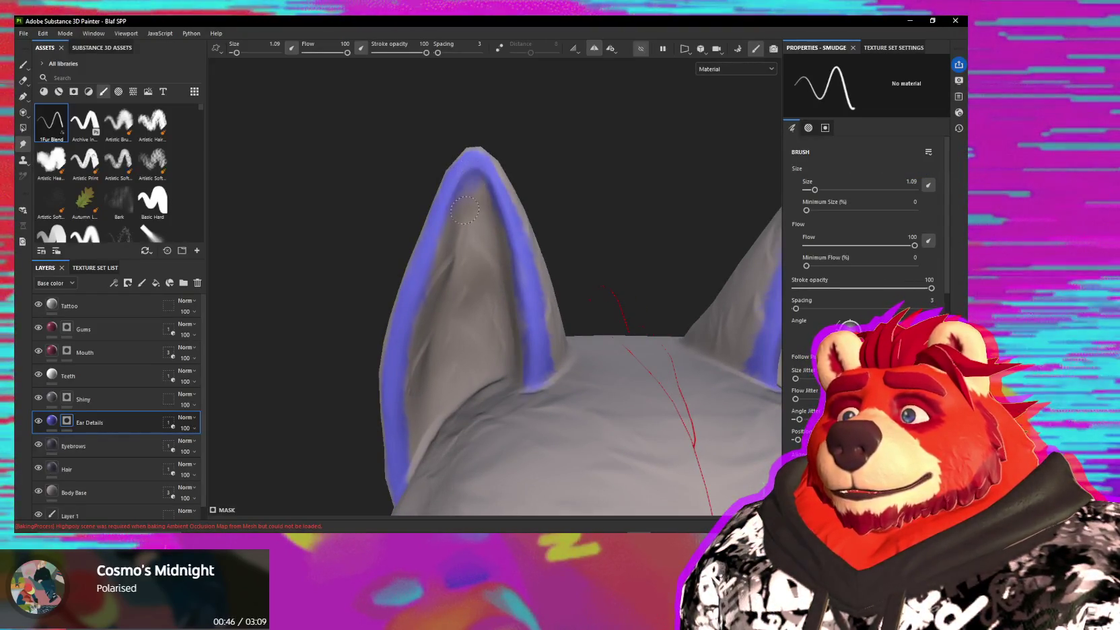
pyautogui.moveTo(515, 215)
pyautogui.keyDown('alt'); pyautogui.mouseDown()
pyautogui.moveTo(501, 193)
pyautogui.moveTo(463, 225)
pyautogui.moveTo(500, 242)
pyautogui.moveTo(433, 282)
pyautogui.moveTo(537, 278)
pyautogui.moveTo(526, 264)
pyautogui.moveTo(572, 209)
pyautogui.moveTo(605, 182)
pyautogui.moveTo(643, 178)
pyautogui.moveTo(540, 350)
pyautogui.moveTo(626, 259)
pyautogui.moveTo(662, 238)
pyautogui.moveTo(592, 256)
pyautogui.mouseUp(); pyautogui.keyUp('alt')
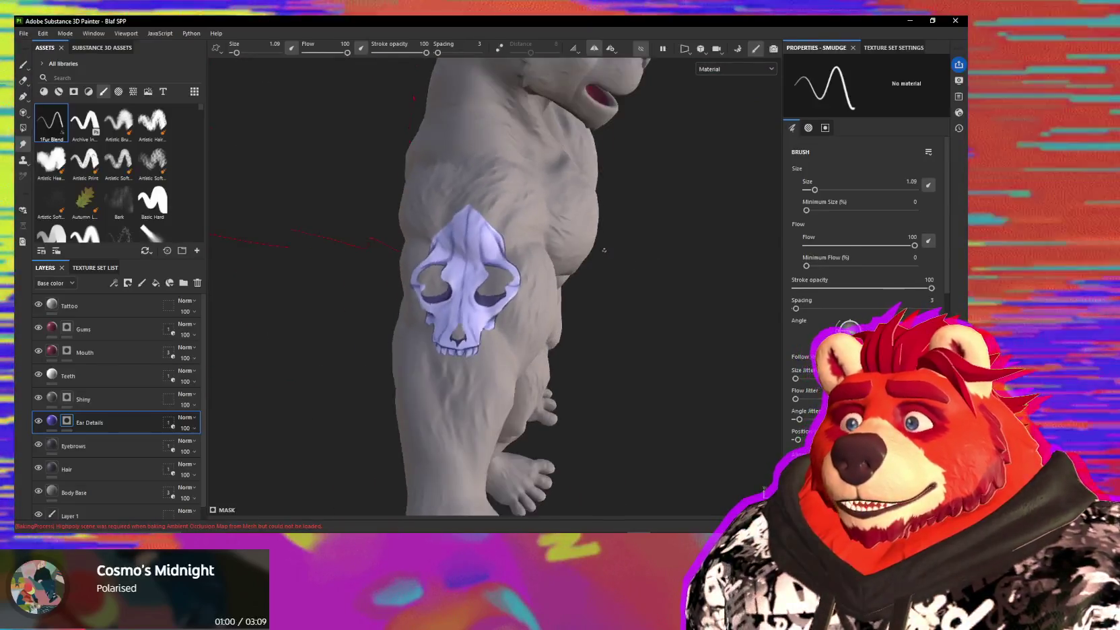
pyautogui.keyDown('alt'); pyautogui.moveTo(593, 256); pyautogui.dragTo(550, 261, button='middle'); pyautogui.keyUp('alt')
pyautogui.moveTo(550, 260)
pyautogui.keyDown('alt'); pyautogui.mouseDown()
pyautogui.moveTo(471, 262)
pyautogui.moveTo(498, 264)
pyautogui.moveTo(471, 284)
pyautogui.moveTo(552, 290)
pyautogui.moveTo(526, 290)
pyautogui.mouseUp(); pyautogui.keyUp('alt')
pyautogui.scroll(2, 498, 264)
pyautogui.scroll(2, 495, 287)
pyautogui.scroll(2, 527, 290)
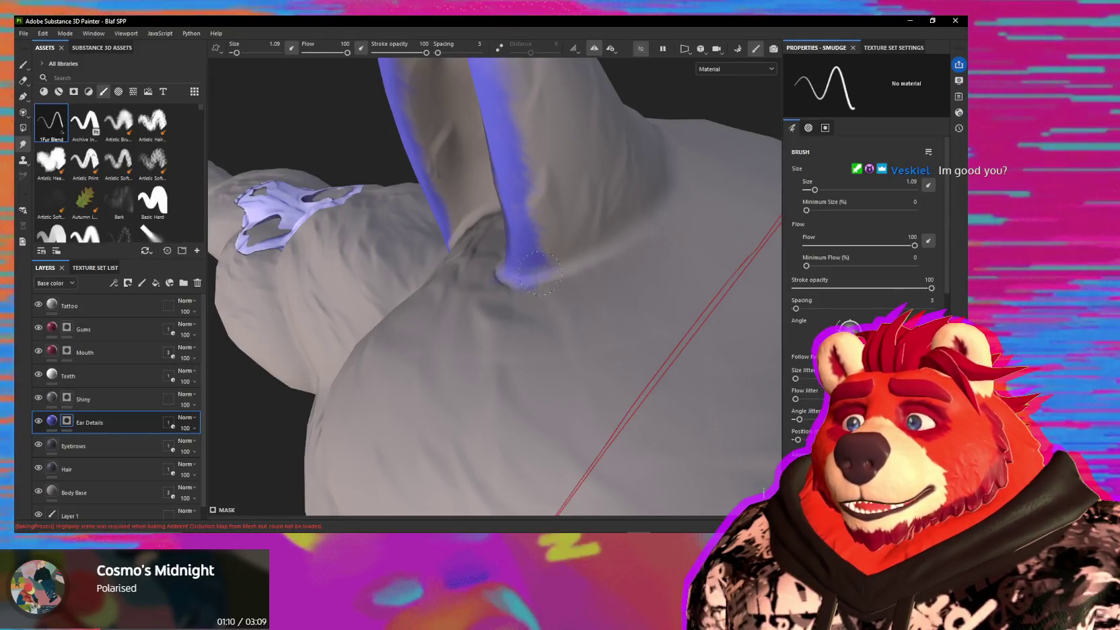
pyautogui.moveTo(556, 270)
pyautogui.keyDown('alt'); pyautogui.mouseDown()
pyautogui.moveTo(484, 281)
pyautogui.moveTo(528, 252)
pyautogui.mouseUp(); pyautogui.keyUp('alt')
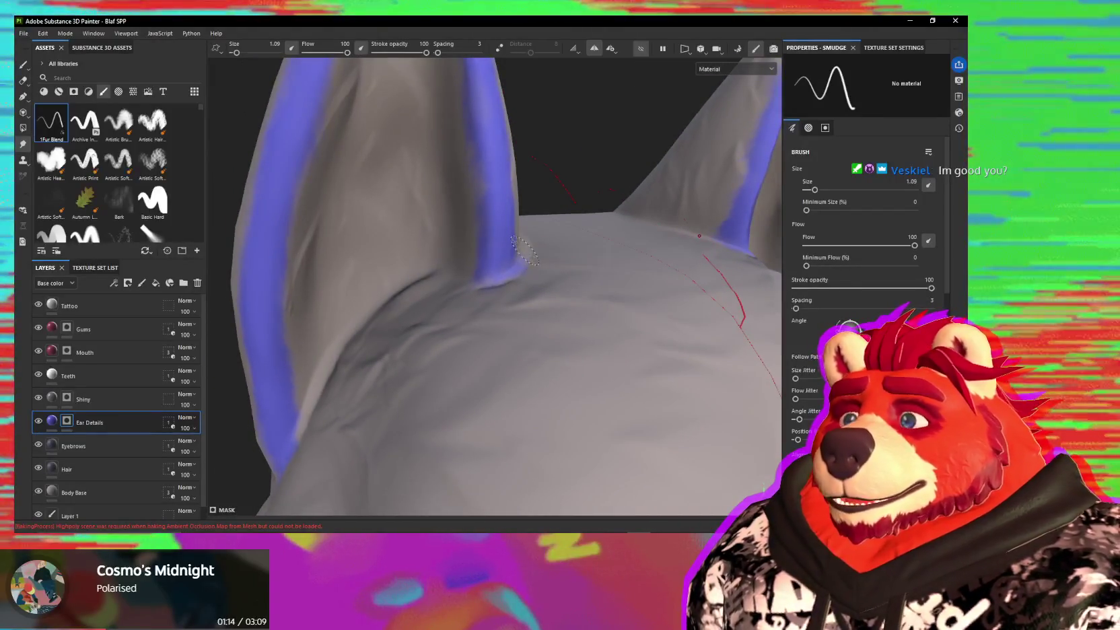
pyautogui.scroll(-3, 496, 261)
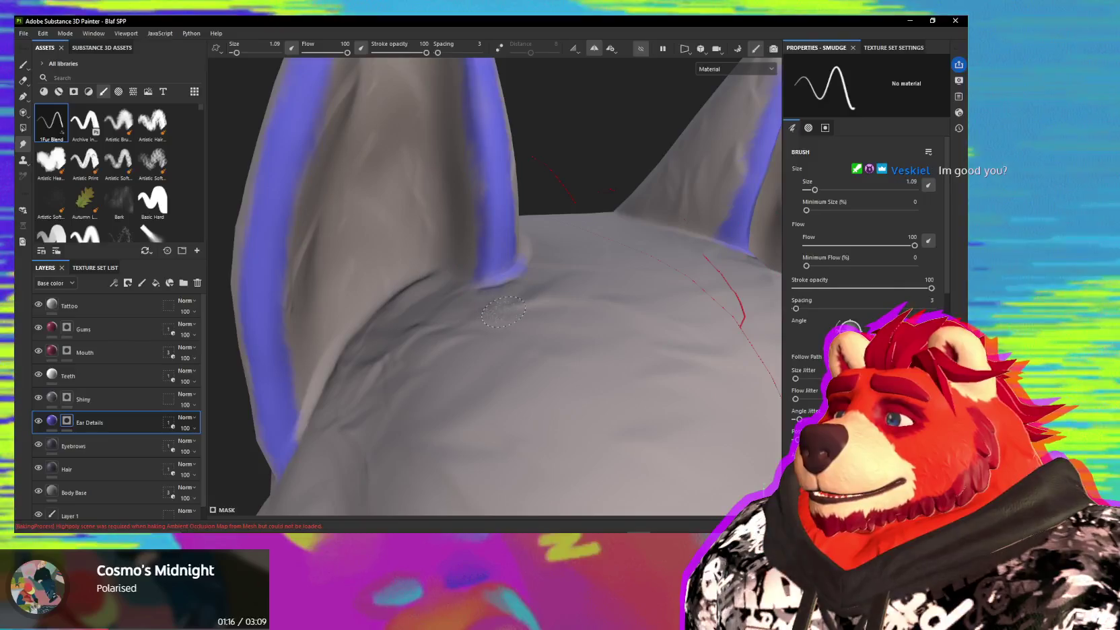
pyautogui.moveTo(488, 289)
pyautogui.keyDown('alt'); pyautogui.mouseDown()
pyautogui.moveTo(478, 306)
pyautogui.moveTo(539, 160)
pyautogui.moveTo(517, 299)
pyautogui.mouseUp(); pyautogui.keyUp('alt')
pyautogui.scroll(-3, 539, 160)
pyautogui.scroll(2, 544, 262)
pyautogui.scroll(-2, 544, 263)
pyautogui.keyDown('alt'); pyautogui.moveTo(544, 262); pyautogui.dragTo(503, 294); pyautogui.keyUp('alt')
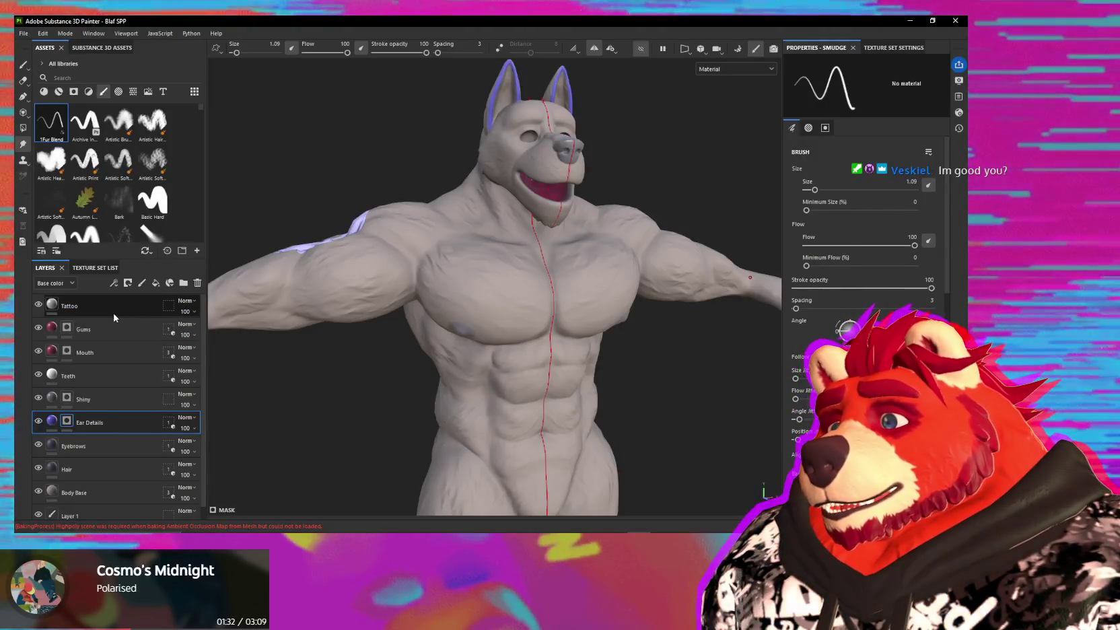
pyautogui.click(735, 68)
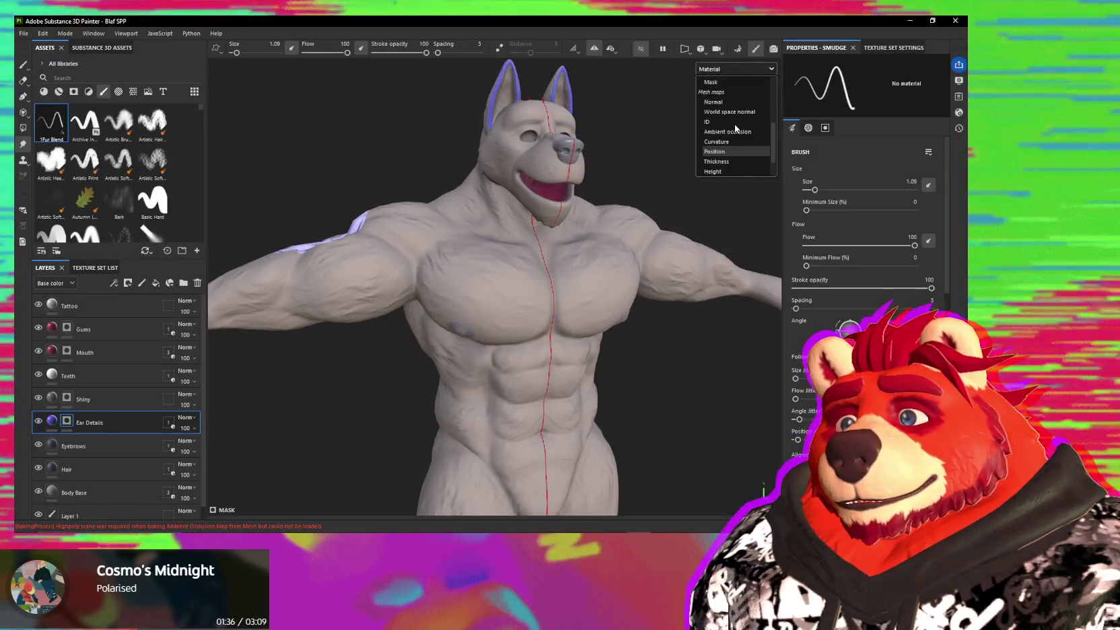
pyautogui.click(730, 132)
pyautogui.moveTo(730, 137)
pyautogui.keyDown('alt'); pyautogui.mouseDown()
pyautogui.moveTo(542, 250)
pyautogui.moveTo(496, 226)
pyautogui.moveTo(407, 293)
pyautogui.moveTo(545, 296)
pyautogui.moveTo(556, 375)
pyautogui.moveTo(582, 330)
pyautogui.moveTo(505, 361)
pyautogui.moveTo(707, 367)
pyautogui.moveTo(494, 269)
pyautogui.moveTo(425, 258)
pyautogui.moveTo(430, 368)
pyautogui.moveTo(475, 270)
pyautogui.mouseUp(); pyautogui.keyUp('alt')
pyautogui.scroll(3, 542, 250)
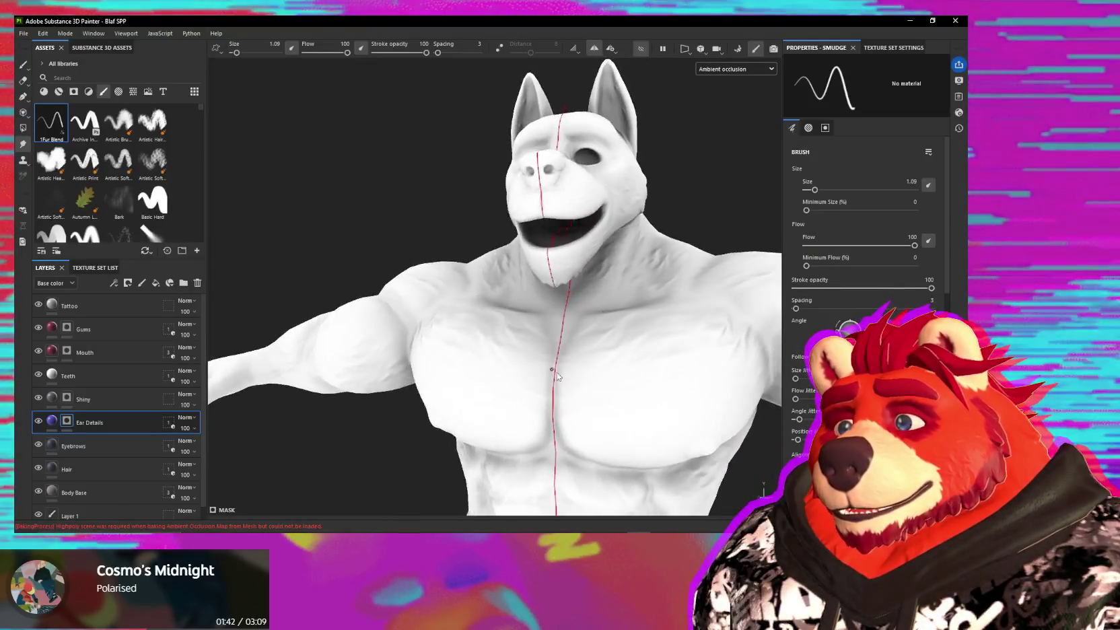
pyautogui.scroll(-5, 556, 376)
pyautogui.scroll(2, 511, 282)
pyautogui.scroll(3, 531, 262)
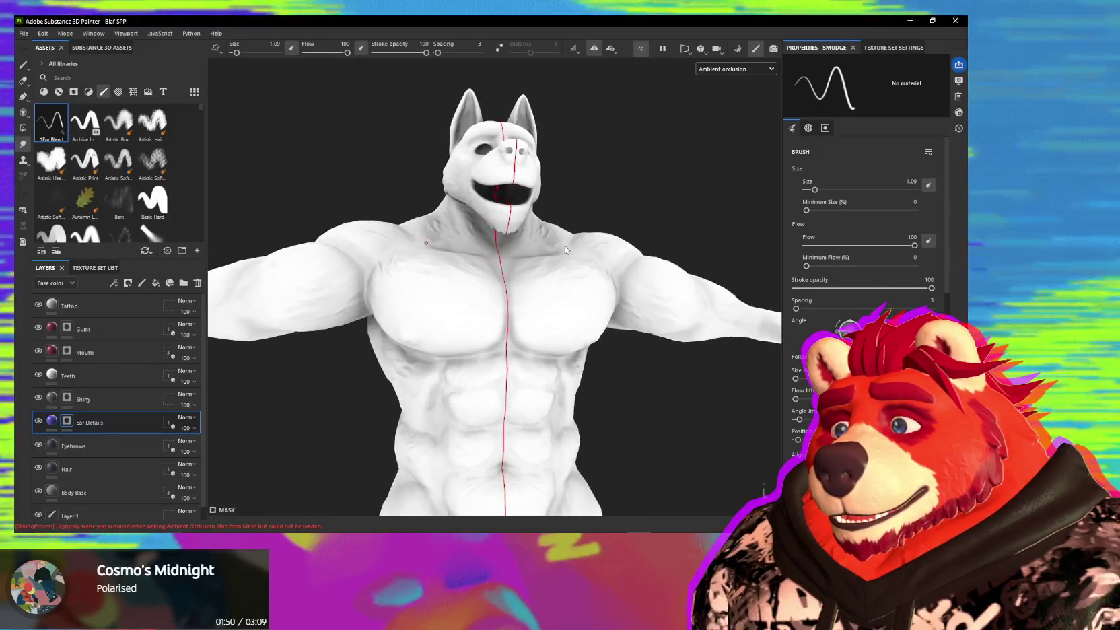
pyautogui.moveTo(552, 248)
pyautogui.keyDown('alt'); pyautogui.mouseDown()
pyautogui.moveTo(604, 298)
pyautogui.moveTo(592, 369)
pyautogui.moveTo(551, 277)
pyautogui.moveTo(528, 282)
pyautogui.mouseUp(); pyautogui.keyUp('alt')
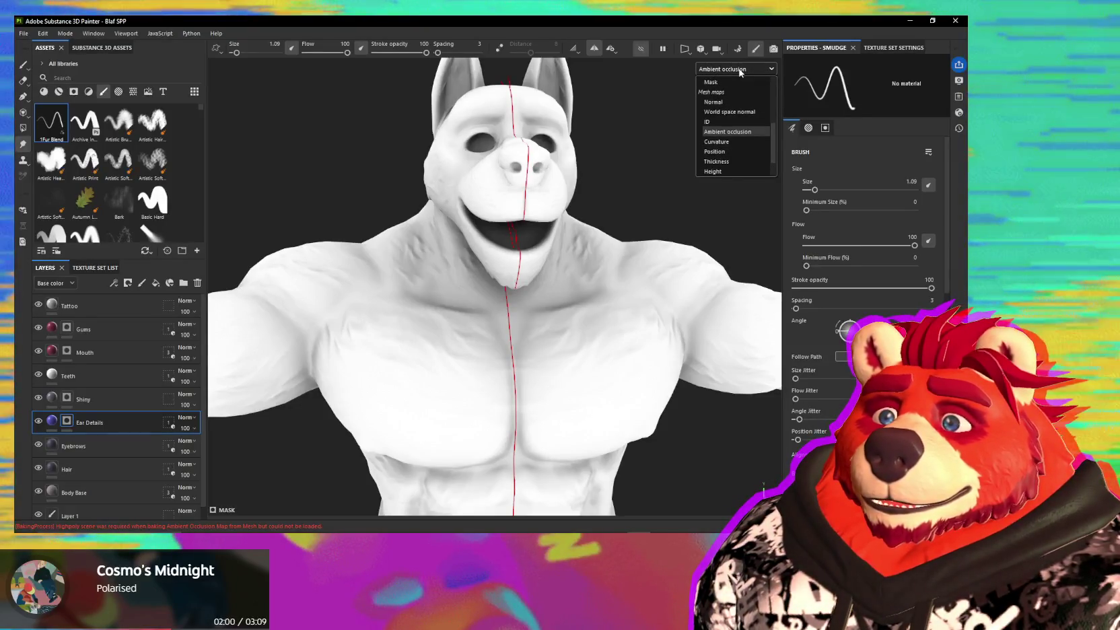
pyautogui.click(740, 70)
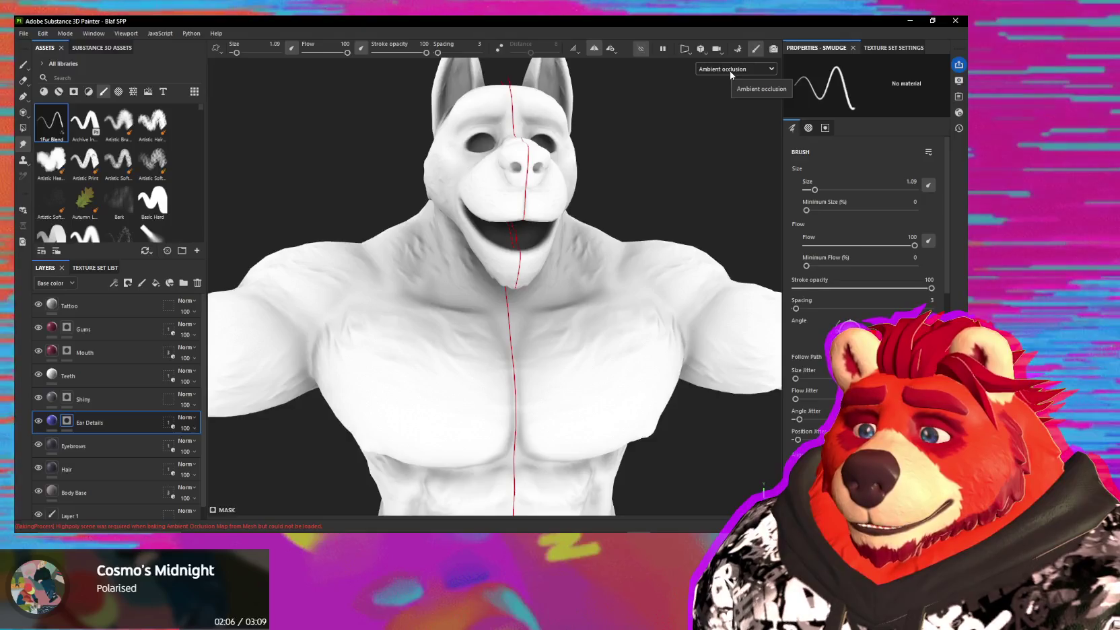
pyautogui.moveTo(655, 124)
pyautogui.keyDown('alt'); pyautogui.mouseDown()
pyautogui.moveTo(568, 213)
pyautogui.moveTo(531, 222)
pyautogui.mouseUp(); pyautogui.keyUp('alt')
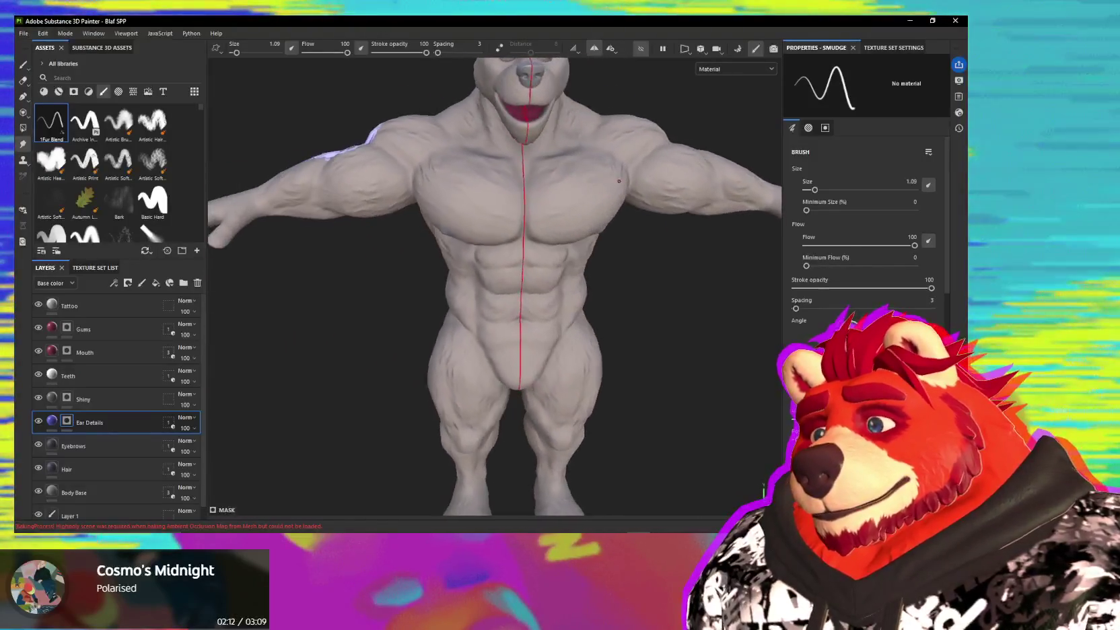
# - Select the Ear Details layer and restore the hidden hair, eyebrows and eyes
pyautogui.scroll(3, 531, 269)
pyautogui.scroll(2, 529, 258)
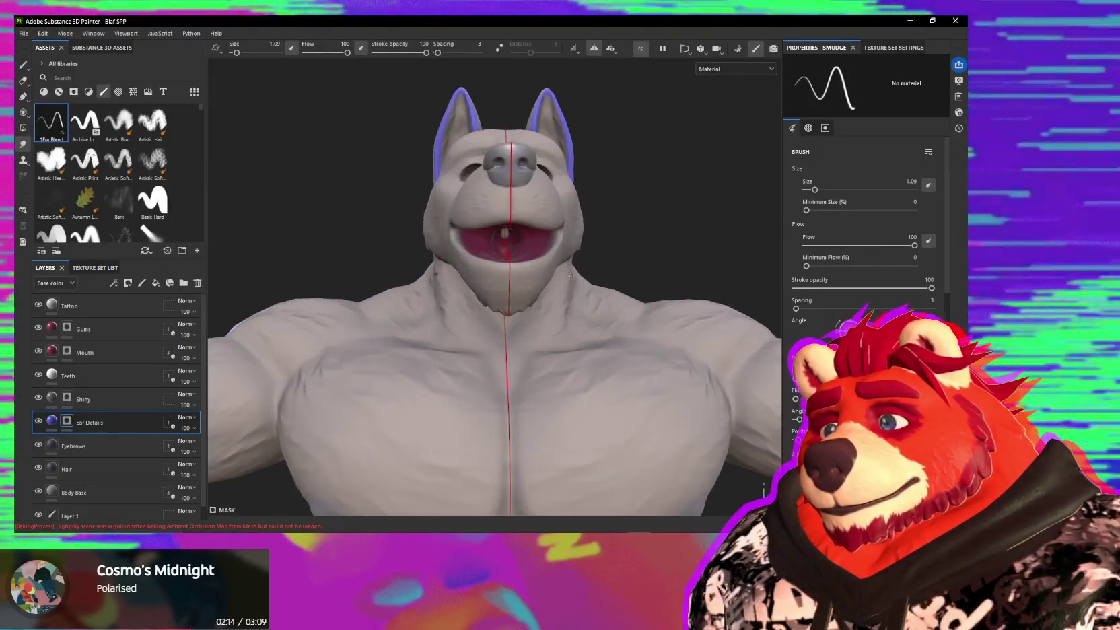
pyautogui.scroll(2, 530, 259)
pyautogui.moveTo(530, 258)
pyautogui.keyDown('alt'); pyautogui.mouseDown()
pyautogui.moveTo(497, 220)
pyautogui.moveTo(521, 282)
pyautogui.moveTo(545, 203)
pyautogui.mouseUp(); pyautogui.keyUp('alt')
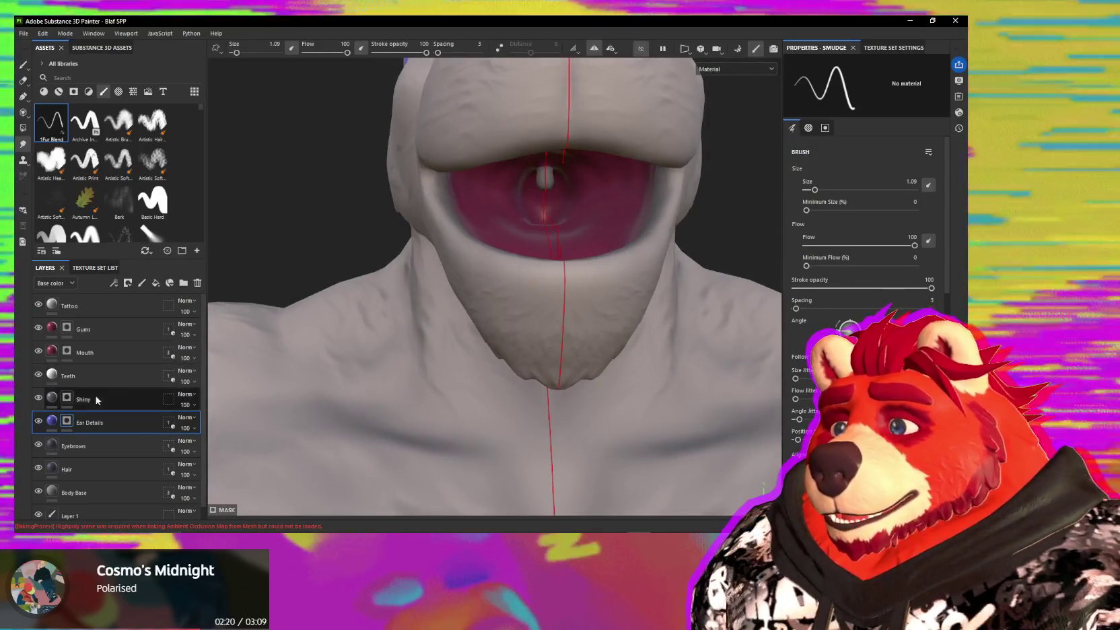
pyautogui.click(52, 422)
pyautogui.press('f')
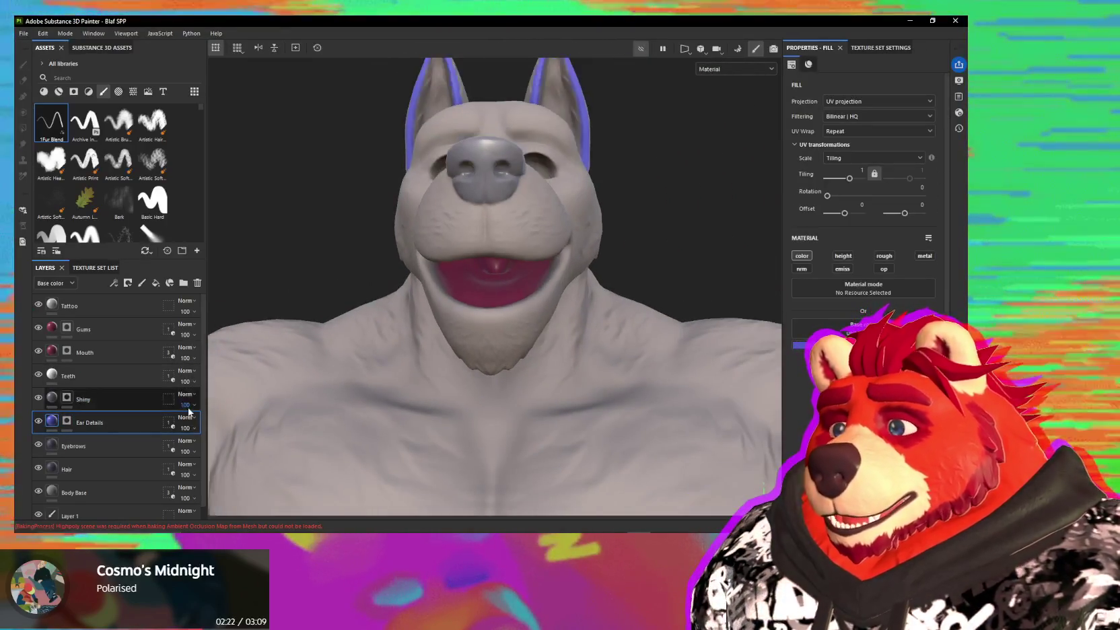
# - Orbit to the snout, select the Shiny layer and filter the assets to procedurals
pyautogui.moveTo(632, 105)
pyautogui.keyDown('alt'); pyautogui.mouseDown()
pyautogui.moveTo(590, 282)
pyautogui.moveTo(494, 325)
pyautogui.moveTo(541, 308)
pyautogui.moveTo(625, 236)
pyautogui.moveTo(490, 288)
pyautogui.moveTo(518, 317)
pyautogui.moveTo(518, 302)
pyautogui.moveTo(480, 291)
pyautogui.mouseUp(); pyautogui.keyUp('alt')
pyautogui.moveTo(480, 288)
pyautogui.keyDown('alt'); pyautogui.mouseDown(button='right')
pyautogui.moveTo(512, 335)
pyautogui.moveTo(524, 330)
pyautogui.mouseUp(button='right'); pyautogui.keyUp('alt')
pyautogui.keyDown('alt'); pyautogui.moveTo(524, 329); pyautogui.dragTo(481, 204); pyautogui.keyUp('alt')
pyautogui.keyDown('alt'); pyautogui.moveTo(482, 205); pyautogui.dragTo(510, 303, button='right'); pyautogui.keyUp('alt')
pyautogui.moveTo(510, 302)
pyautogui.keyDown('alt'); pyautogui.mouseDown()
pyautogui.moveTo(554, 277)
pyautogui.moveTo(617, 293)
pyautogui.moveTo(484, 294)
pyautogui.mouseUp(); pyautogui.keyUp('alt')
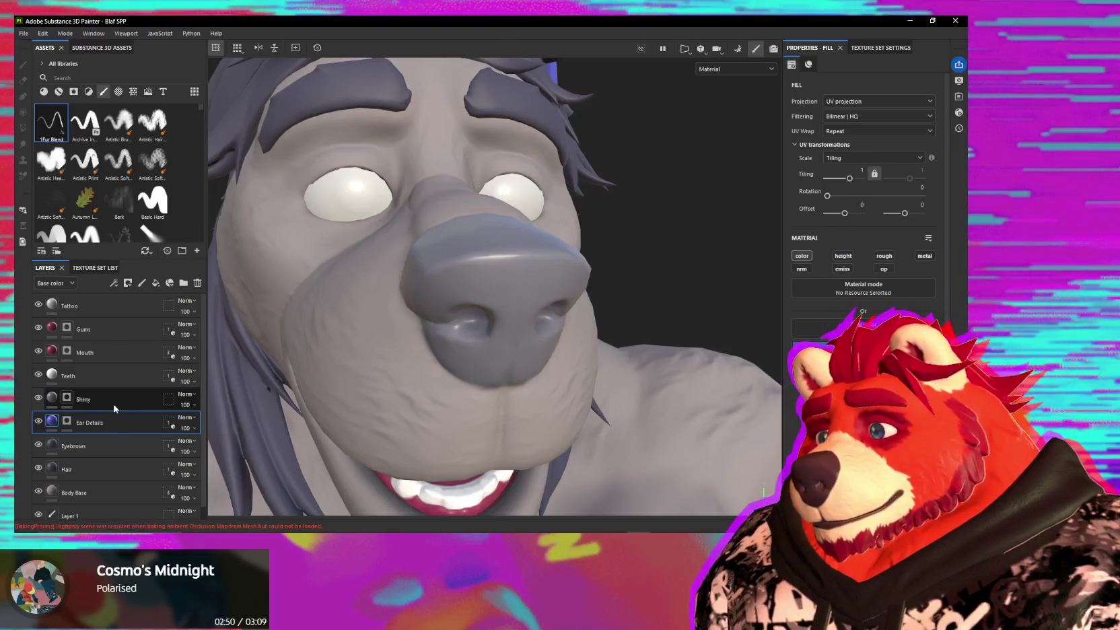
pyautogui.click(114, 408)
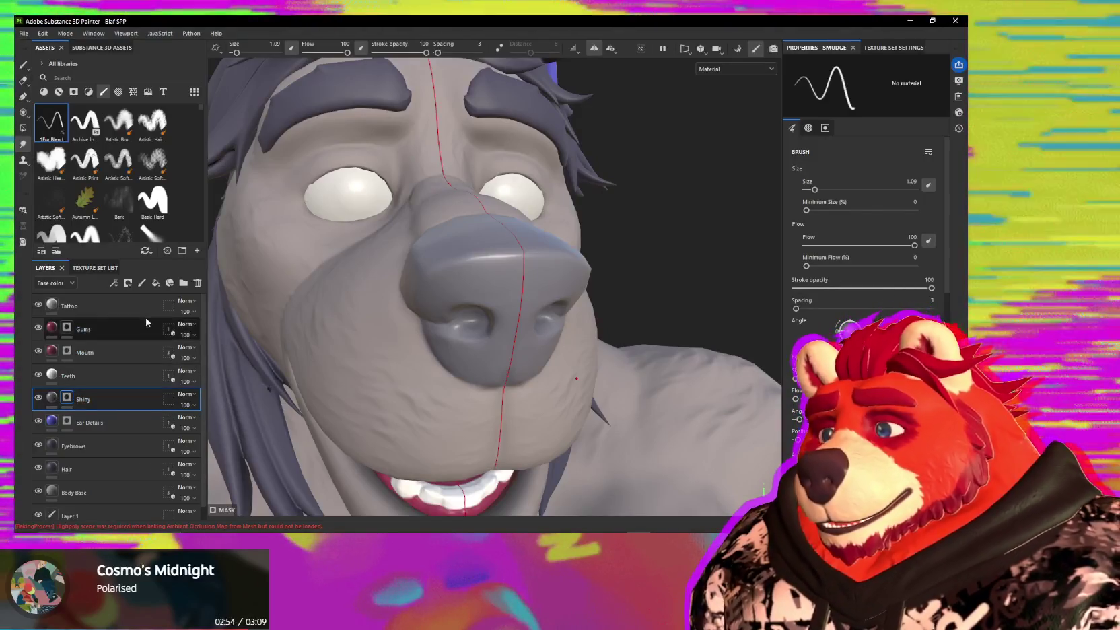
pyautogui.click(133, 92)
pyautogui.write('bum')
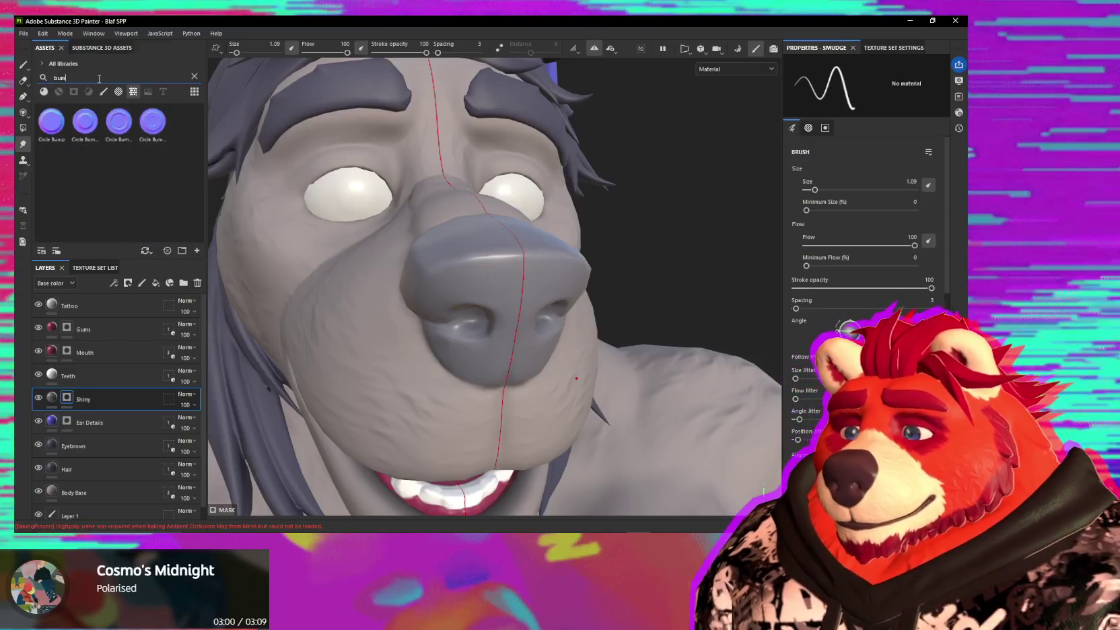
# - Search the procedural assets and scroll through the first filtered results
pyautogui.write('p')
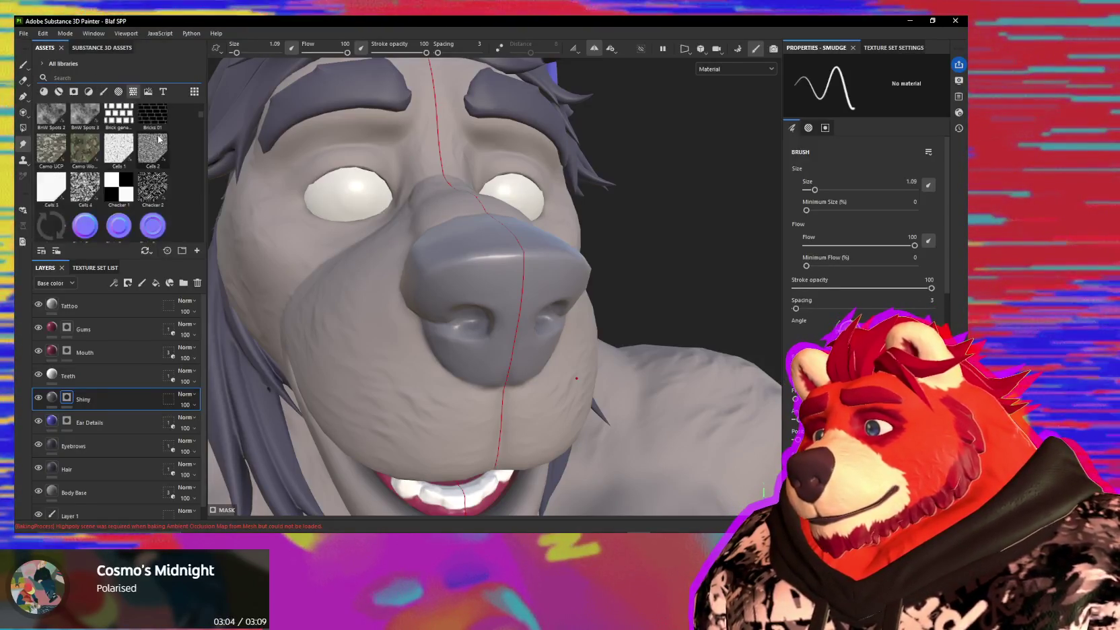
pyautogui.scroll(-3, 159, 139)
pyautogui.scroll(-3, 171, 144)
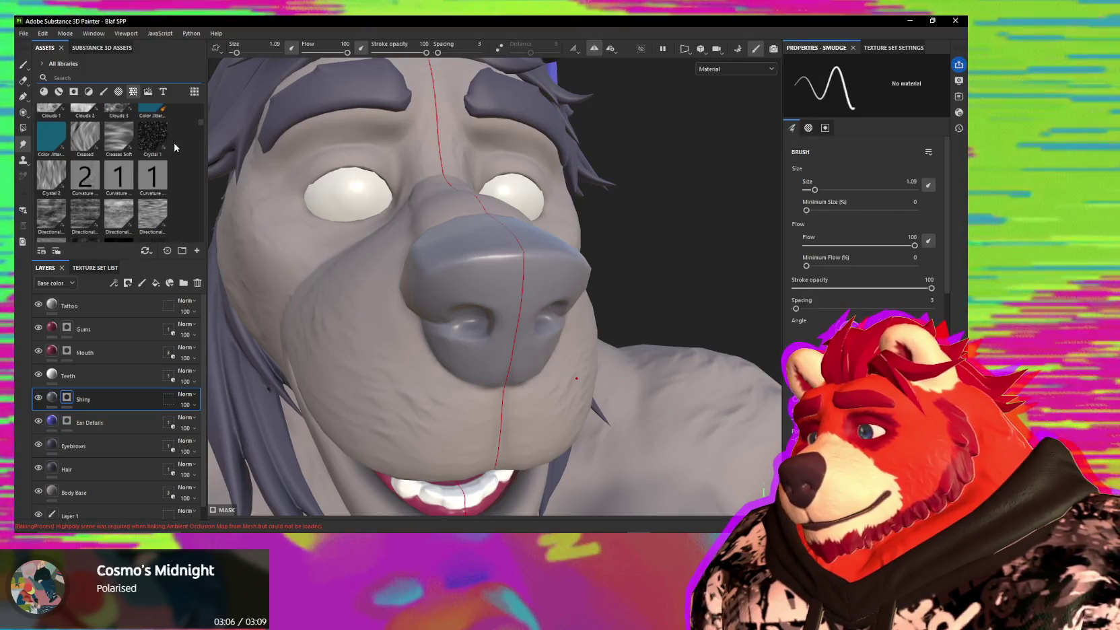
pyautogui.scroll(-3, 180, 175)
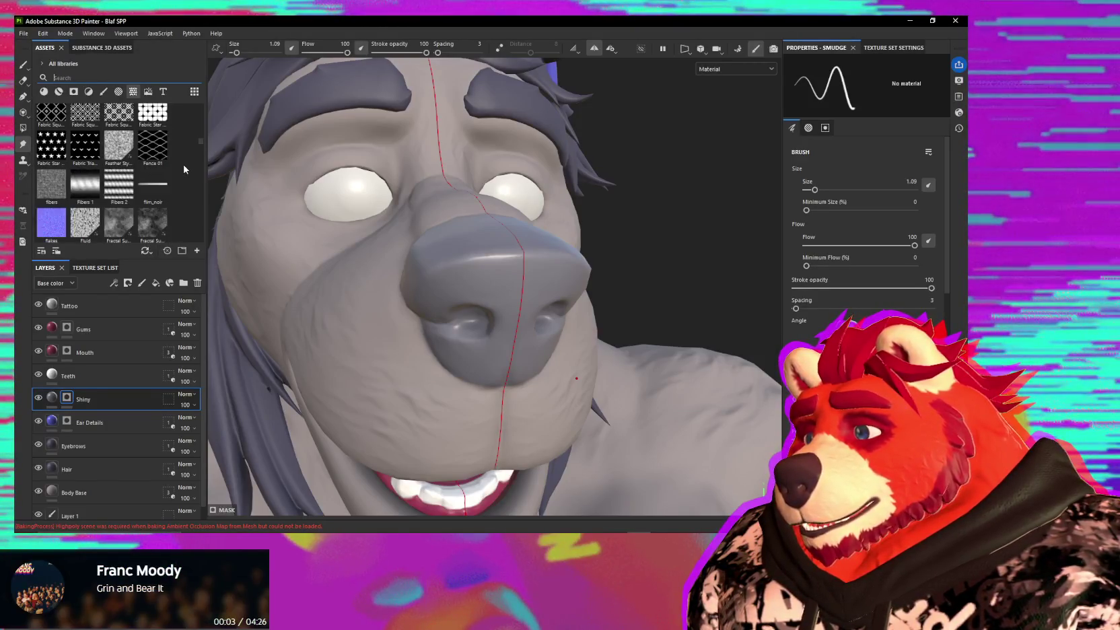
pyautogui.scroll(-3, 184, 169)
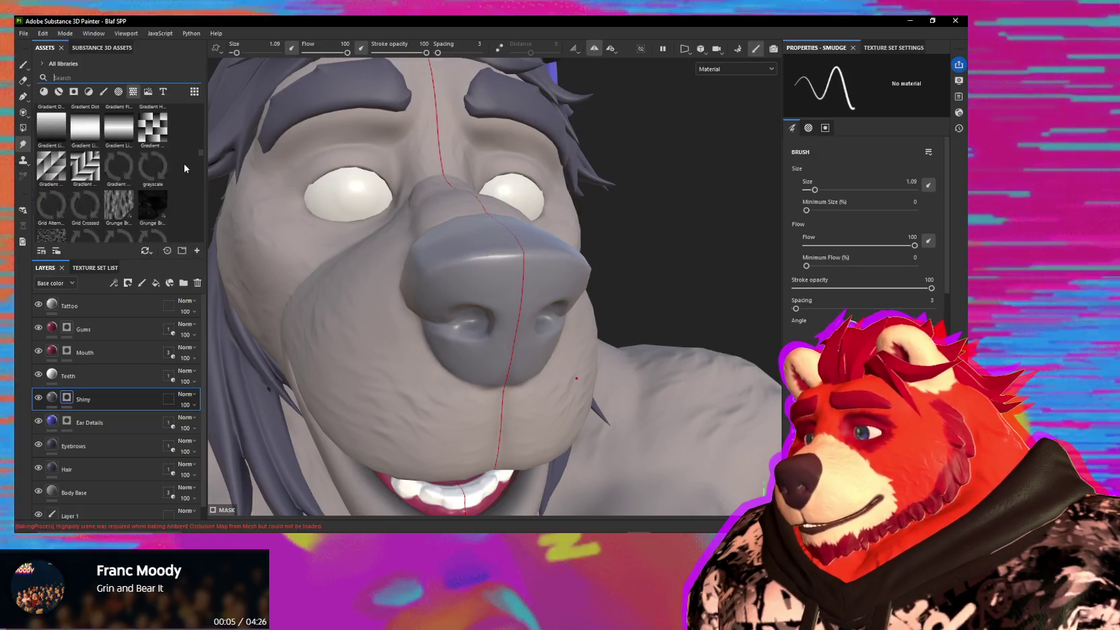
pyautogui.scroll(-3, 185, 168)
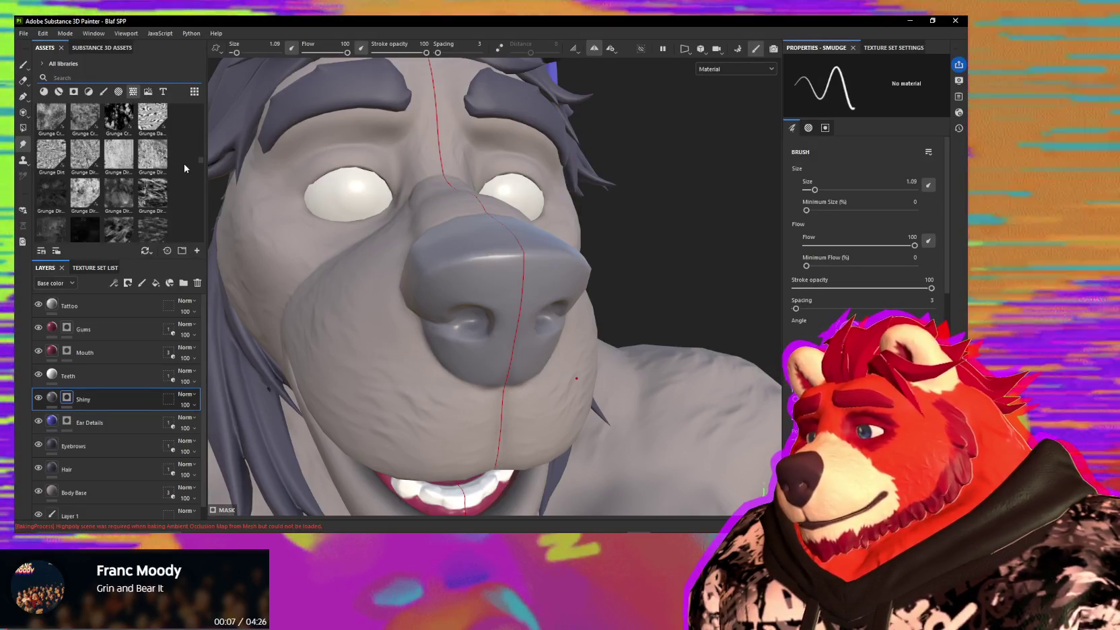
# - Narrow the asset search to 'noise', browse the noise textures, and orbit to the chest
pyautogui.write('noise')
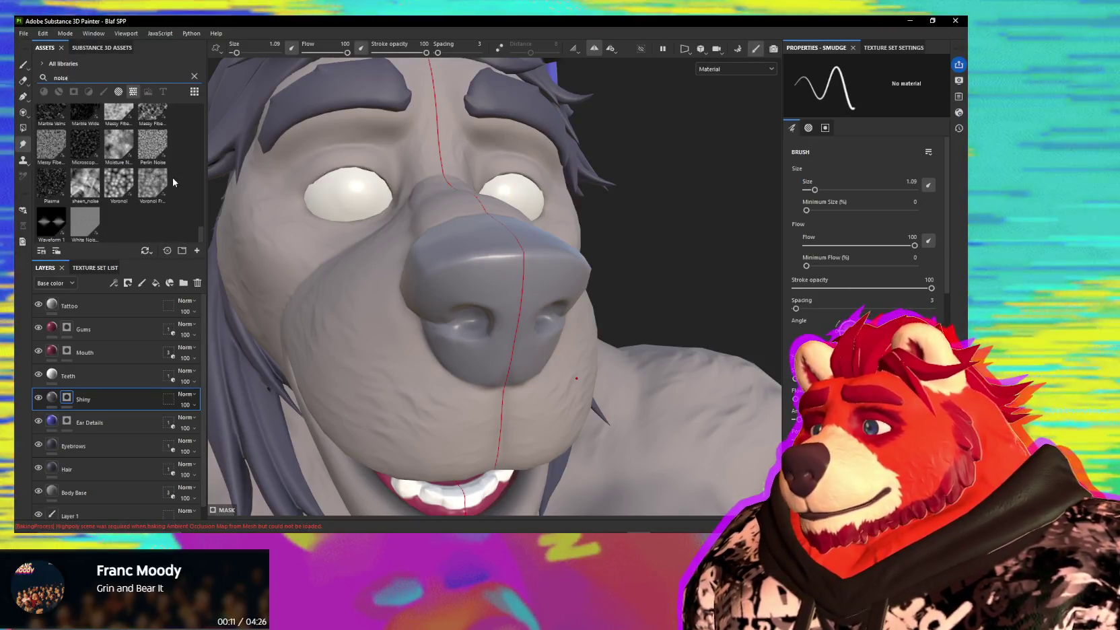
pyautogui.scroll(3, 173, 181)
pyautogui.scroll(3, 173, 182)
pyautogui.scroll(3, 173, 181)
pyautogui.scroll(3, 173, 181)
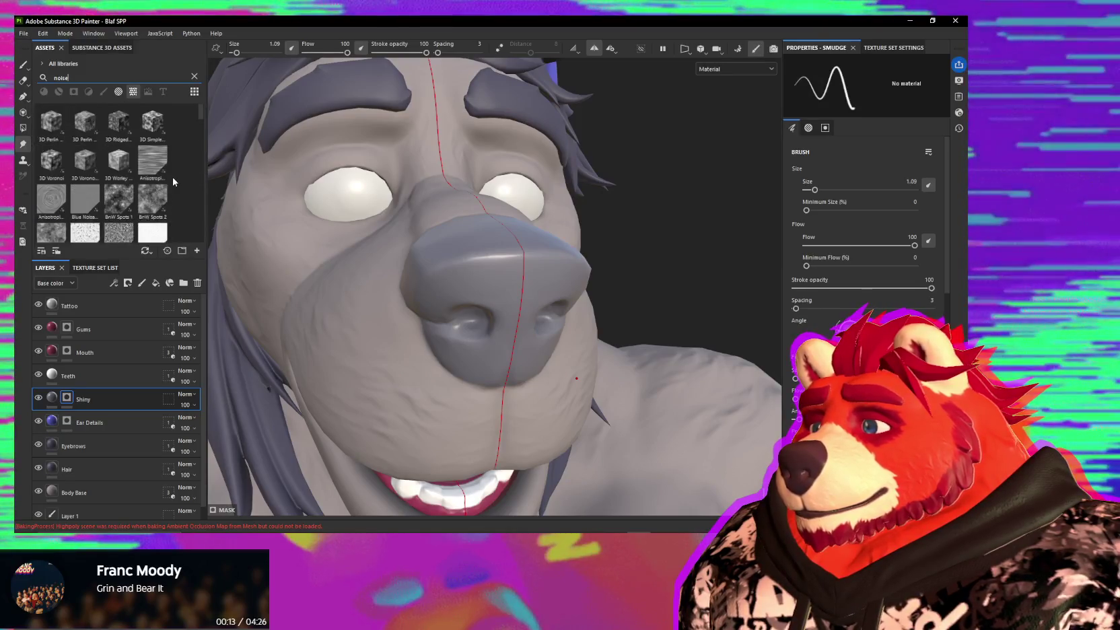
pyautogui.scroll(-3, 173, 182)
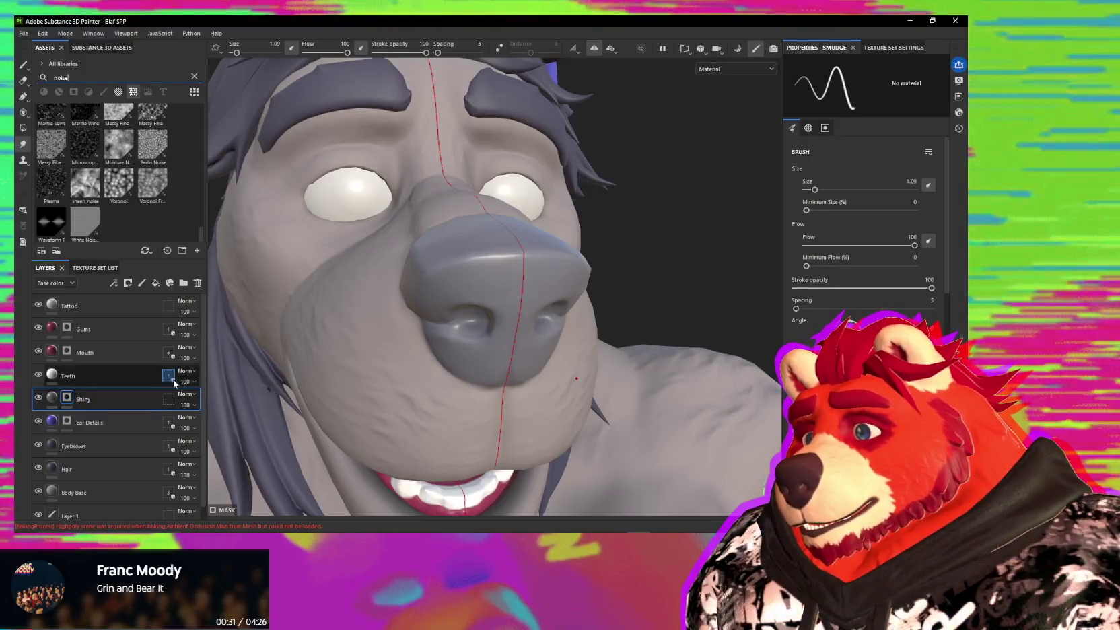
pyautogui.scroll(-2, 494, 286)
pyautogui.scroll(-2, 495, 286)
pyautogui.scroll(-2, 495, 286)
pyautogui.scroll(-2, 495, 286)
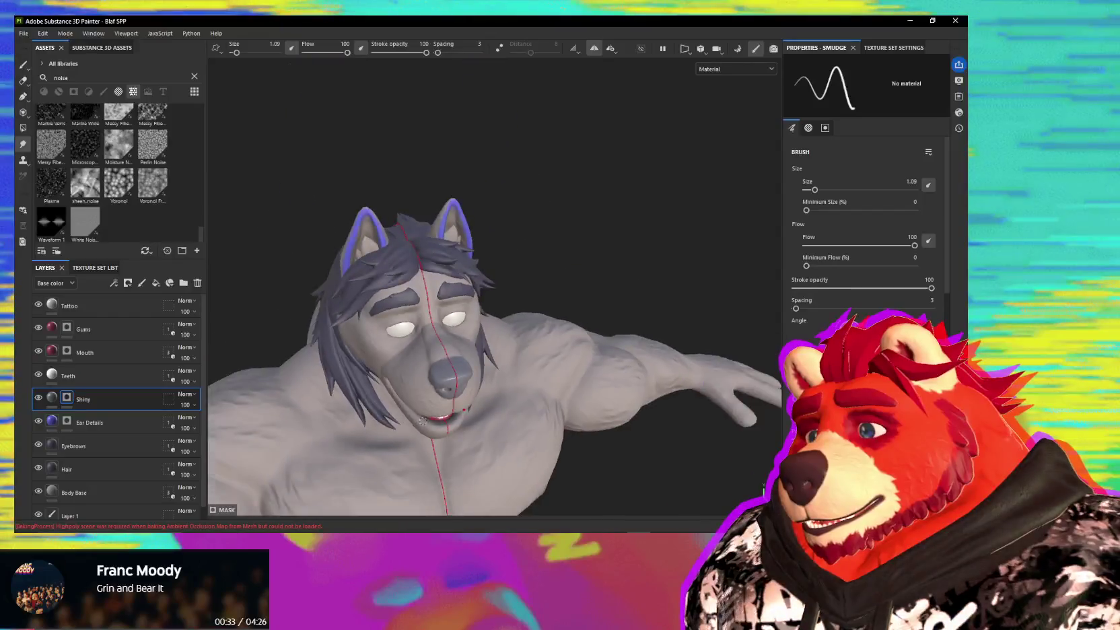
pyautogui.scroll(-3, 423, 421)
pyautogui.moveTo(422, 421)
pyautogui.keyDown('alt'); pyautogui.mouseDown()
pyautogui.moveTo(491, 335)
pyautogui.moveTo(464, 310)
pyautogui.mouseUp(); pyautogui.keyUp('alt')
pyautogui.scroll(3, 491, 335)
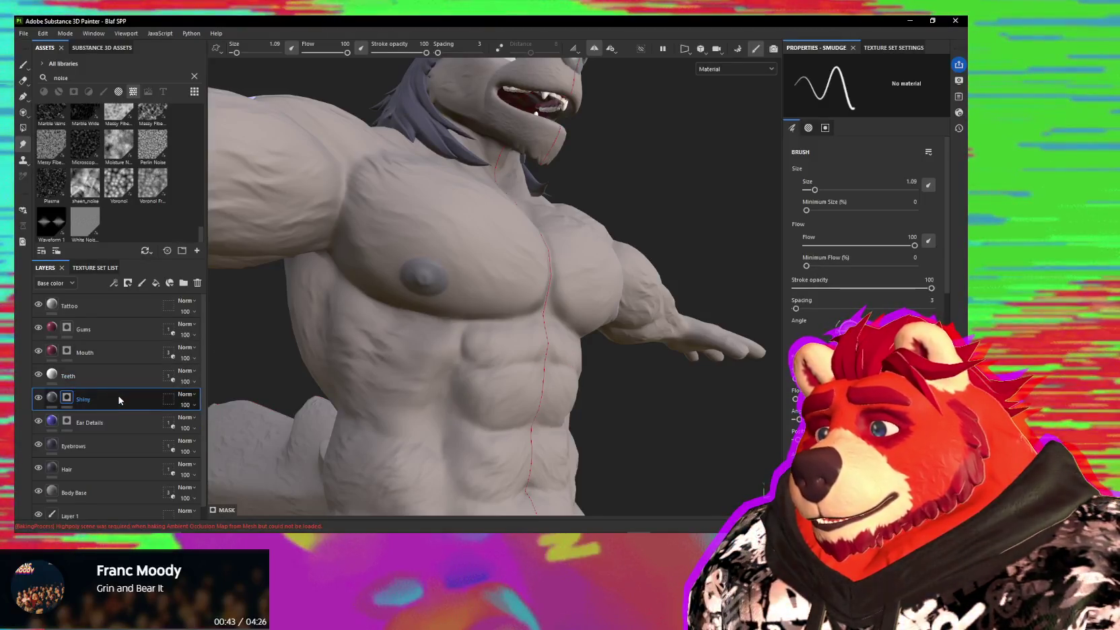
# - Rename Shiny to 'Nips' and Shiny 1 to 'Nose', then select Nips
pyautogui.click(95, 425)
pyautogui.write('Nips')
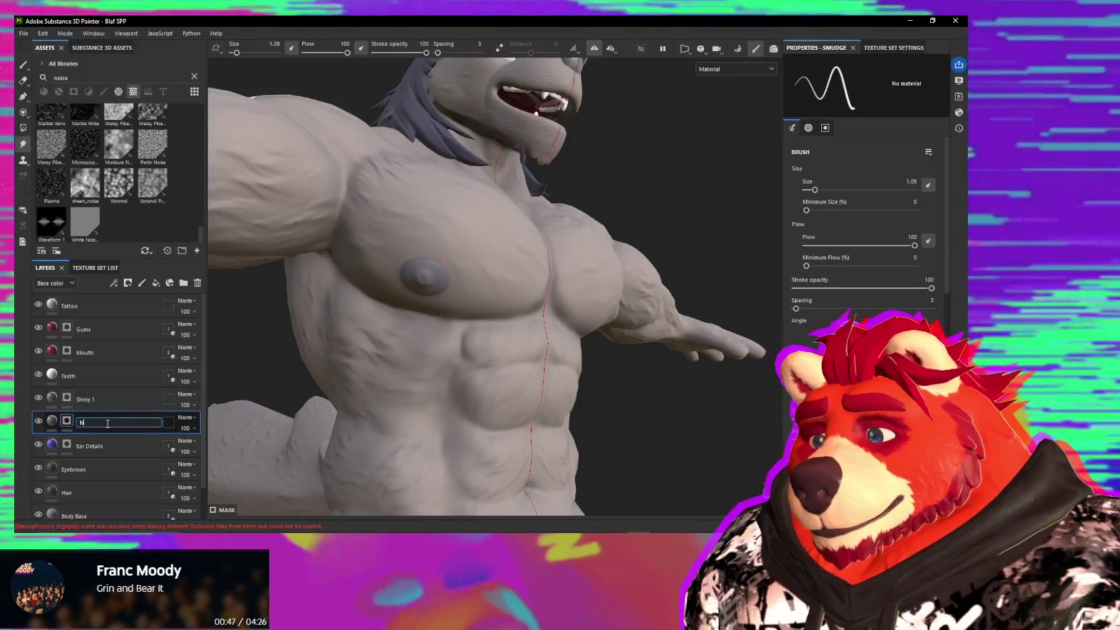
pyautogui.click(88, 407)
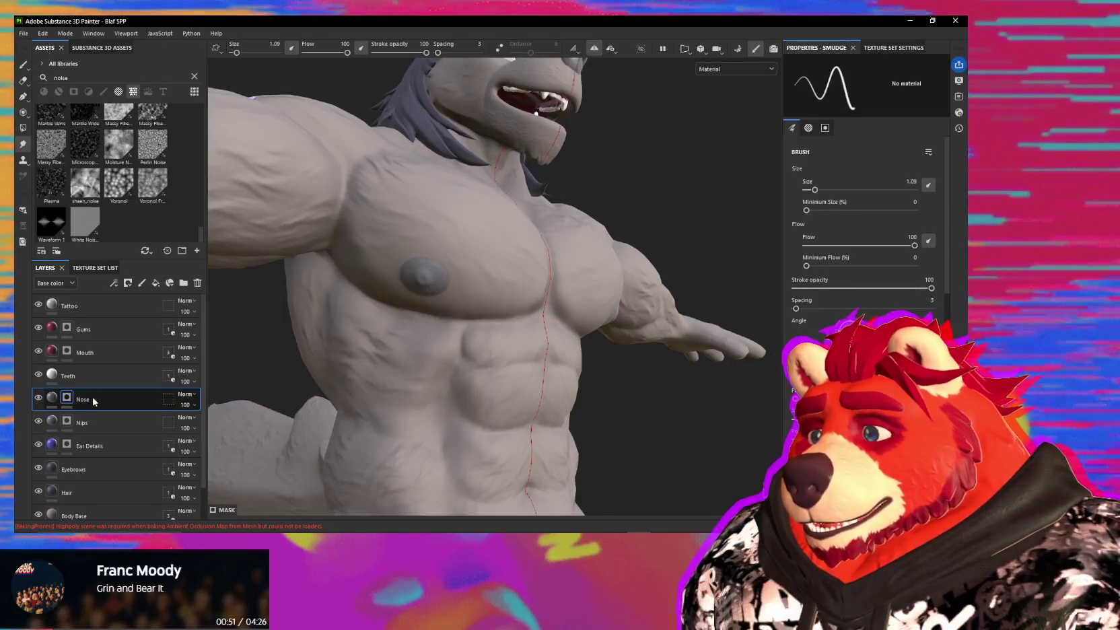
pyautogui.click(99, 422)
pyautogui.moveTo(444, 256)
pyautogui.keyDown('alt'); pyautogui.mouseDown()
pyautogui.moveTo(479, 251)
pyautogui.moveTo(431, 317)
pyautogui.moveTo(376, 290)
pyautogui.mouseUp(); pyautogui.keyUp('alt')
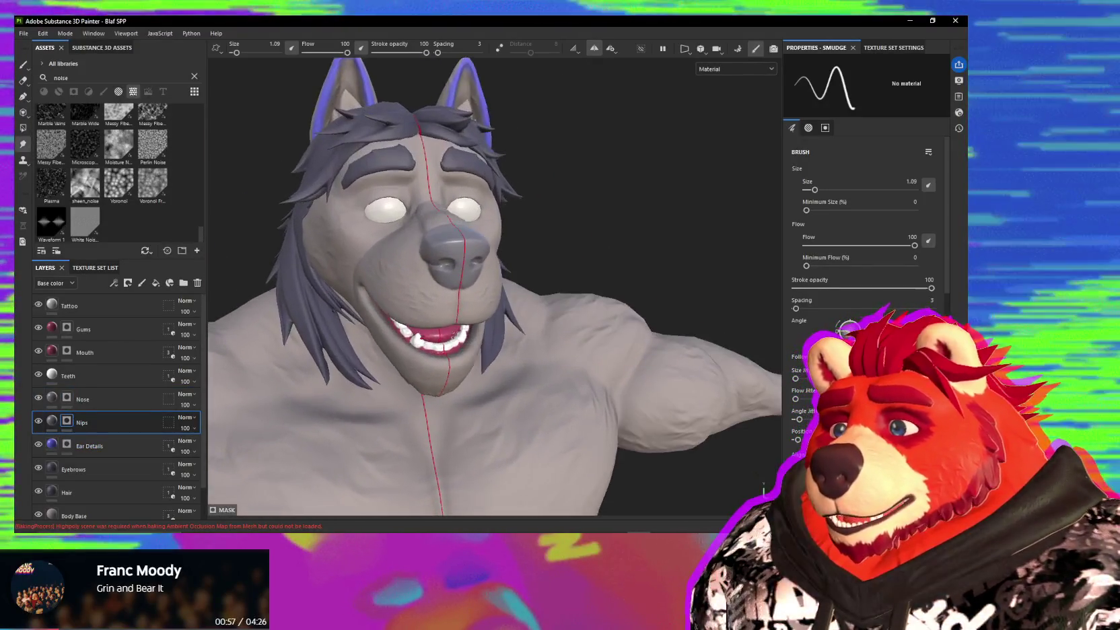
pyautogui.scroll(2, 419, 302)
# - Switch to painting, clear the asset search and pick the Basic Hard brush
pyautogui.press('1')
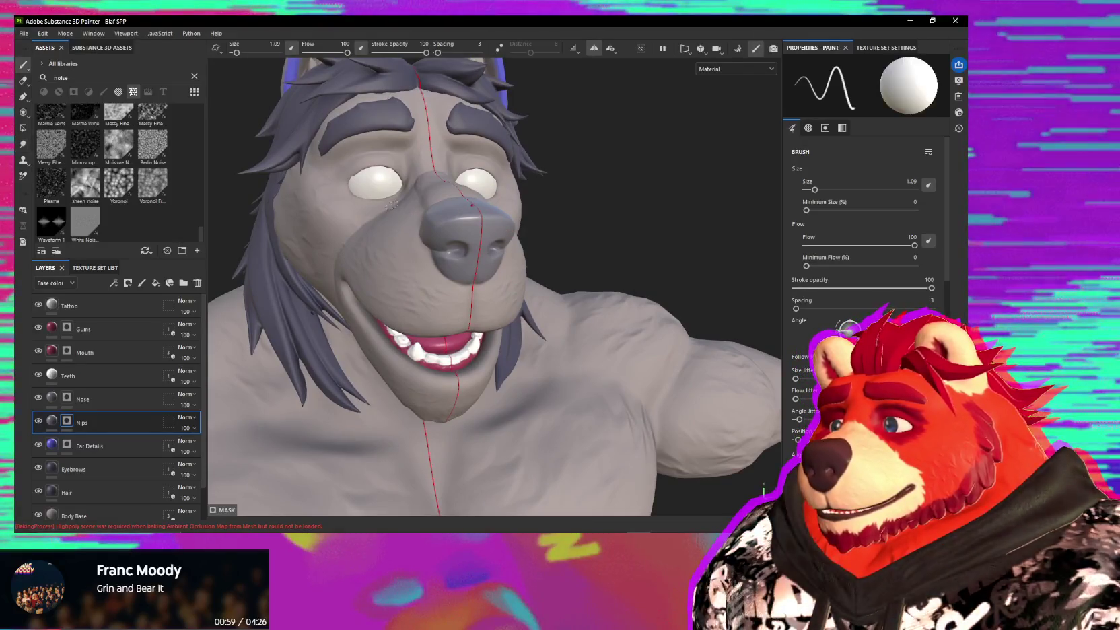
pyautogui.keyDown('alt'); pyautogui.moveTo(422, 197); pyautogui.dragTo(450, 238); pyautogui.keyUp('alt')
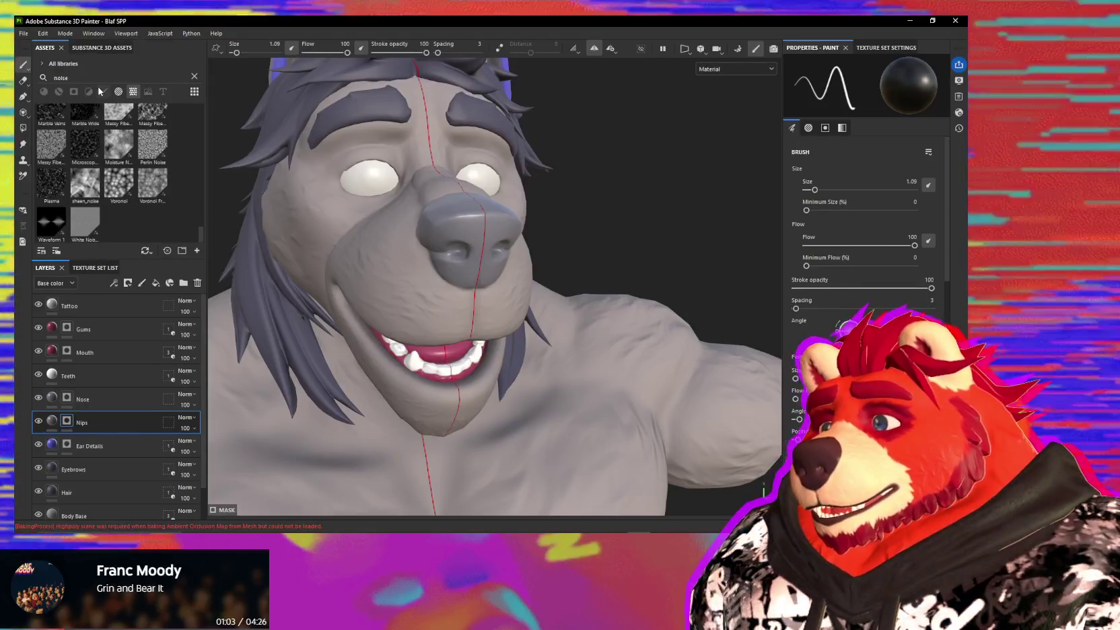
pyautogui.click(195, 76)
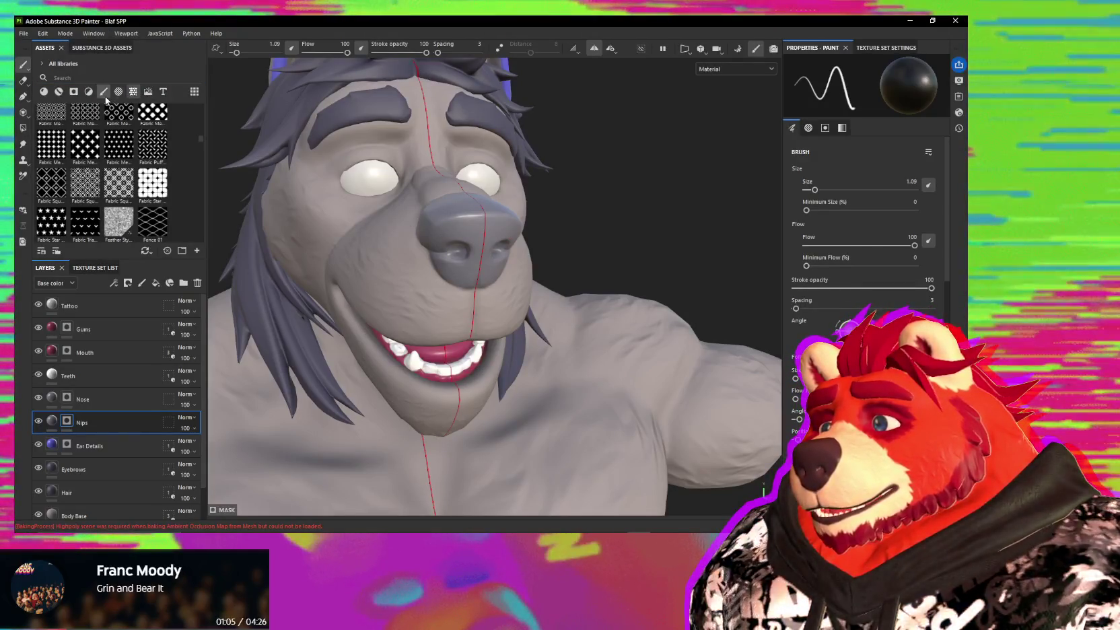
pyautogui.click(103, 92)
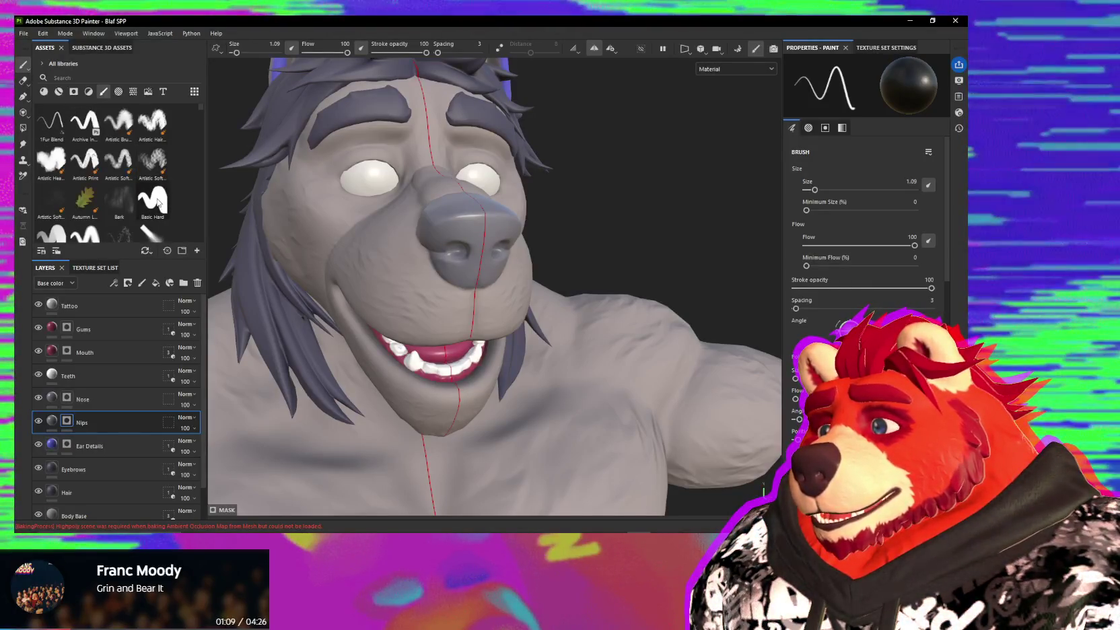
pyautogui.click(159, 202)
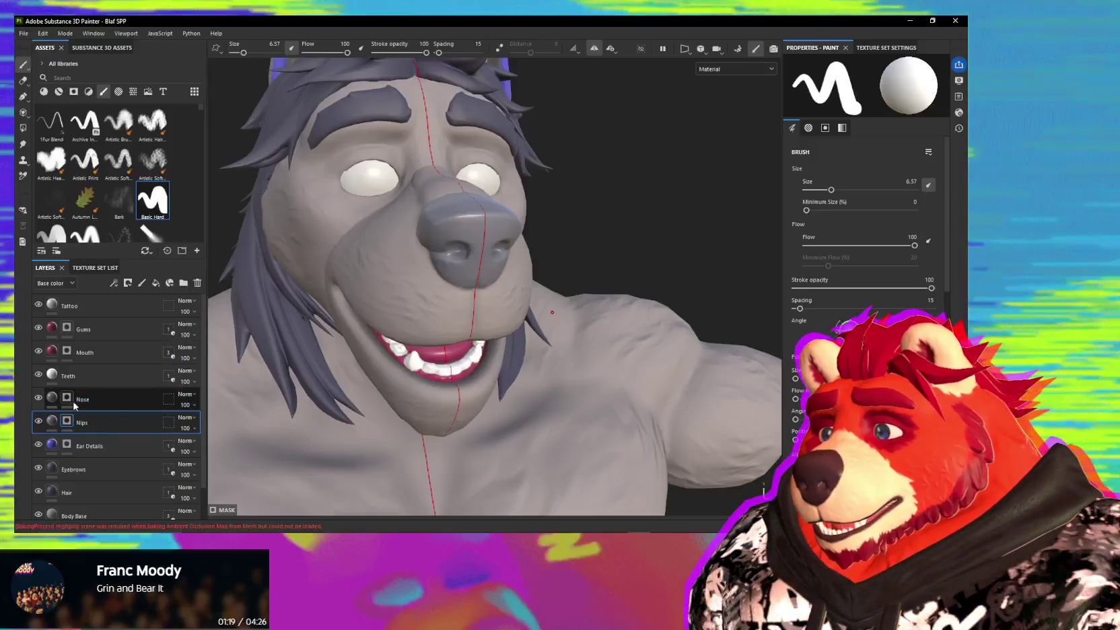
# - Hide the Nose layer to check its effect on the head, then show it again
pyautogui.click(39, 397)
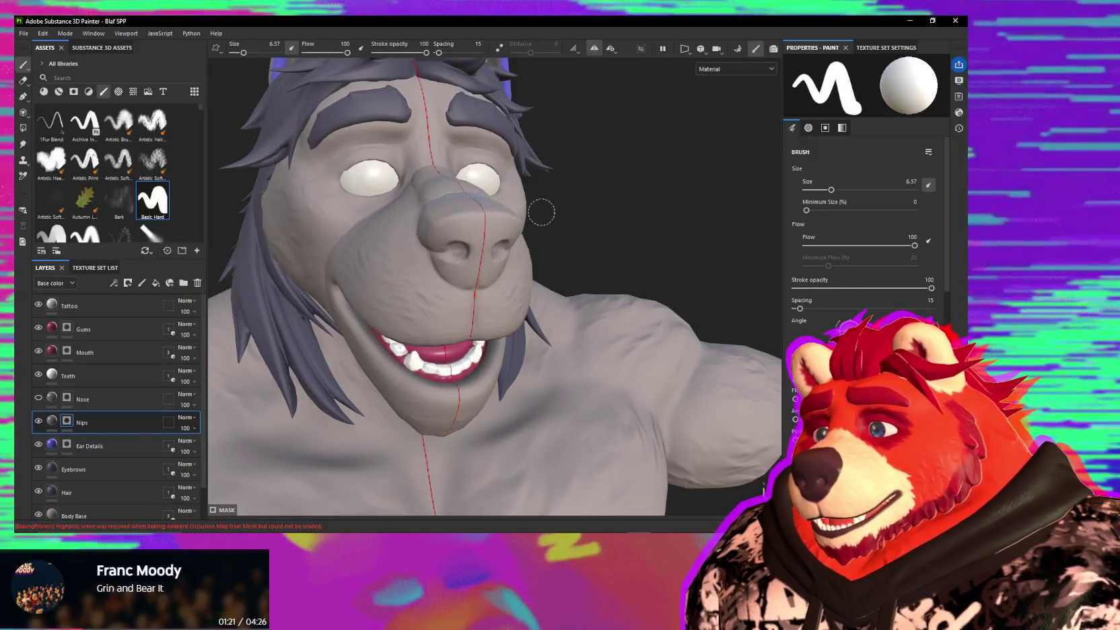
pyautogui.moveTo(482, 243)
pyautogui.keyDown('alt'); pyautogui.mouseDown()
pyautogui.moveTo(517, 236)
pyautogui.moveTo(476, 313)
pyautogui.mouseUp(); pyautogui.keyUp('alt')
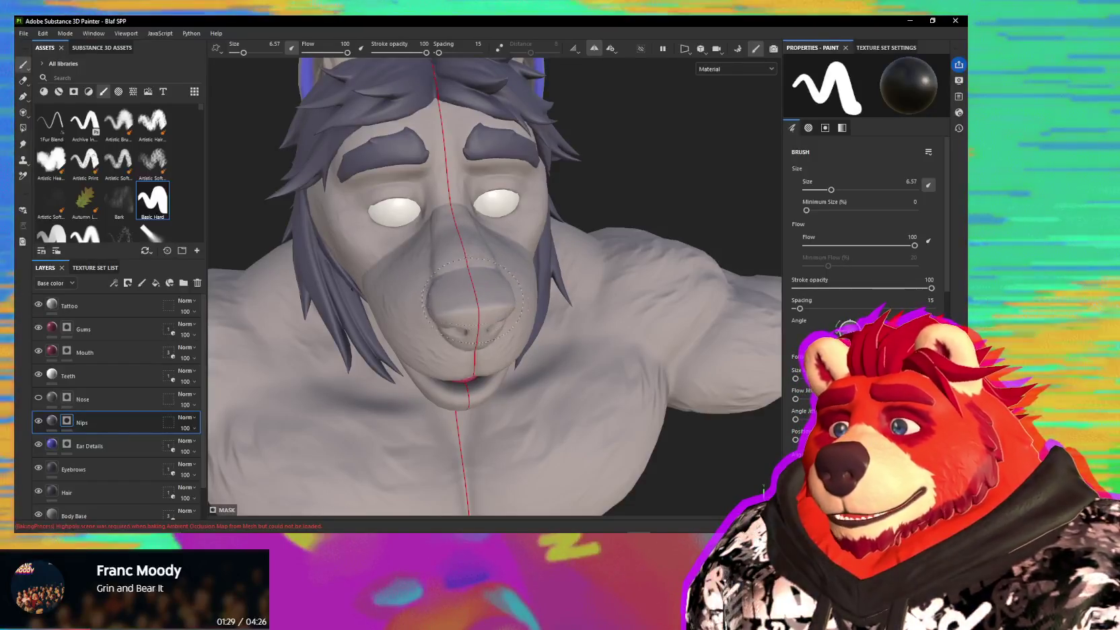
pyautogui.moveTo(482, 305)
pyautogui.keyDown('alt'); pyautogui.mouseDown()
pyautogui.moveTo(507, 267)
pyautogui.moveTo(525, 308)
pyautogui.mouseUp(); pyautogui.keyUp('alt')
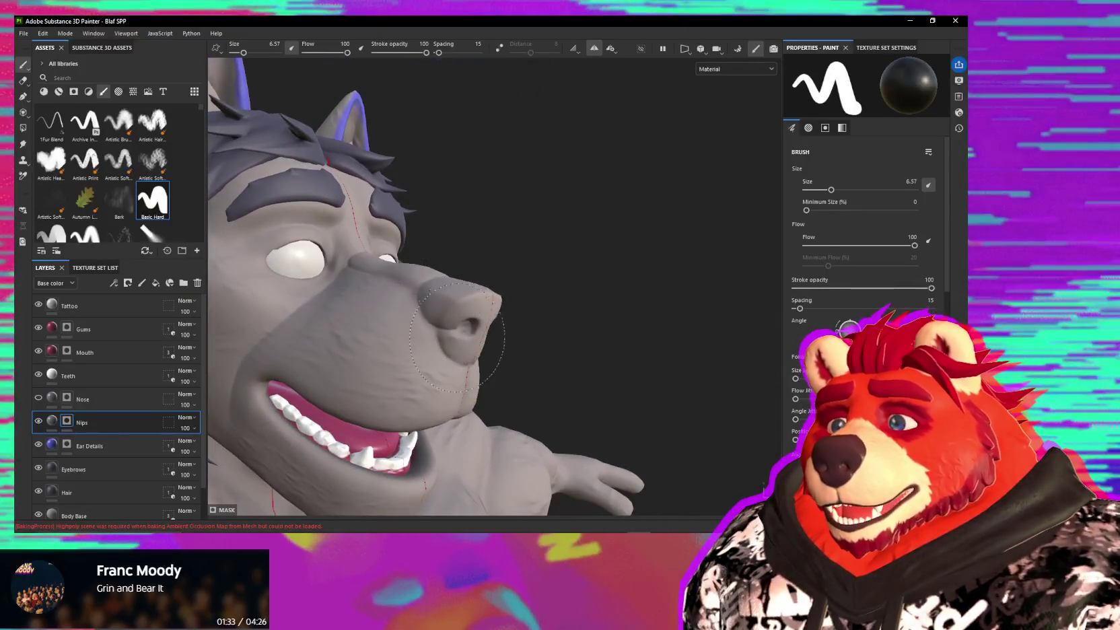
pyautogui.moveTo(456, 337)
pyautogui.keyDown('alt'); pyautogui.mouseDown()
pyautogui.moveTo(370, 369)
pyautogui.moveTo(552, 367)
pyautogui.moveTo(568, 294)
pyautogui.moveTo(471, 296)
pyautogui.mouseUp(); pyautogui.keyUp('alt')
pyautogui.scroll(2, 552, 367)
pyautogui.scroll(-3, 530, 351)
pyautogui.click(39, 397)
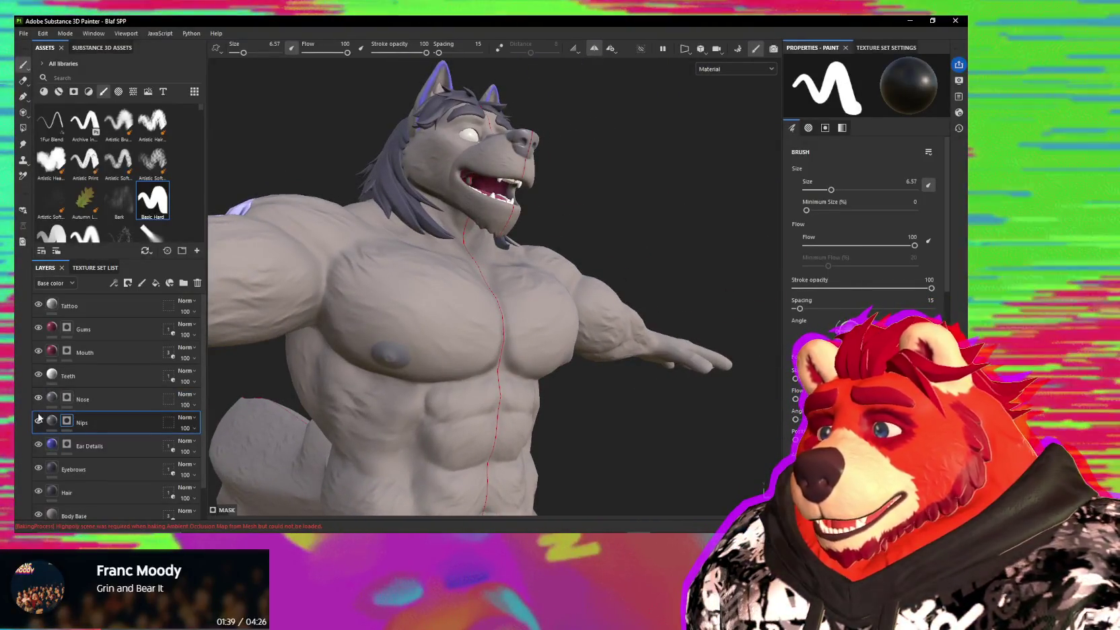
# - Hide the Nips layer and select the Nose layer to show its fill properties
pyautogui.click(39, 423)
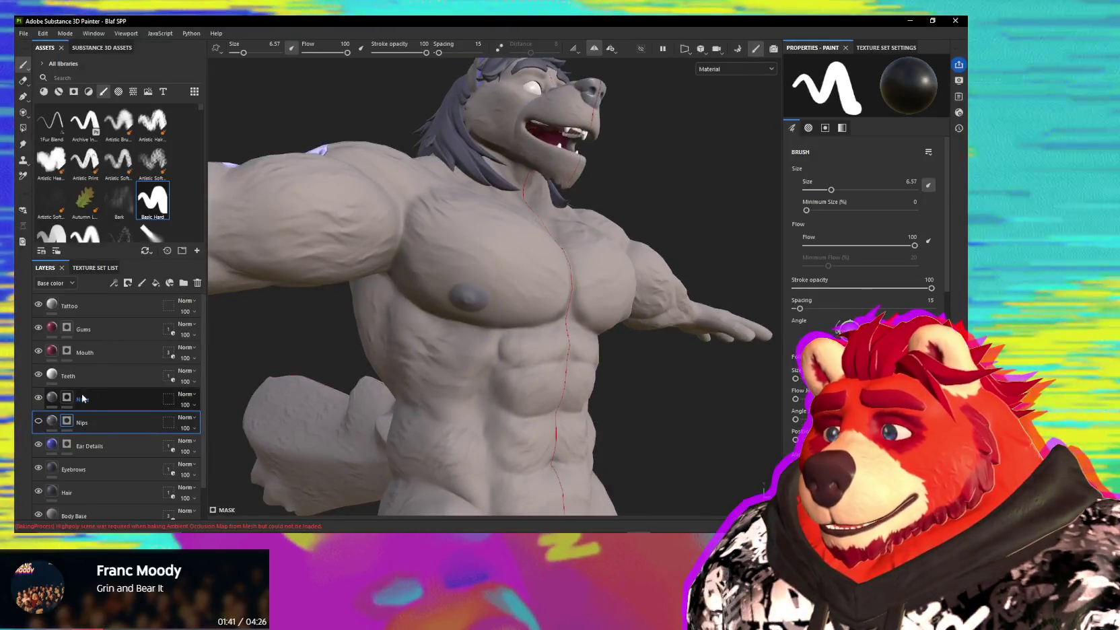
pyautogui.click(71, 397)
pyautogui.scroll(3, 474, 263)
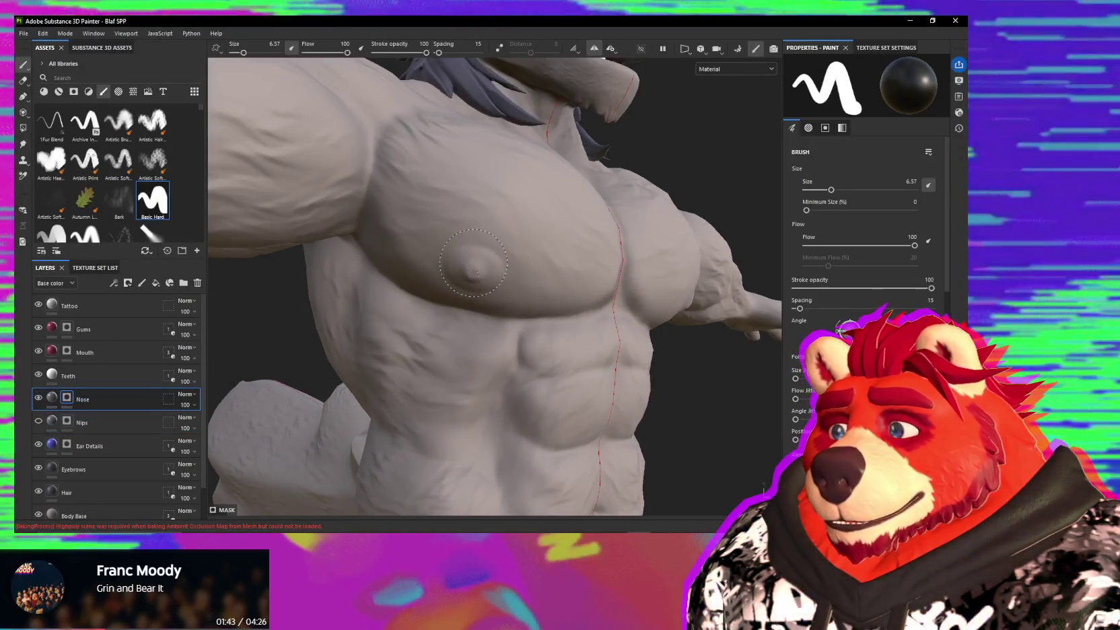
pyautogui.scroll(-3, 502, 270)
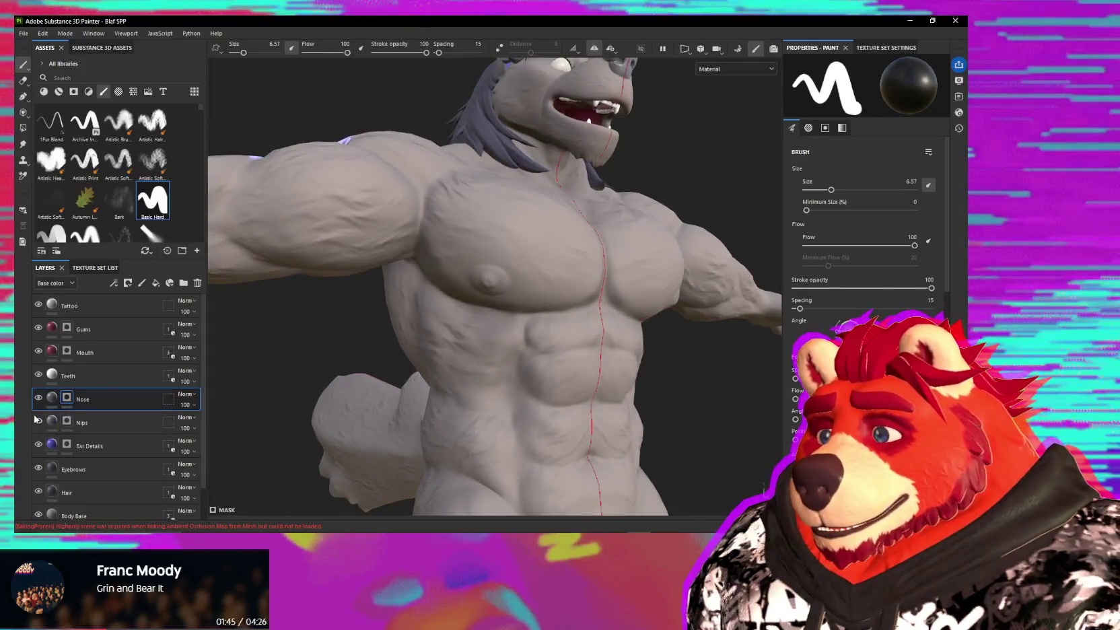
pyautogui.keyDown('alt'); pyautogui.moveTo(404, 323); pyautogui.dragTo(552, 331); pyautogui.keyUp('alt')
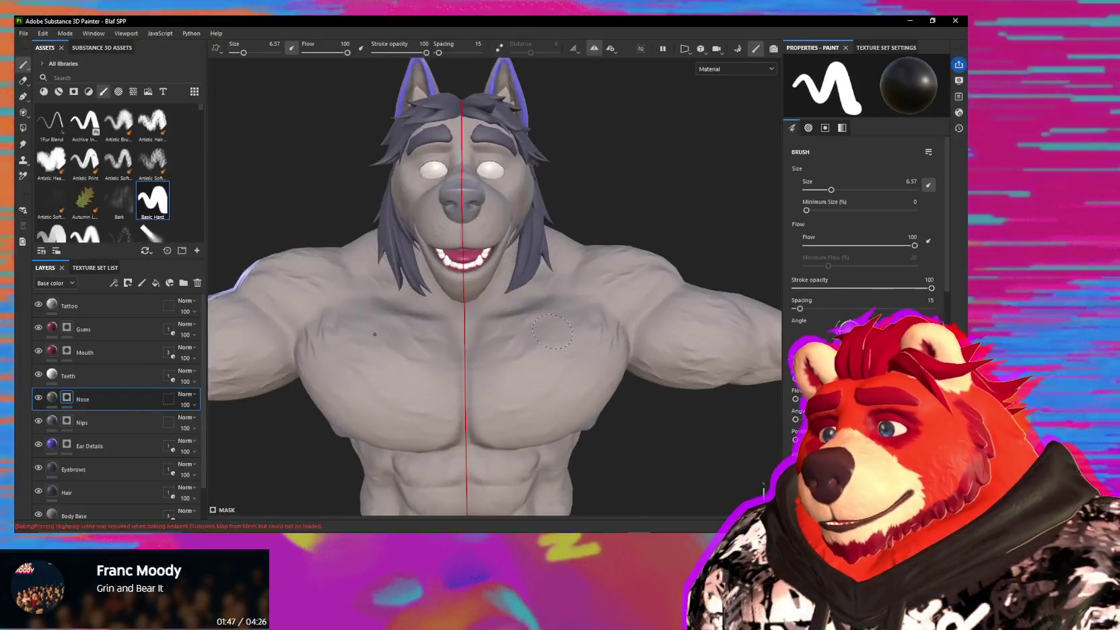
pyautogui.click(55, 400)
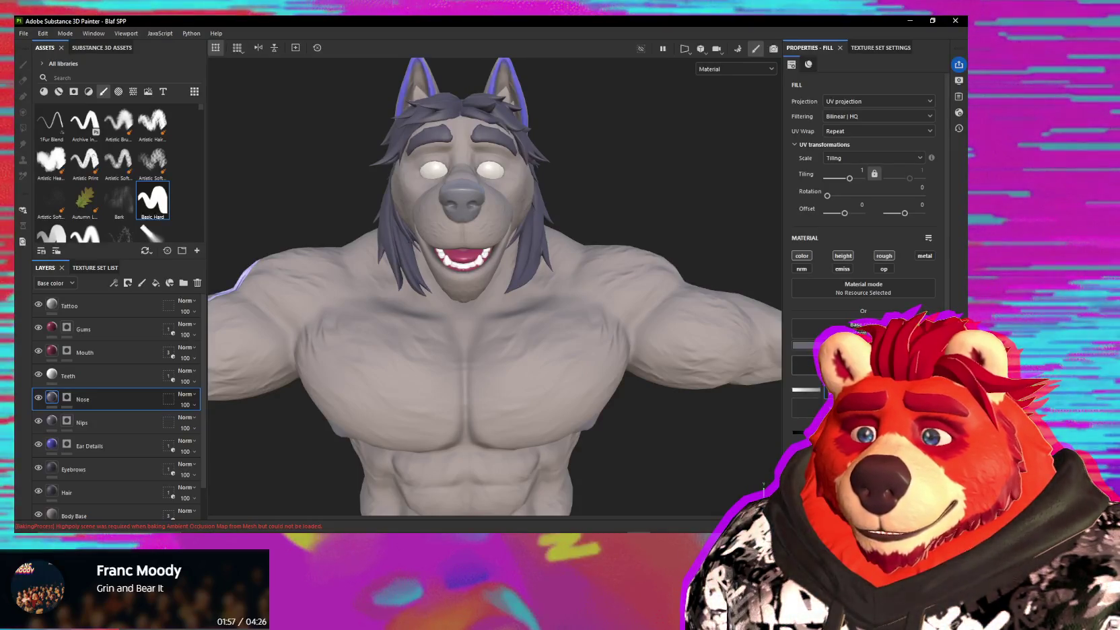
# - Assign Grunge Concrete Old as the Nose fill's height texture
pyautogui.click(841, 328)
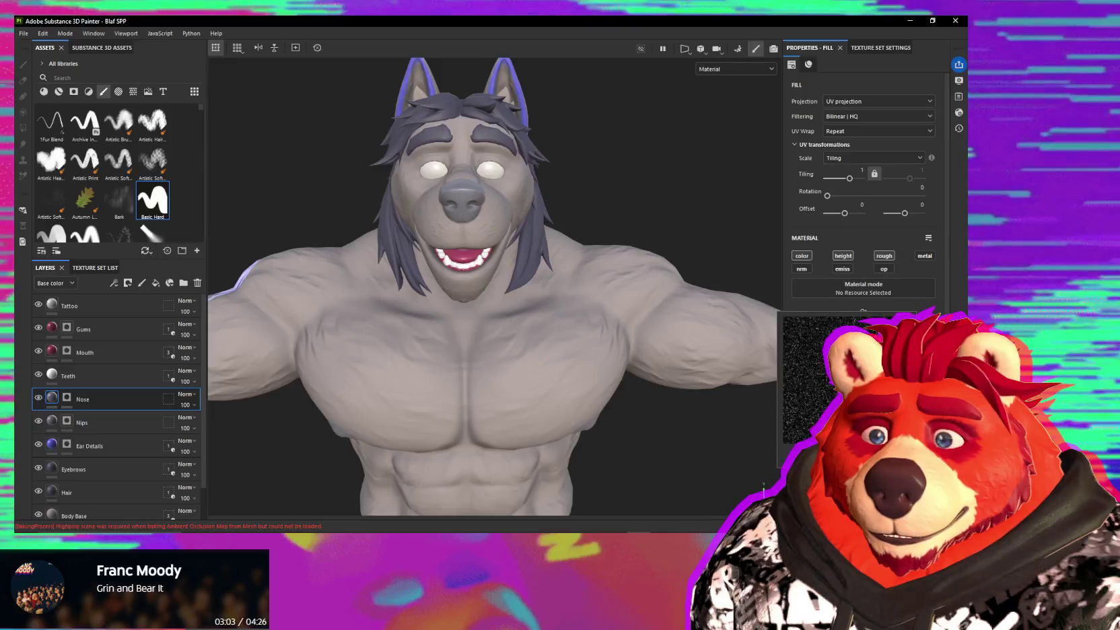
pyautogui.scroll(3, 507, 263)
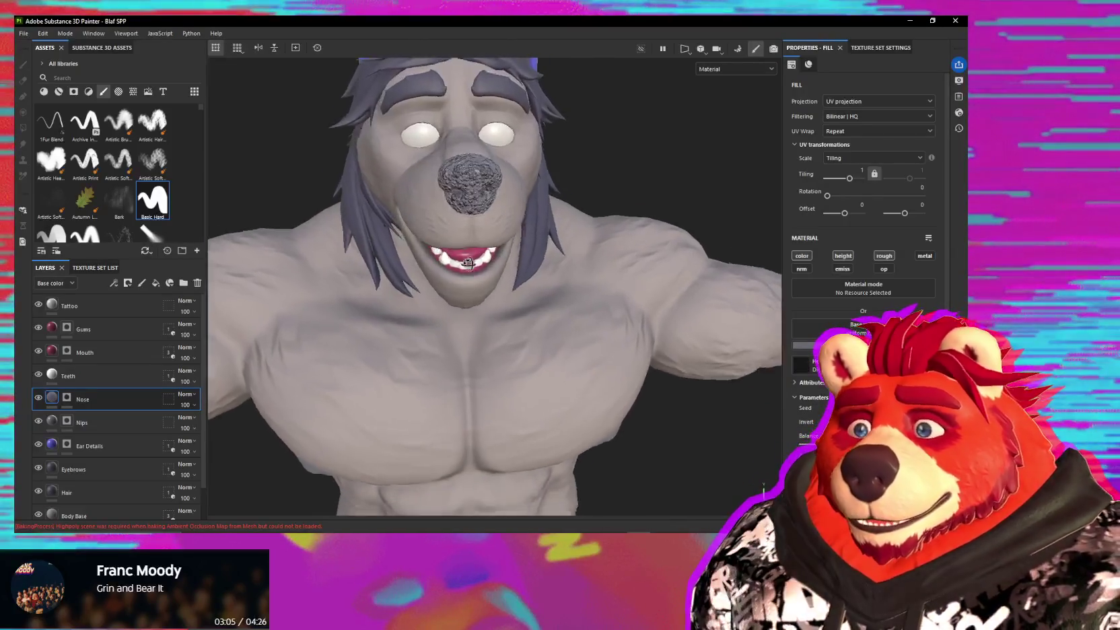
# - Lower the nose height texture's tiling while inspecting the nose from front and side
pyautogui.scroll(3, 507, 264)
pyautogui.scroll(3, 507, 263)
pyautogui.moveTo(507, 263)
pyautogui.keyDown('alt'); pyautogui.mouseDown()
pyautogui.moveTo(555, 340)
pyautogui.moveTo(640, 337)
pyautogui.moveTo(645, 320)
pyautogui.moveTo(548, 327)
pyautogui.moveTo(606, 373)
pyautogui.moveTo(605, 387)
pyautogui.mouseUp(); pyautogui.keyUp('alt')
pyautogui.scroll(2, 555, 340)
pyautogui.scroll(2, 555, 340)
pyautogui.scroll(2, 555, 340)
pyautogui.scroll(-3, 548, 322)
pyautogui.scroll(-2, 548, 321)
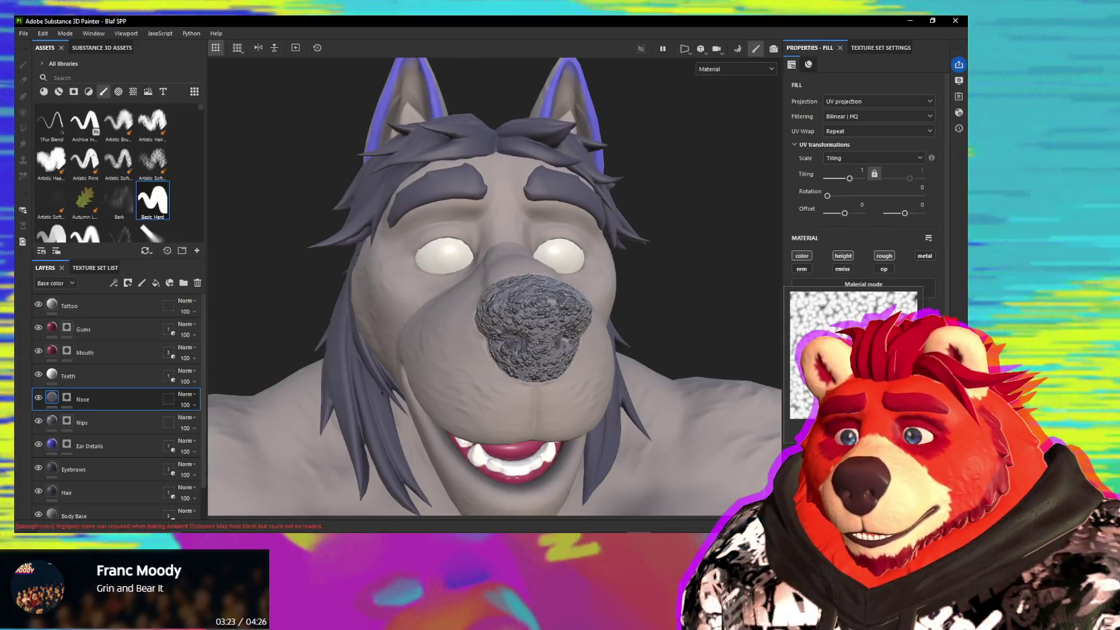
pyautogui.moveTo(747, 408)
pyautogui.keyDown('alt'); pyautogui.mouseDown()
pyautogui.moveTo(641, 389)
pyautogui.moveTo(805, 385)
pyautogui.mouseUp(); pyautogui.keyUp('alt')
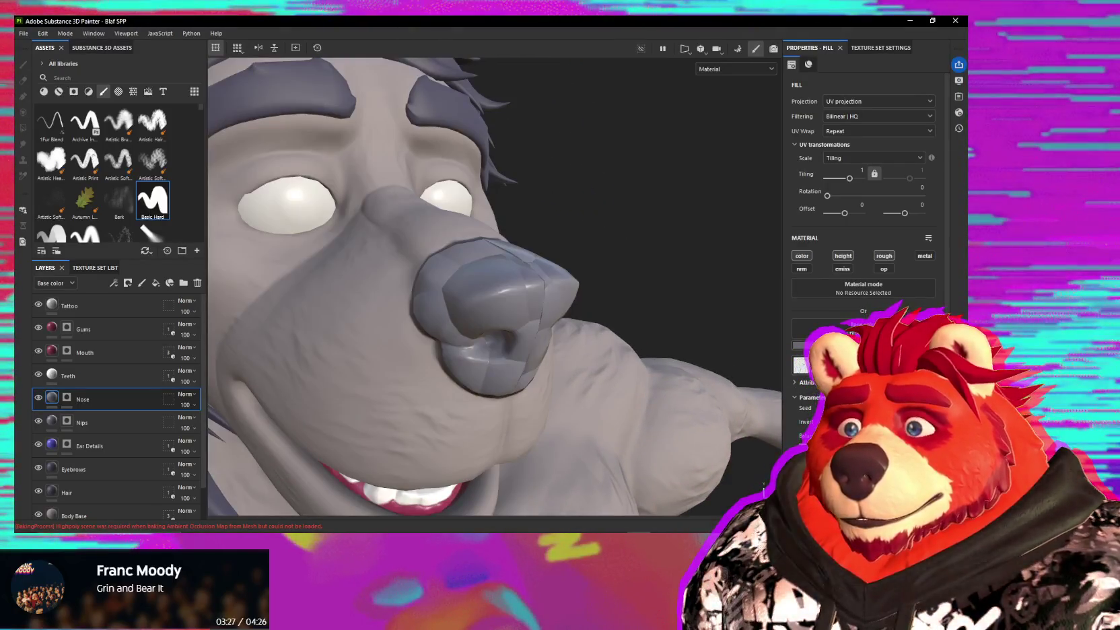
pyautogui.moveTo(847, 180); pyautogui.dragTo(820, 182)
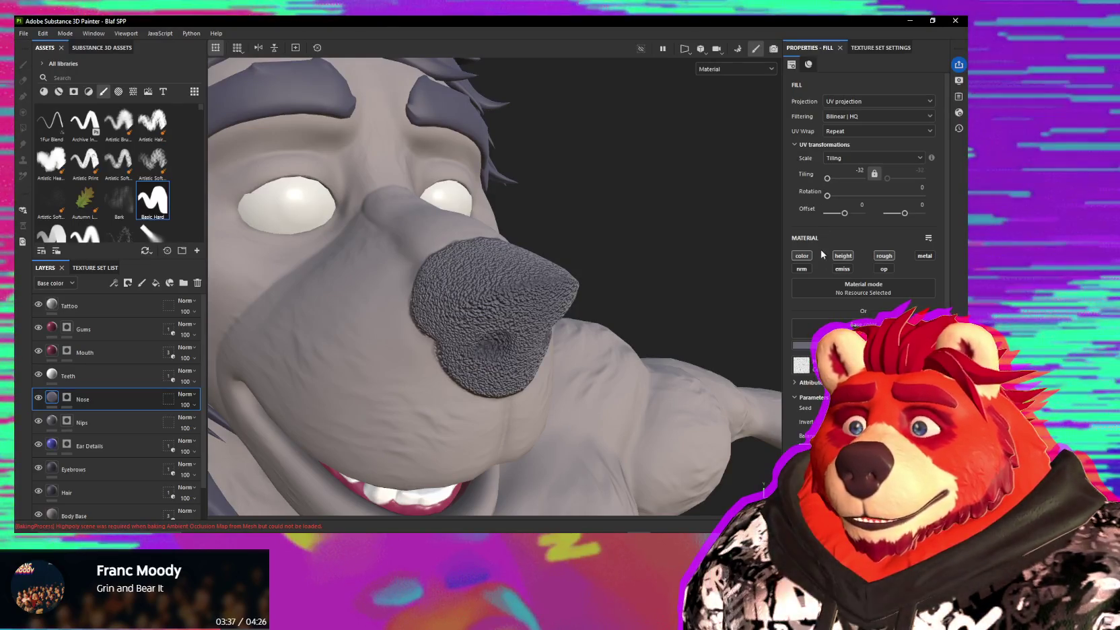
# - Tweak the texture contrast, set balance to about 0.14, then turn off the fill's height
pyautogui.scroll(-2, 822, 324)
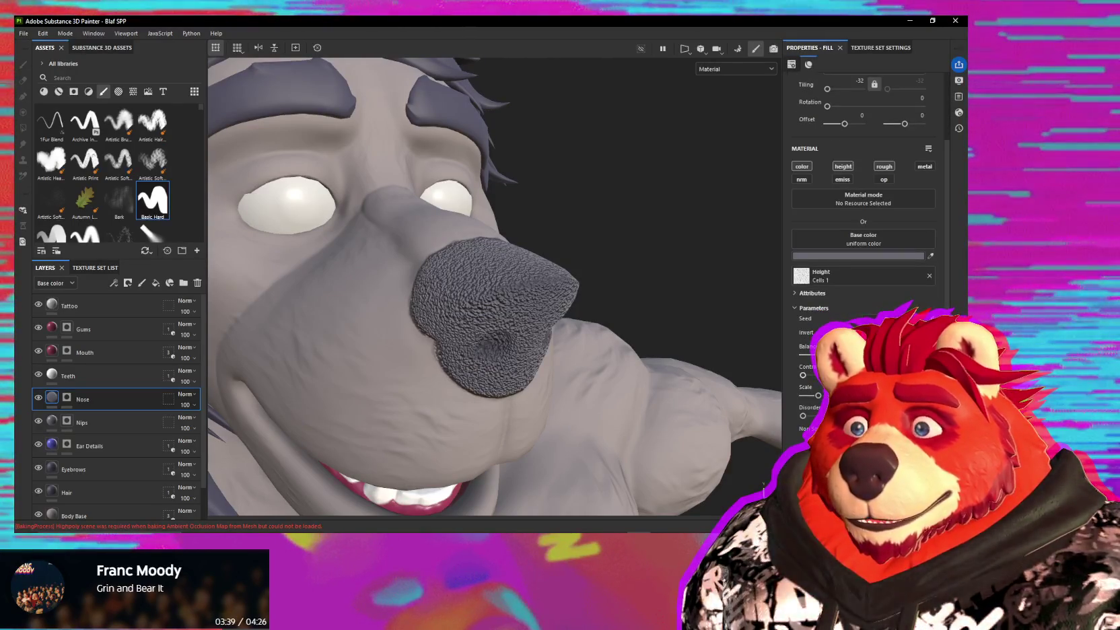
pyautogui.moveTo(803, 375)
pyautogui.mouseDown()
pyautogui.moveTo(848, 375)
pyautogui.moveTo(798, 375)
pyautogui.mouseUp()
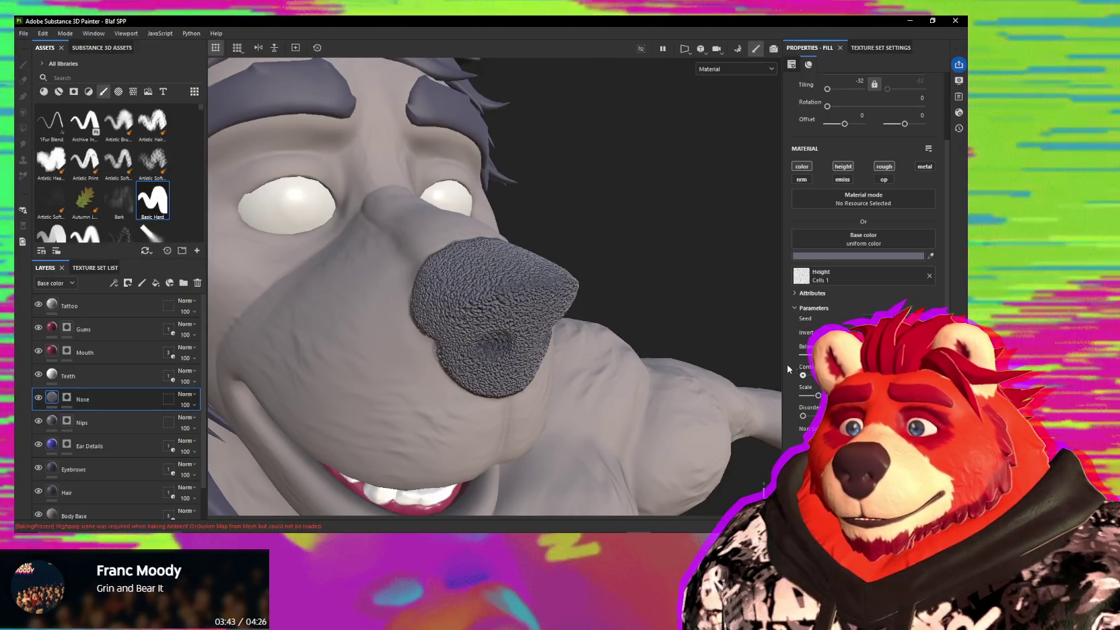
pyautogui.scroll(1, 808, 330)
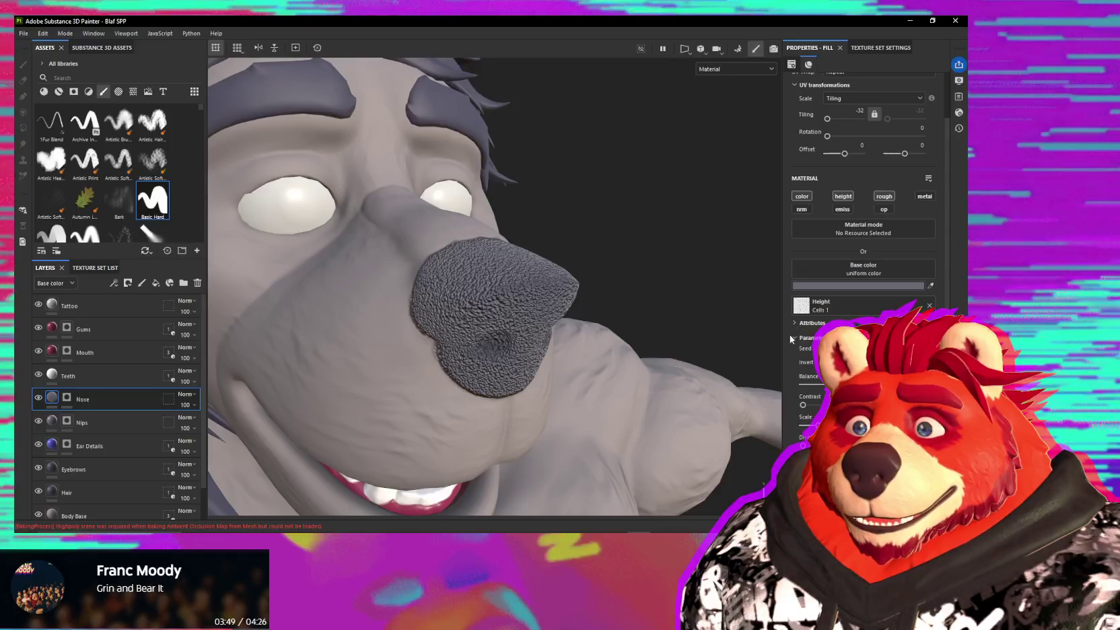
pyautogui.scroll(-1, 791, 343)
pyautogui.scroll(-1, 791, 357)
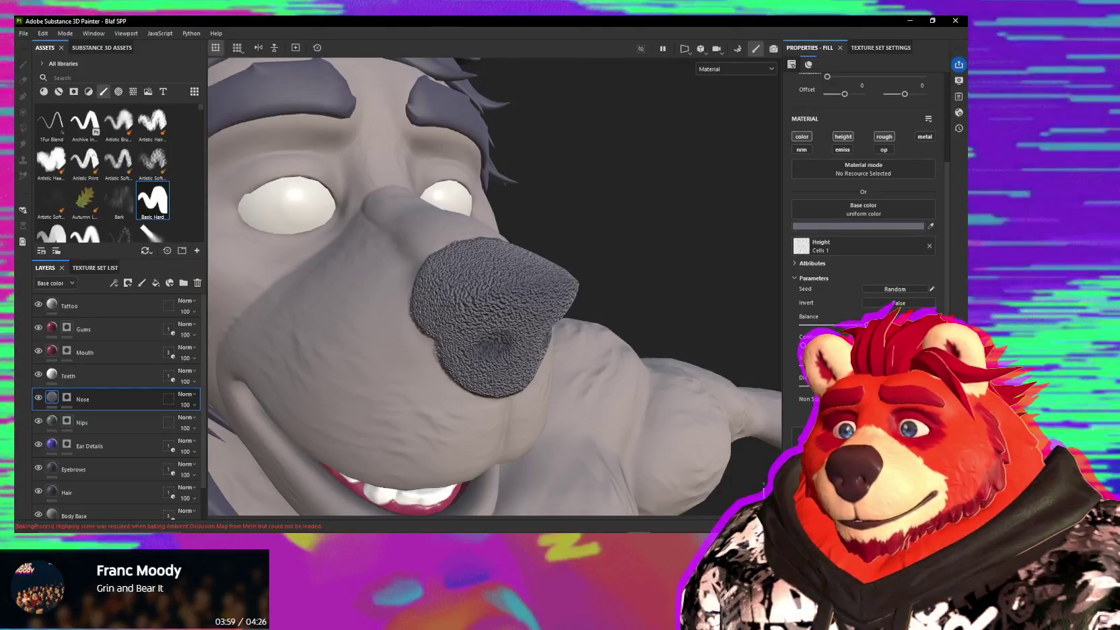
pyautogui.moveTo(832, 329)
pyautogui.mouseDown()
pyautogui.moveTo(865, 325)
pyautogui.moveTo(807, 331)
pyautogui.mouseUp()
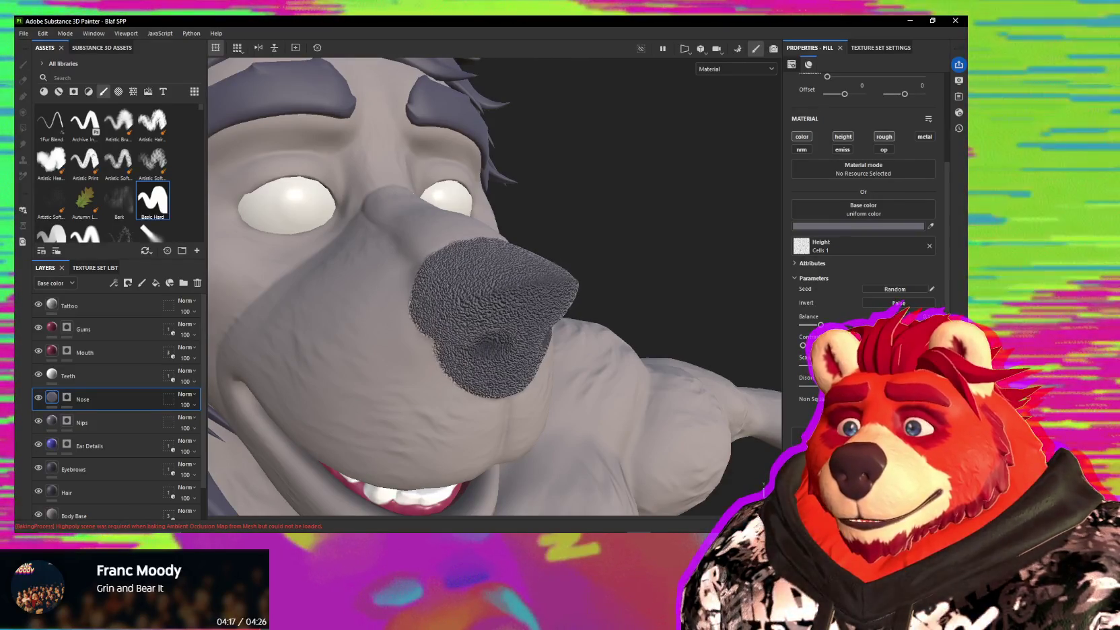
pyautogui.scroll(-1, 863, 202)
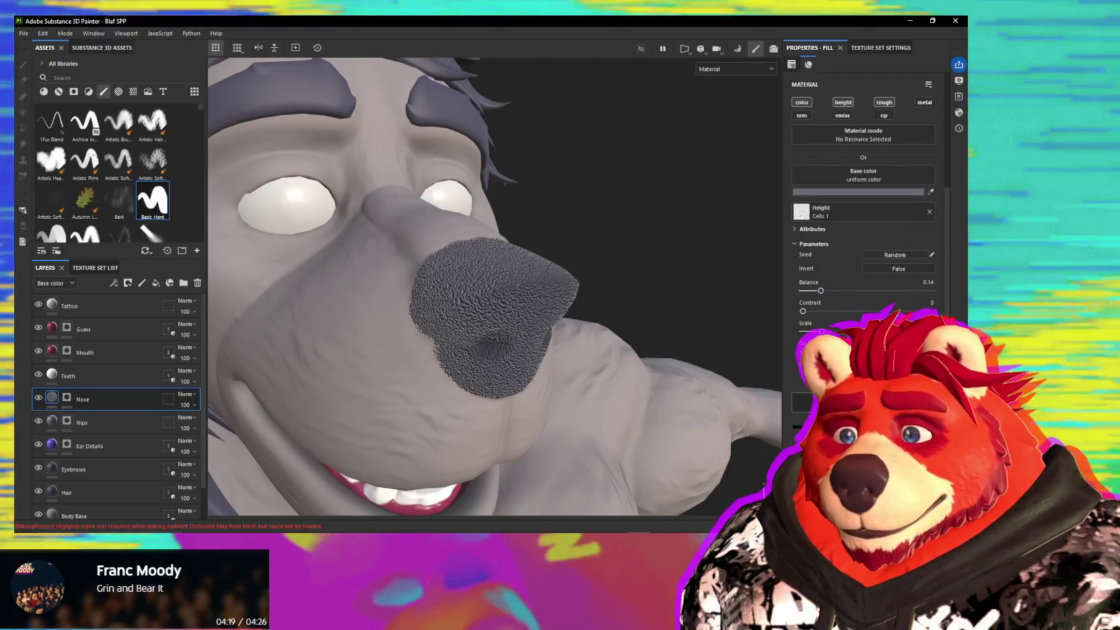
pyautogui.scroll(3, 841, 316)
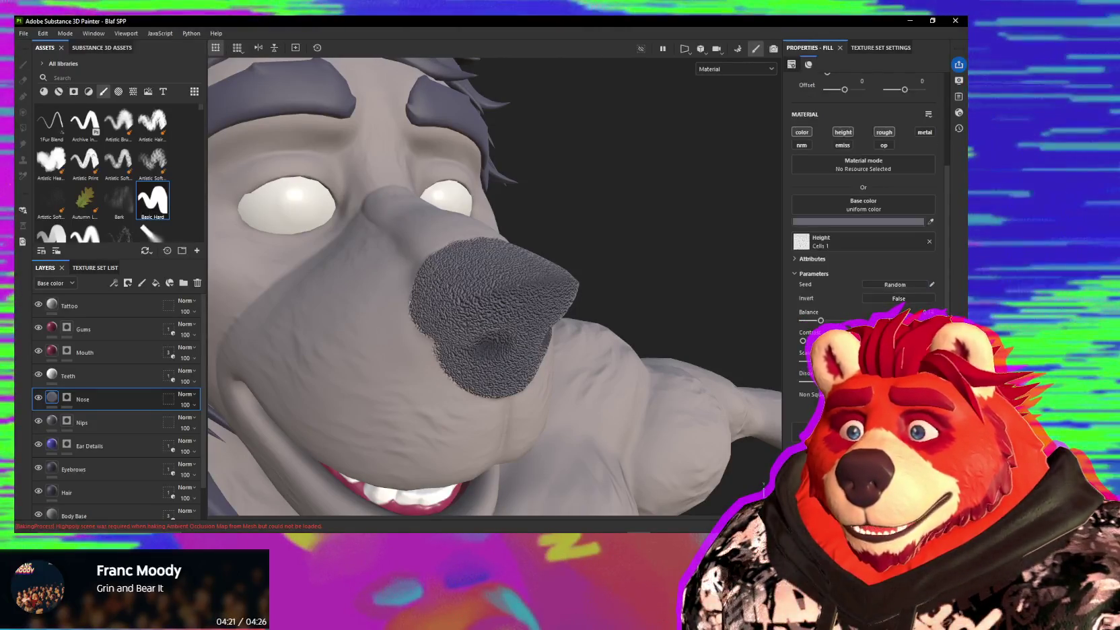
pyautogui.scroll(1, 841, 317)
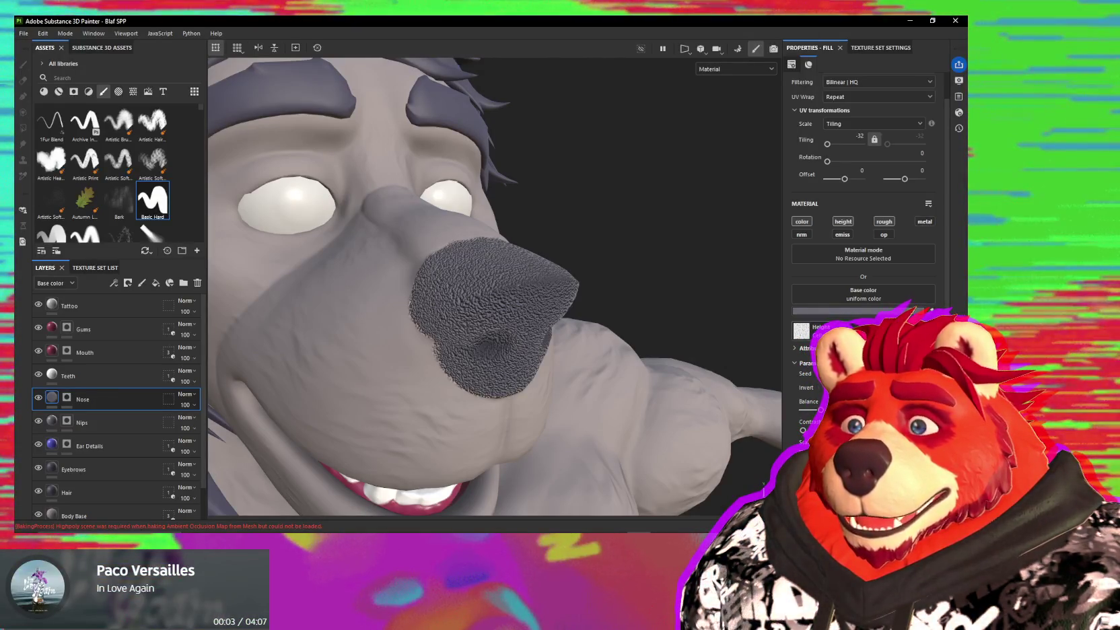
pyautogui.click(843, 223)
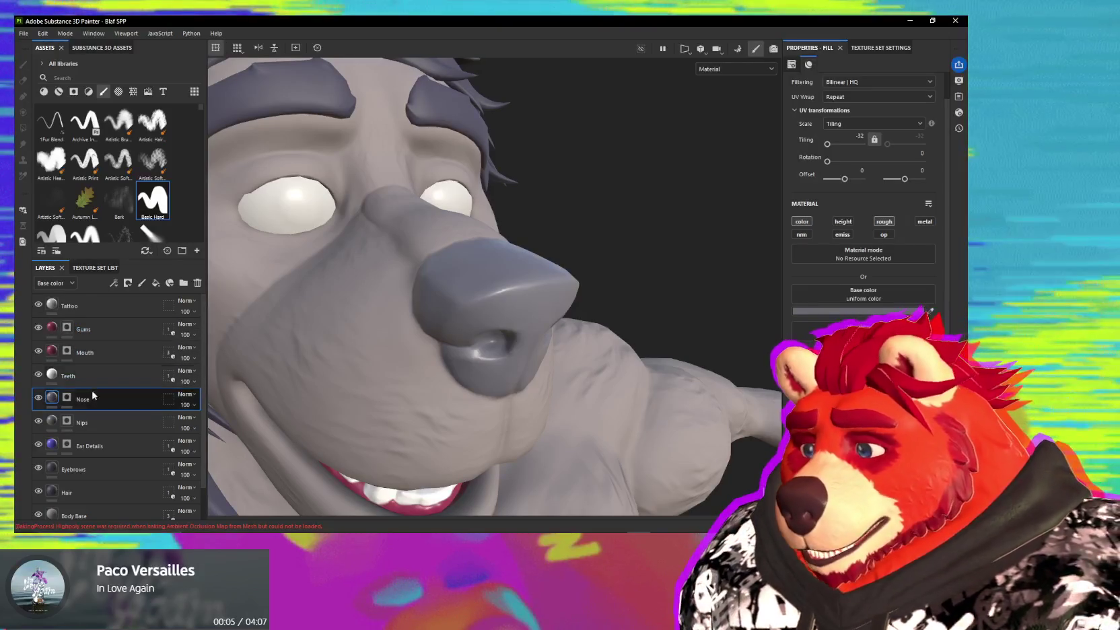
# - Add a height-only fill to the Nose layer using the Cells 1 pattern
pyautogui.rightClick(104, 401)
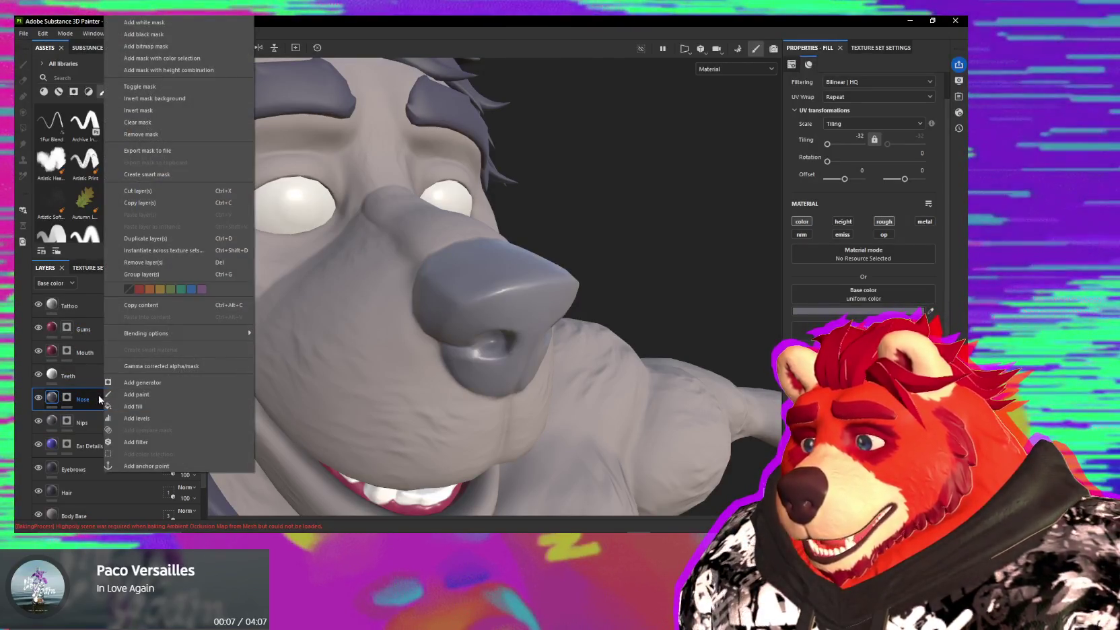
pyautogui.click(141, 406)
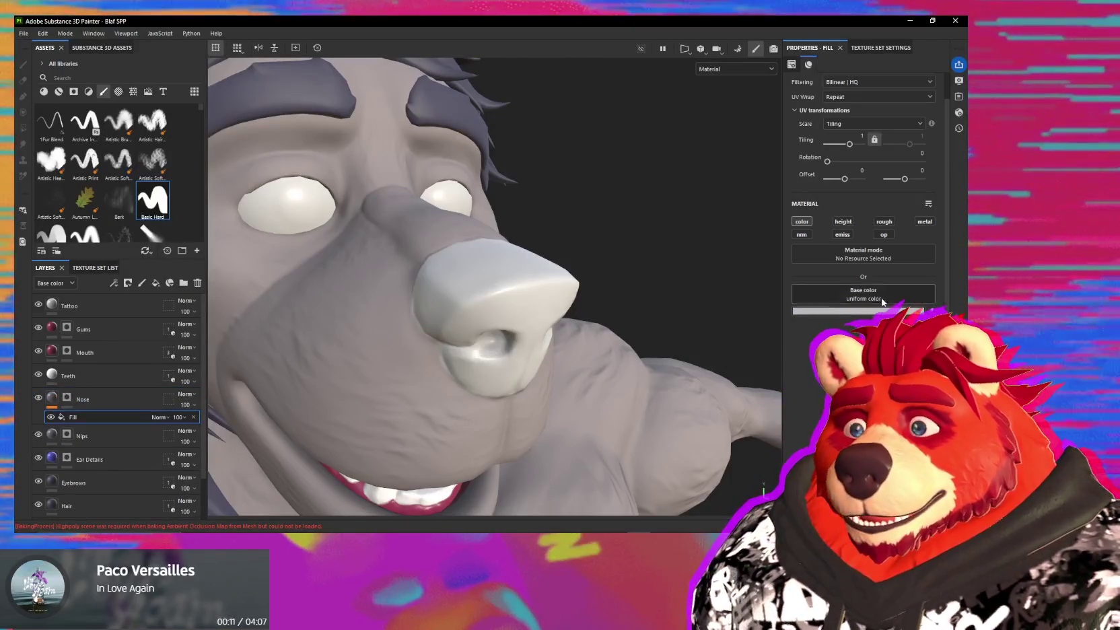
pyautogui.click(802, 221)
pyautogui.click(838, 223)
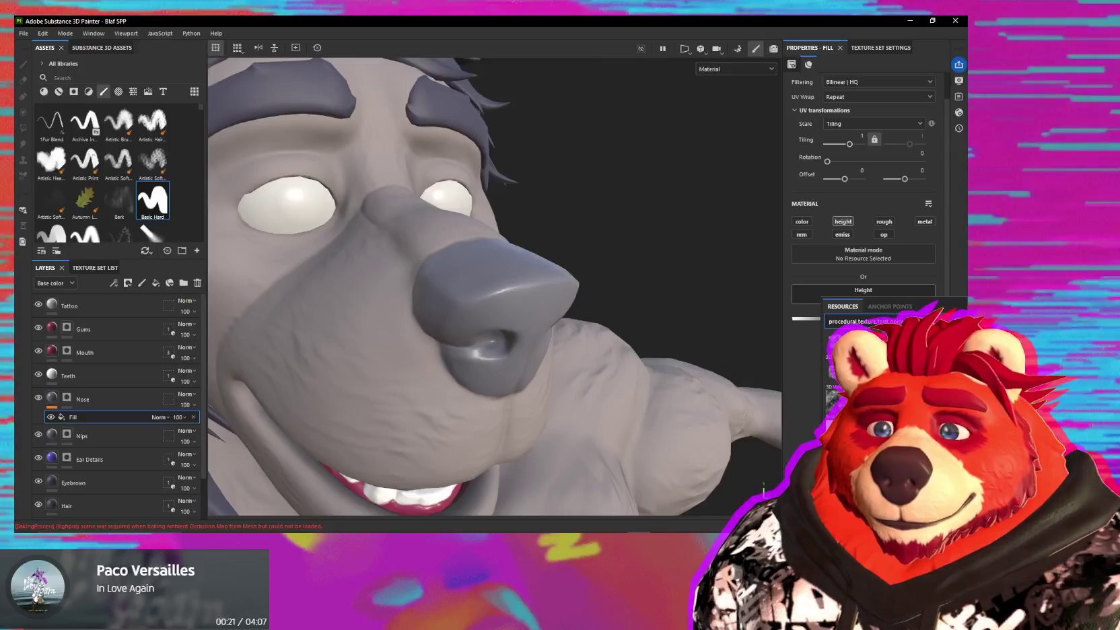
pyautogui.click(837, 394)
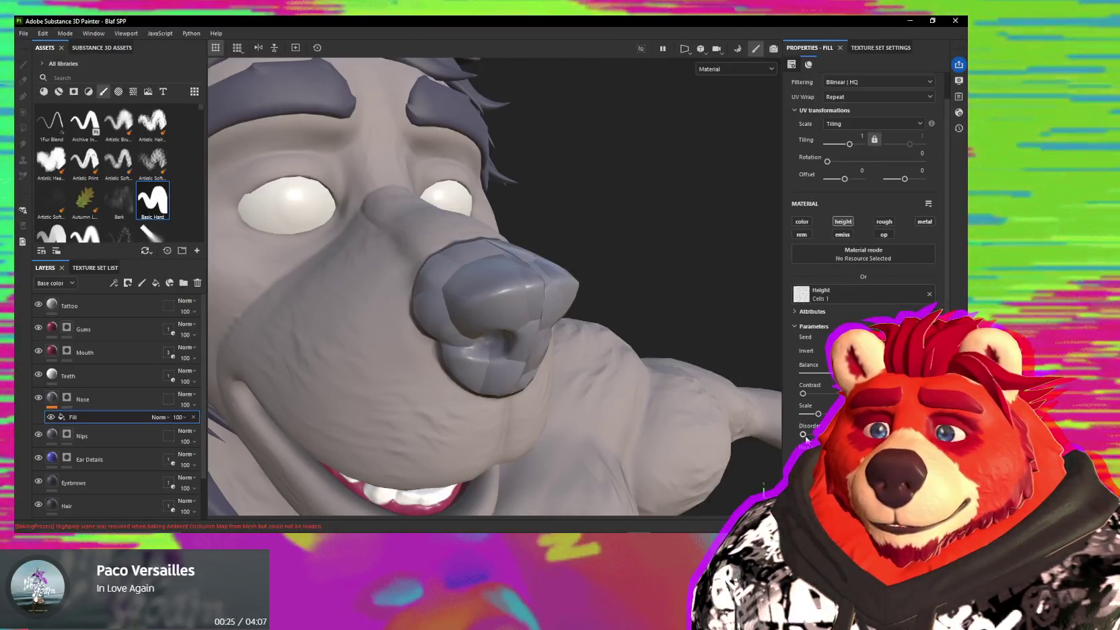
# - Adjust the cell scale, set tiling to 7.74 and set the fill's opacity
pyautogui.moveTo(819, 413); pyautogui.dragTo(841, 413)
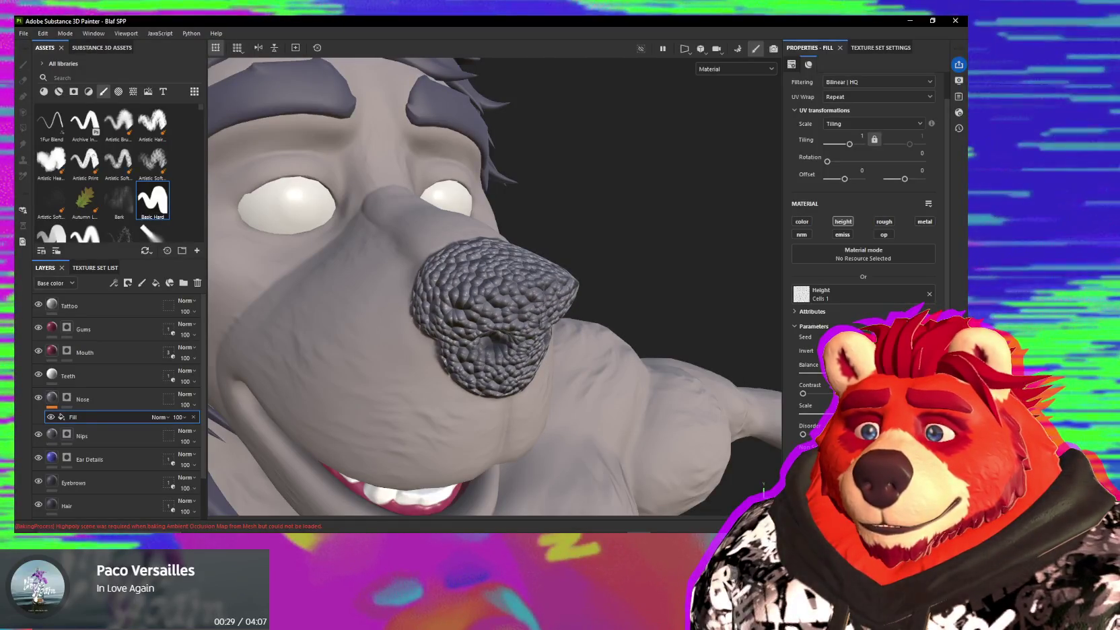
pyautogui.moveTo(842, 413); pyautogui.dragTo(822, 413)
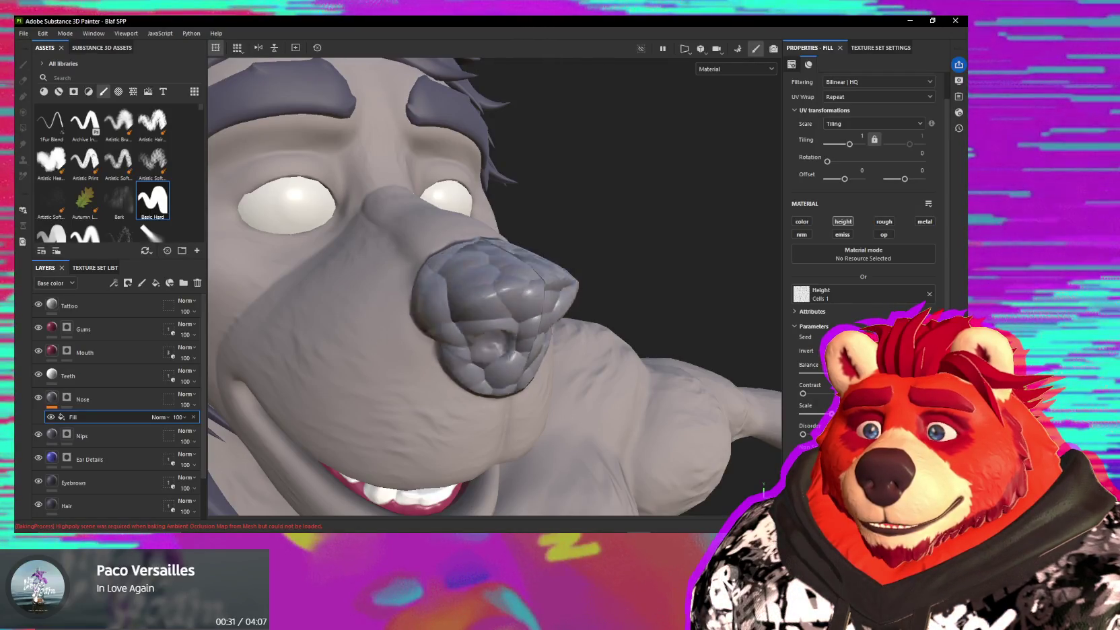
pyautogui.moveTo(846, 146); pyautogui.dragTo(855, 144)
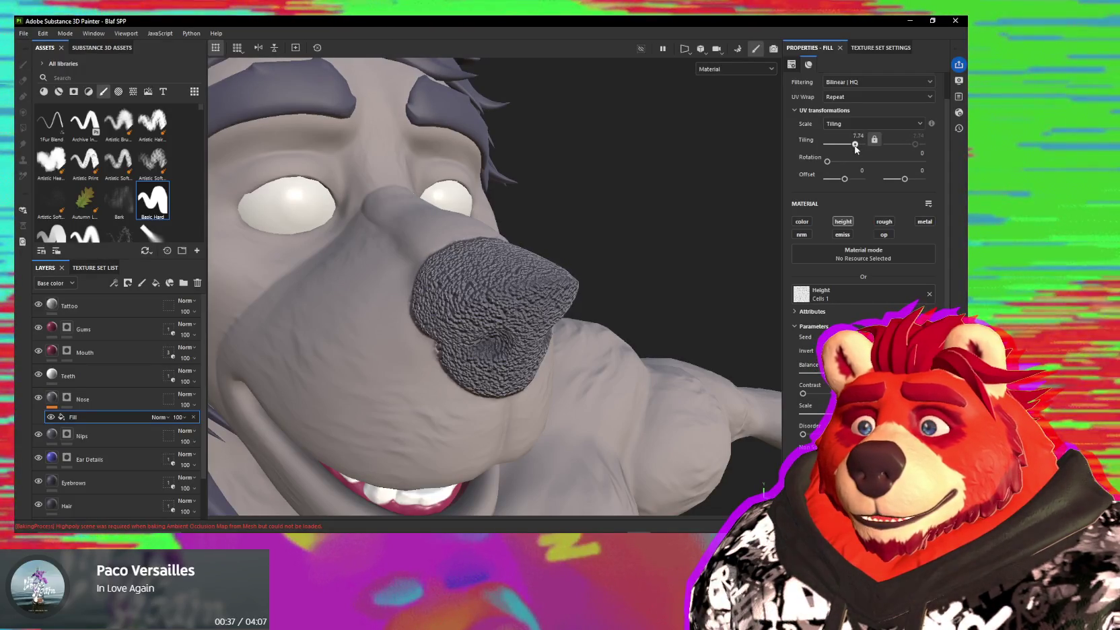
pyautogui.click(177, 418)
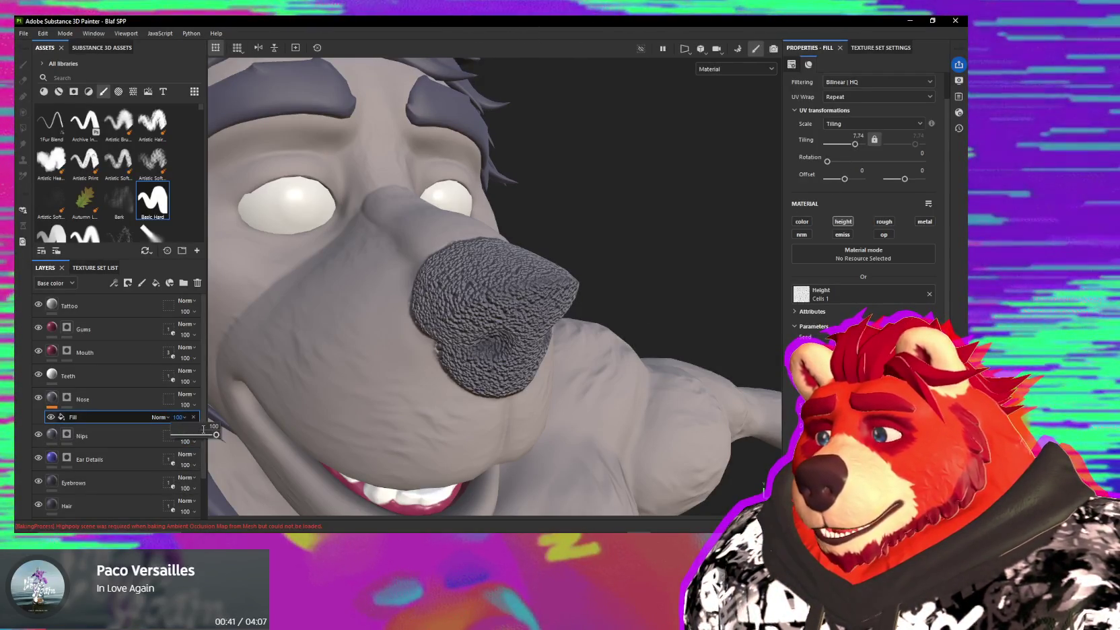
pyautogui.moveTo(179, 436); pyautogui.dragTo(184, 440)
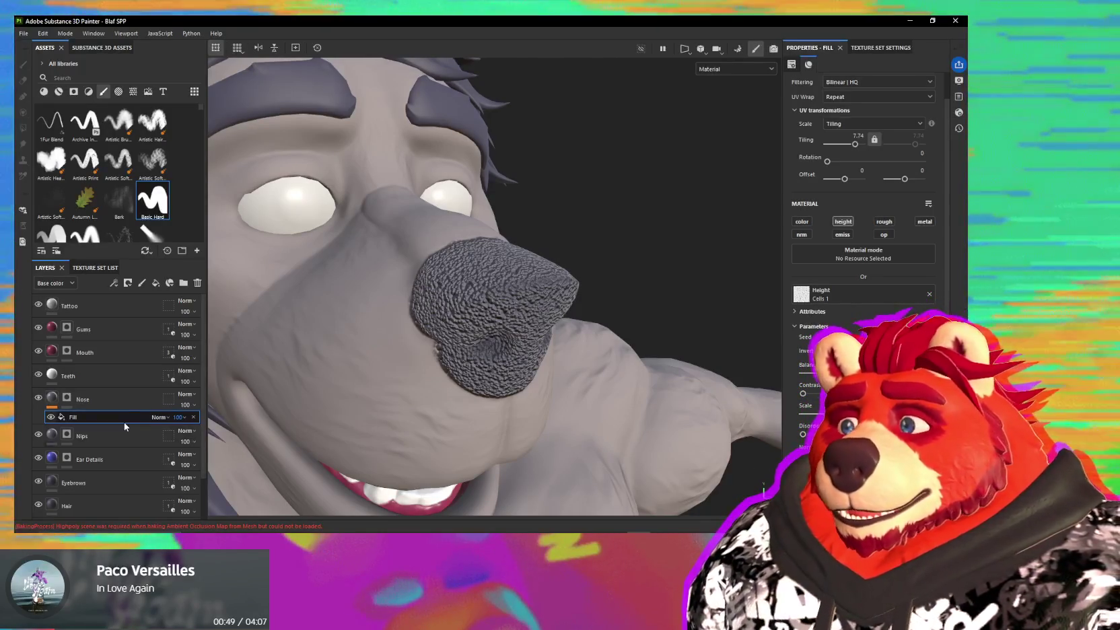
pyautogui.click(159, 417)
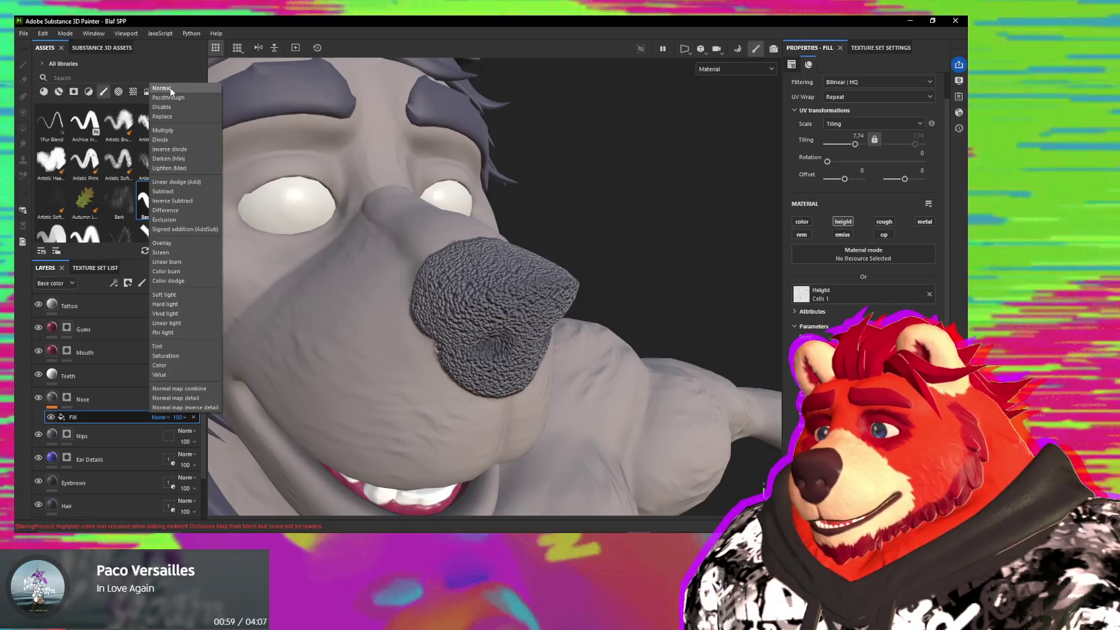
pyautogui.click(92, 422)
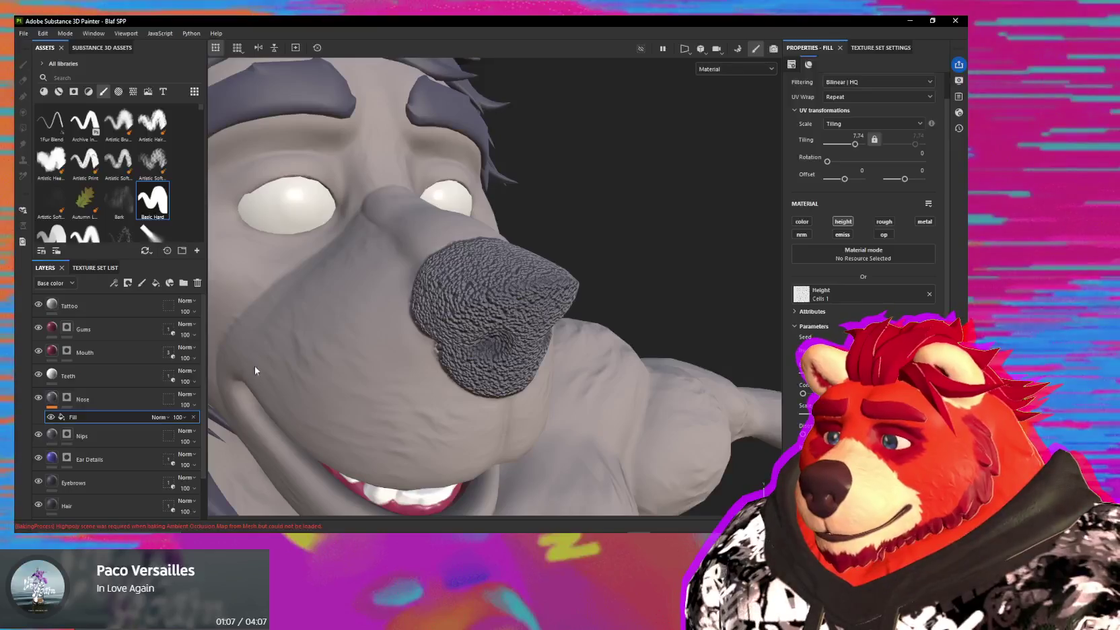
pyautogui.moveTo(455, 338)
pyautogui.keyDown('alt'); pyautogui.mouseDown()
pyautogui.moveTo(407, 308)
pyautogui.moveTo(419, 293)
pyautogui.moveTo(662, 343)
pyautogui.moveTo(570, 370)
pyautogui.moveTo(661, 421)
pyautogui.moveTo(527, 375)
pyautogui.mouseUp(); pyautogui.keyUp('alt')
pyautogui.scroll(2, 527, 375)
pyautogui.moveTo(533, 347)
pyautogui.keyDown('alt'); pyautogui.mouseDown(button='middle')
pyautogui.moveTo(545, 369)
pyautogui.moveTo(724, 402)
pyautogui.mouseUp(button='middle'); pyautogui.keyUp('alt')
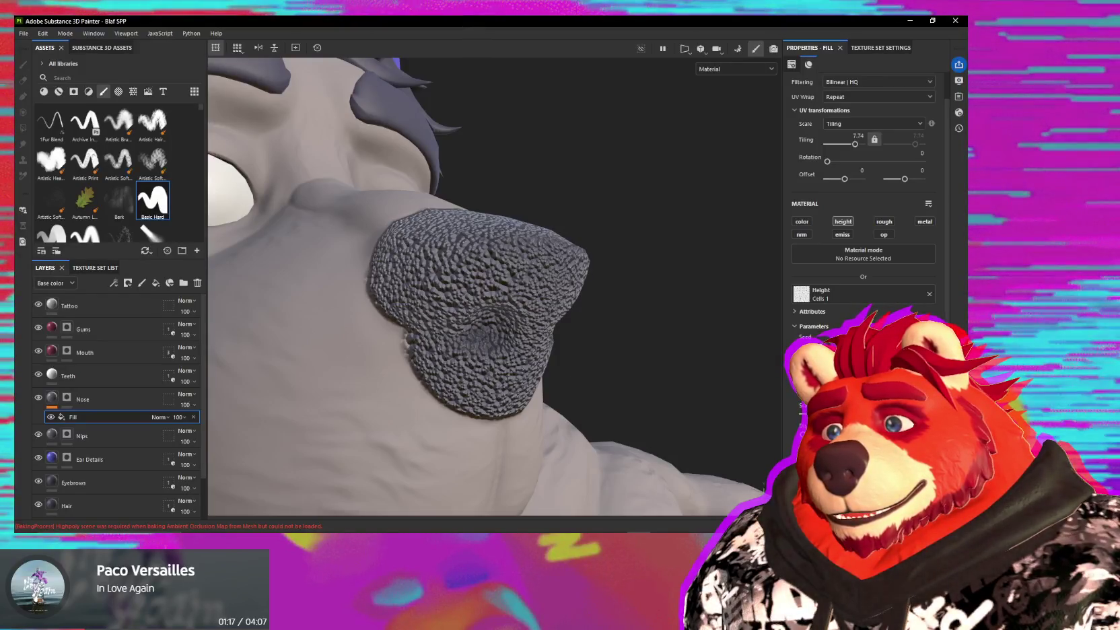
pyautogui.click(868, 260)
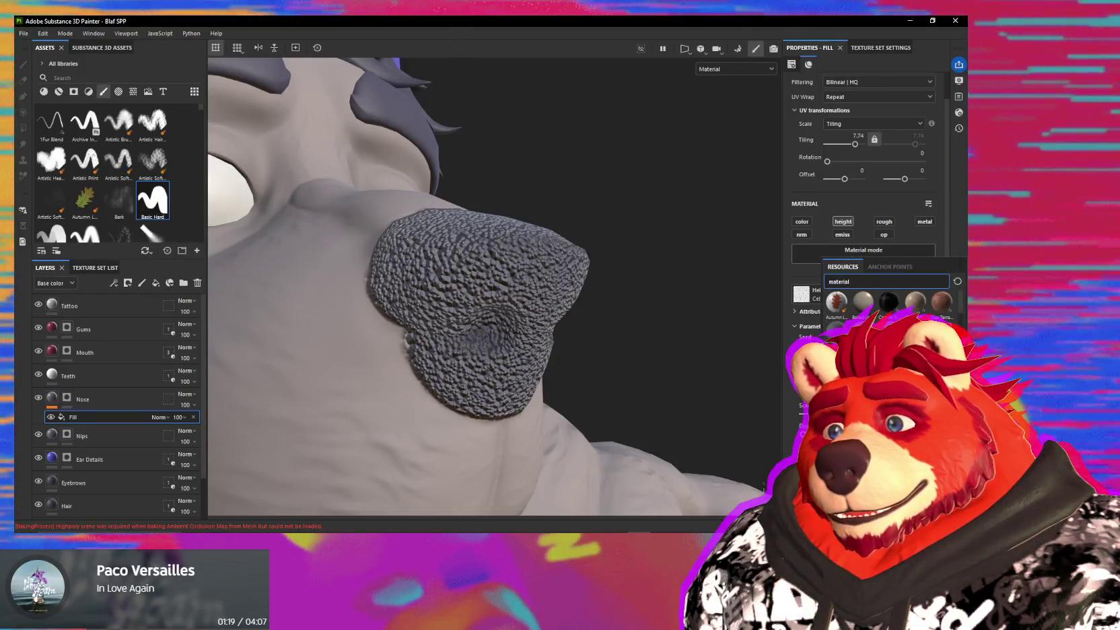
pyautogui.click(794, 272)
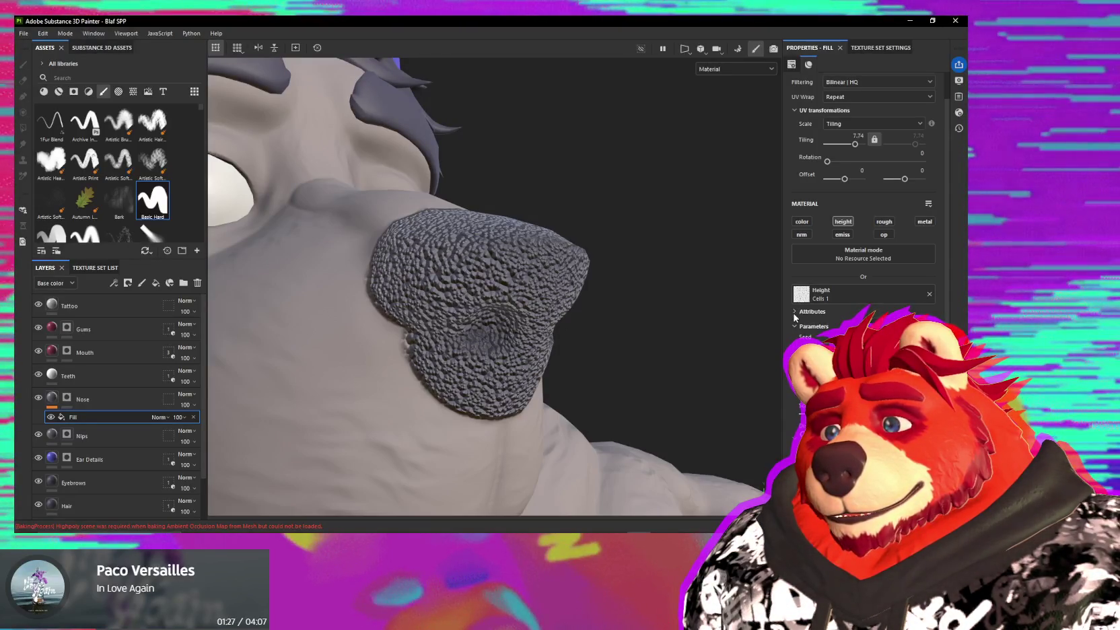
pyautogui.click(794, 312)
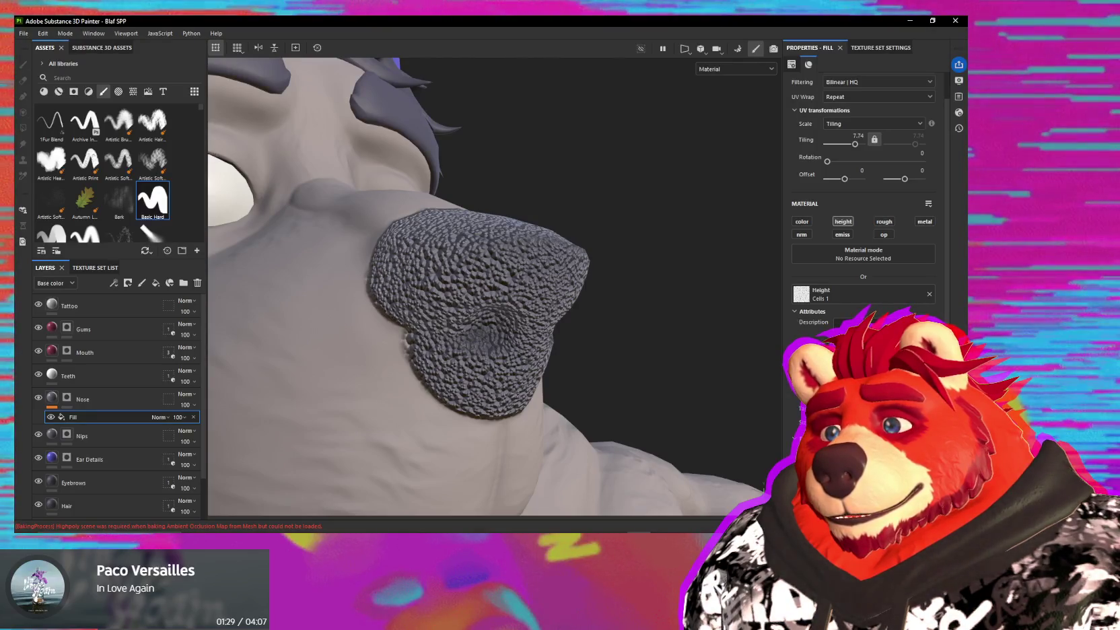
pyautogui.click(794, 311)
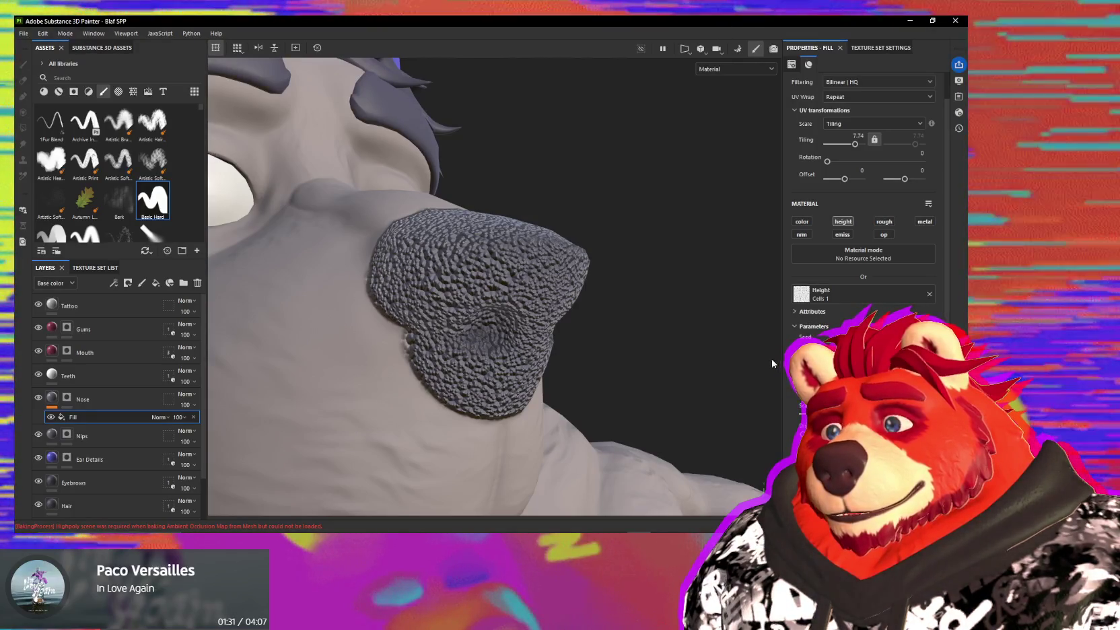
pyautogui.scroll(1, 862, 269)
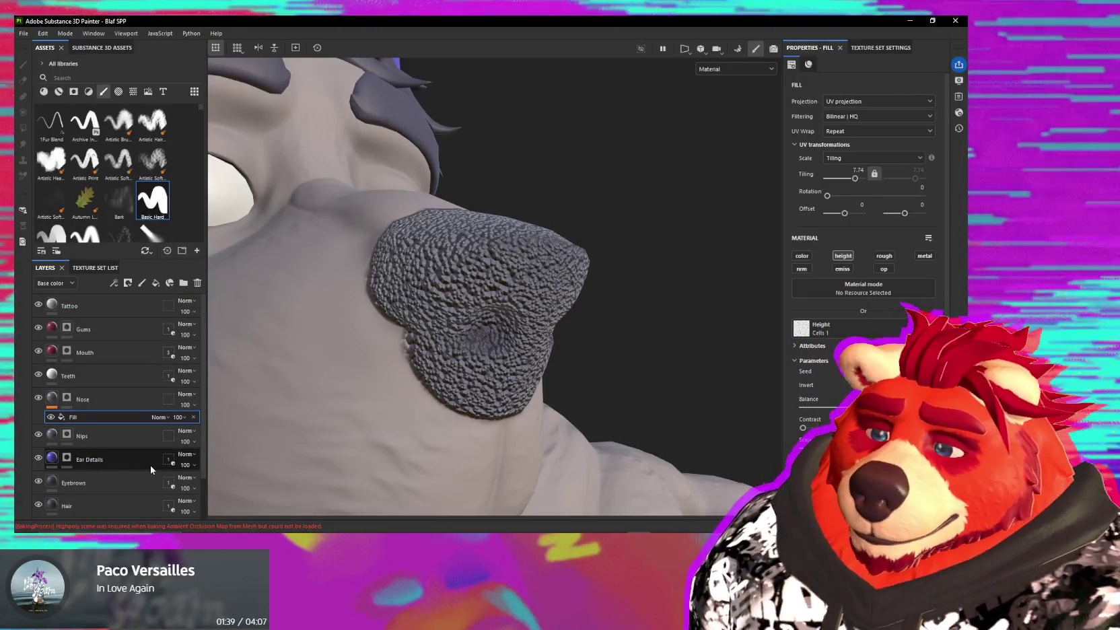
pyautogui.scroll(-5, 505, 366)
pyautogui.moveTo(505, 368)
pyautogui.keyDown('alt'); pyautogui.mouseDown()
pyautogui.moveTo(513, 325)
pyautogui.moveTo(624, 347)
pyautogui.mouseUp(); pyautogui.keyUp('alt')
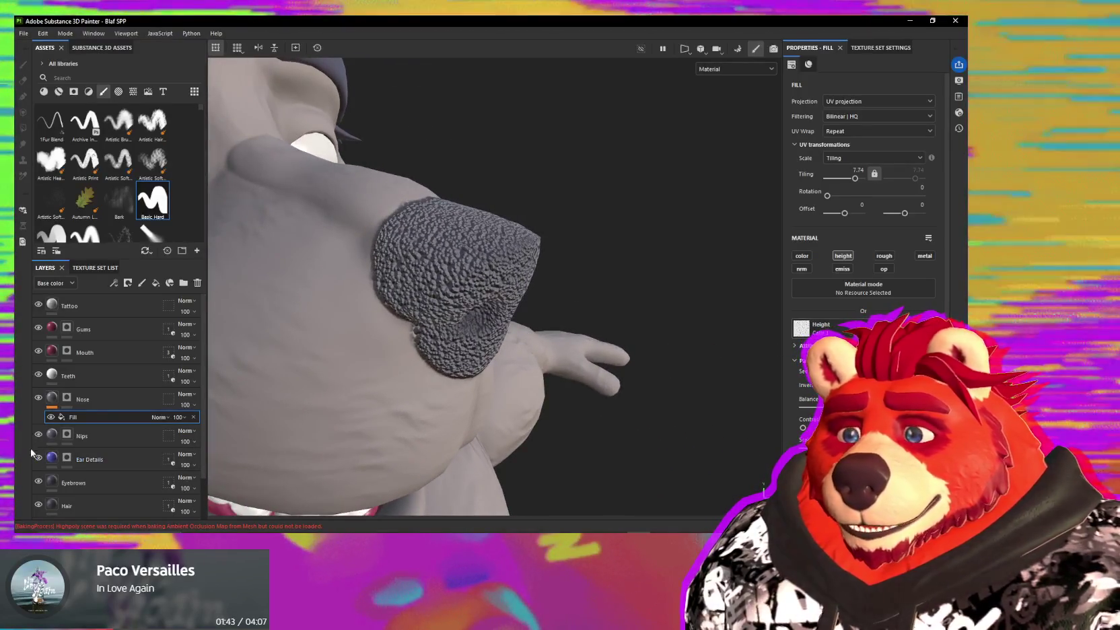
pyautogui.rightClick(85, 418)
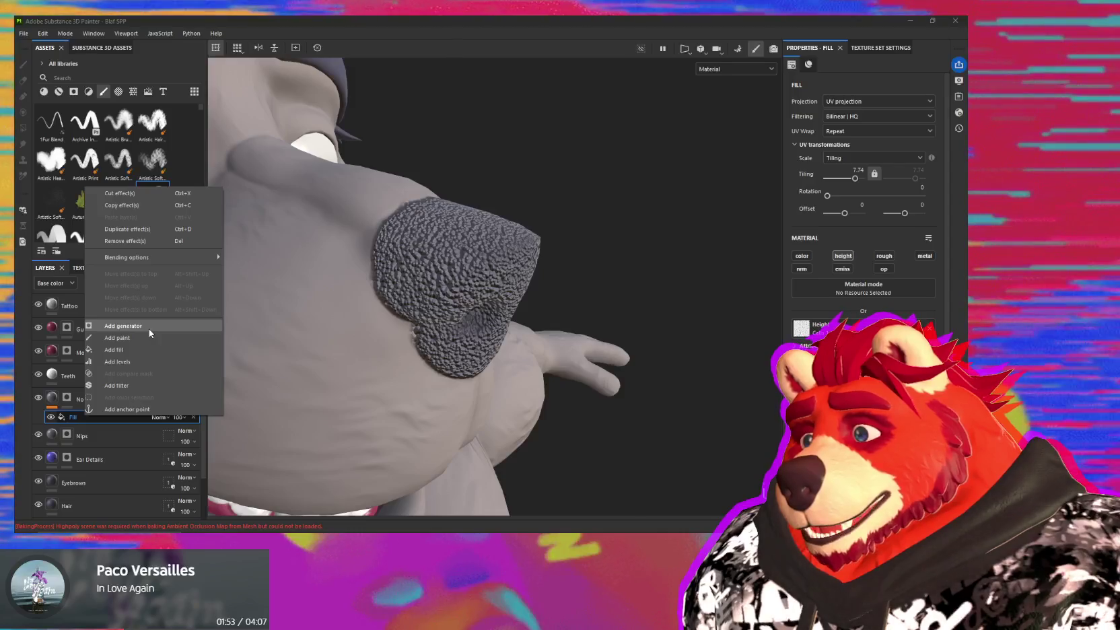
# - Add a Height Levels effect over the nose fill, tweak its output limits, then select the Fill
pyautogui.press('Escape')
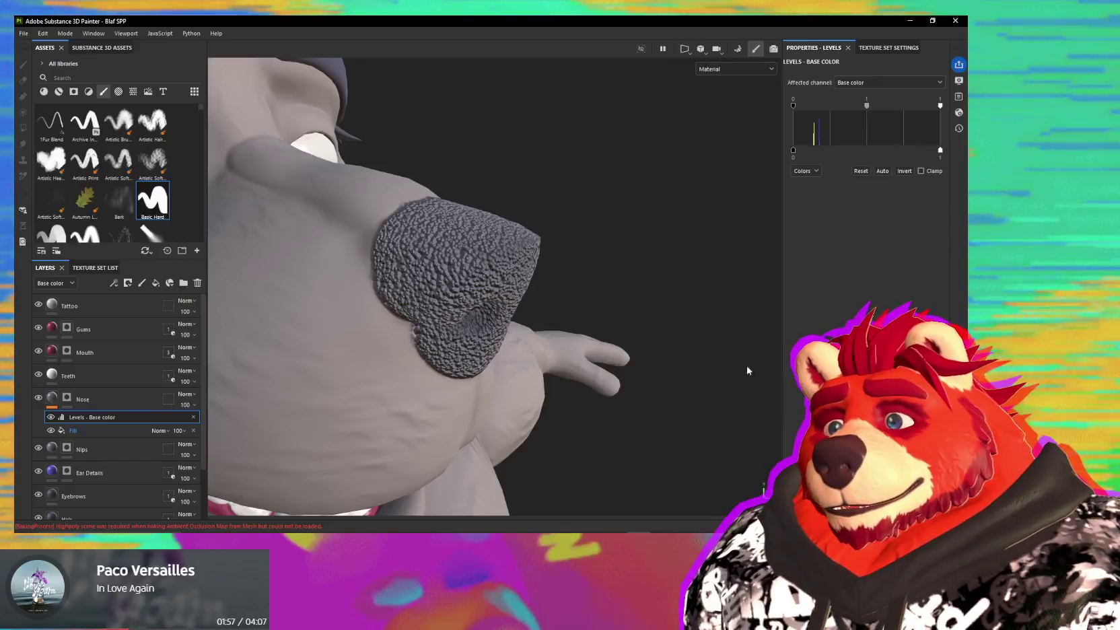
pyautogui.click(867, 87)
pyautogui.click(869, 103)
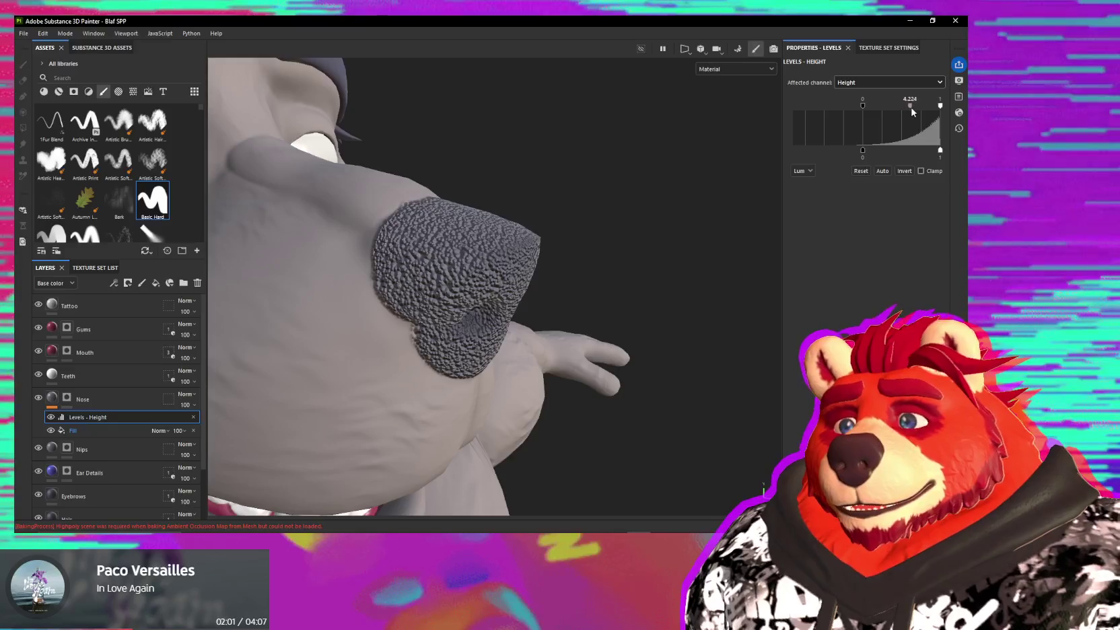
pyautogui.moveTo(917, 111)
pyautogui.mouseDown()
pyautogui.moveTo(933, 110)
pyautogui.moveTo(864, 111)
pyautogui.moveTo(885, 109)
pyautogui.mouseUp()
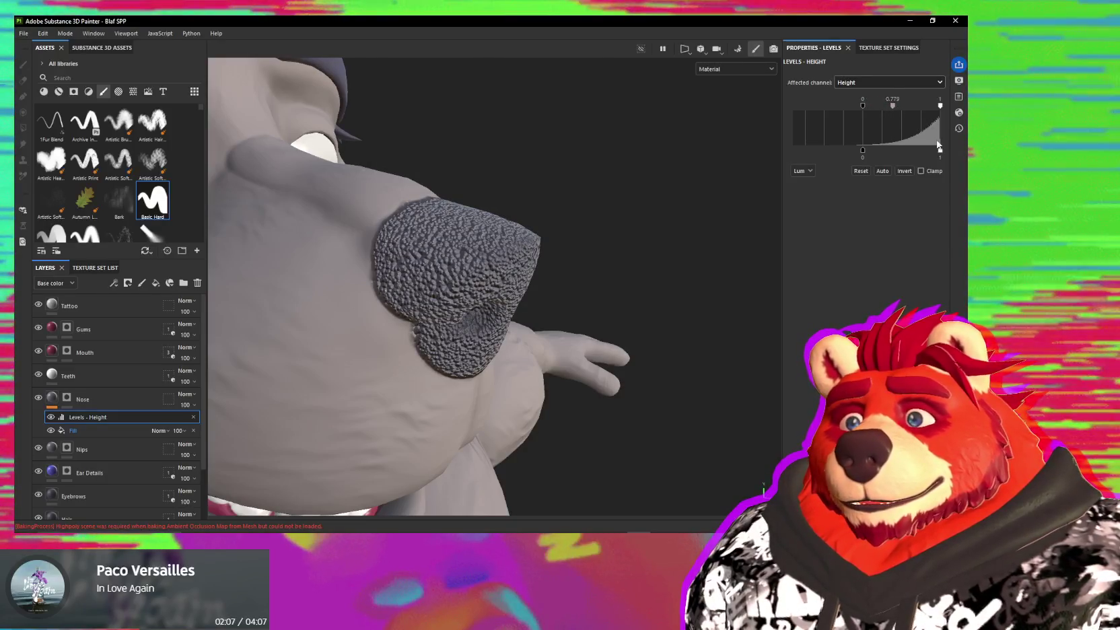
pyautogui.moveTo(884, 154); pyautogui.dragTo(884, 152)
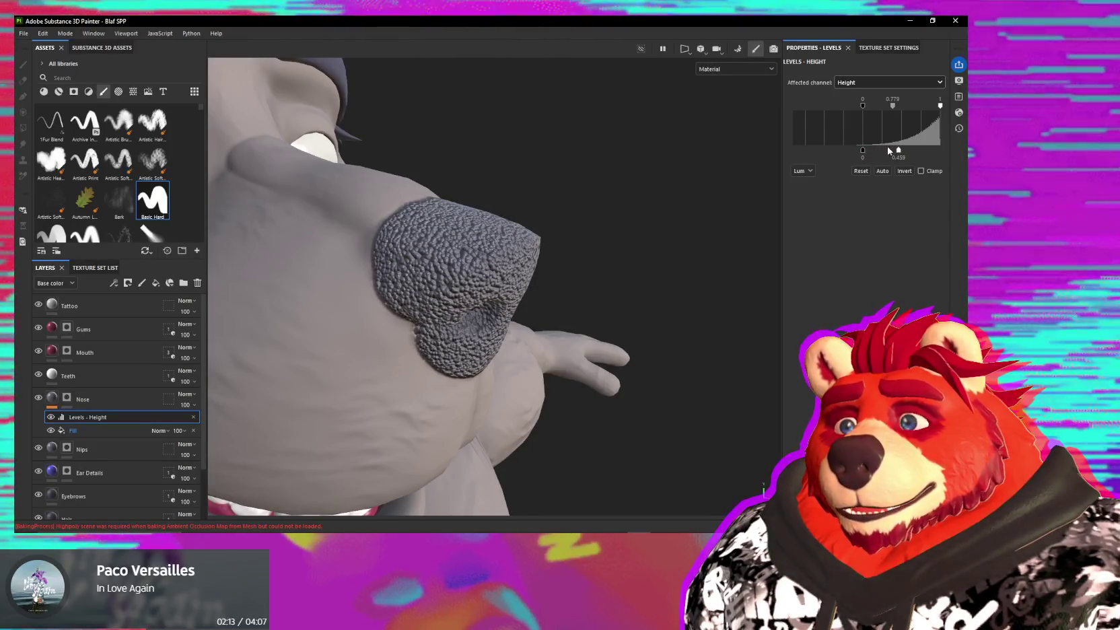
pyautogui.moveTo(880, 152); pyautogui.dragTo(905, 153)
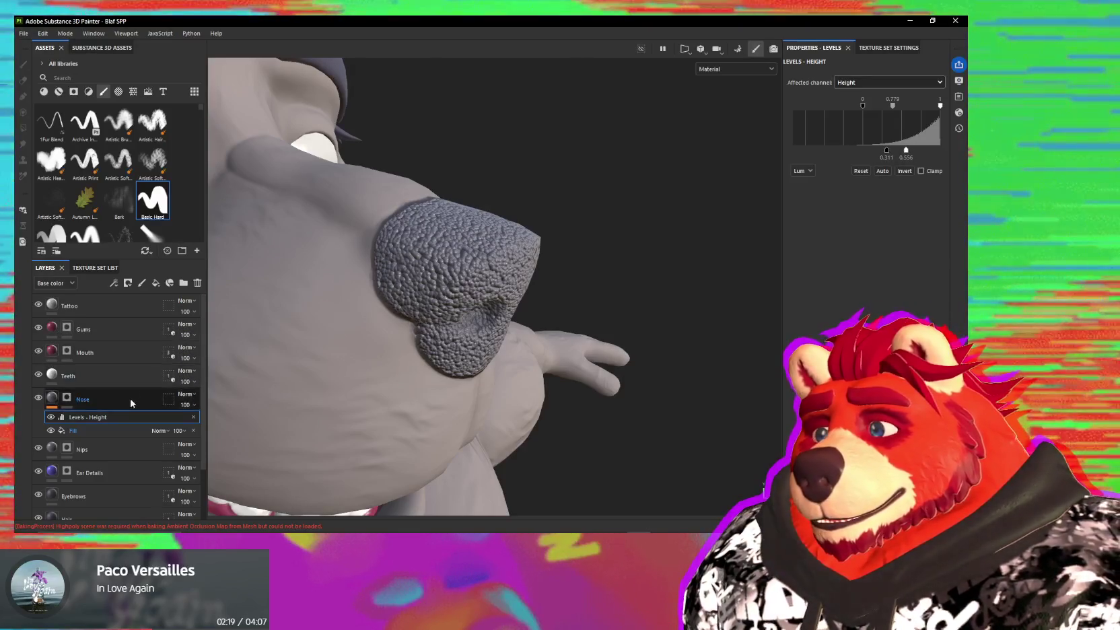
pyautogui.click(108, 432)
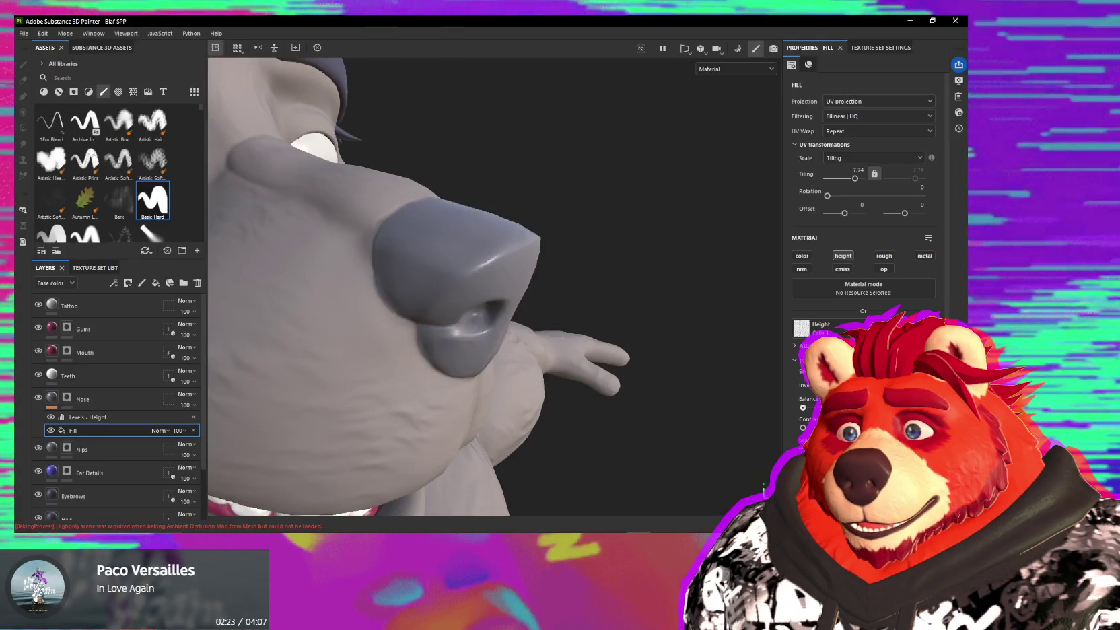
# - Raise the cell pattern's balance and contrast, then view the pebbly nose from below
pyautogui.moveTo(804, 404); pyautogui.dragTo(809, 405)
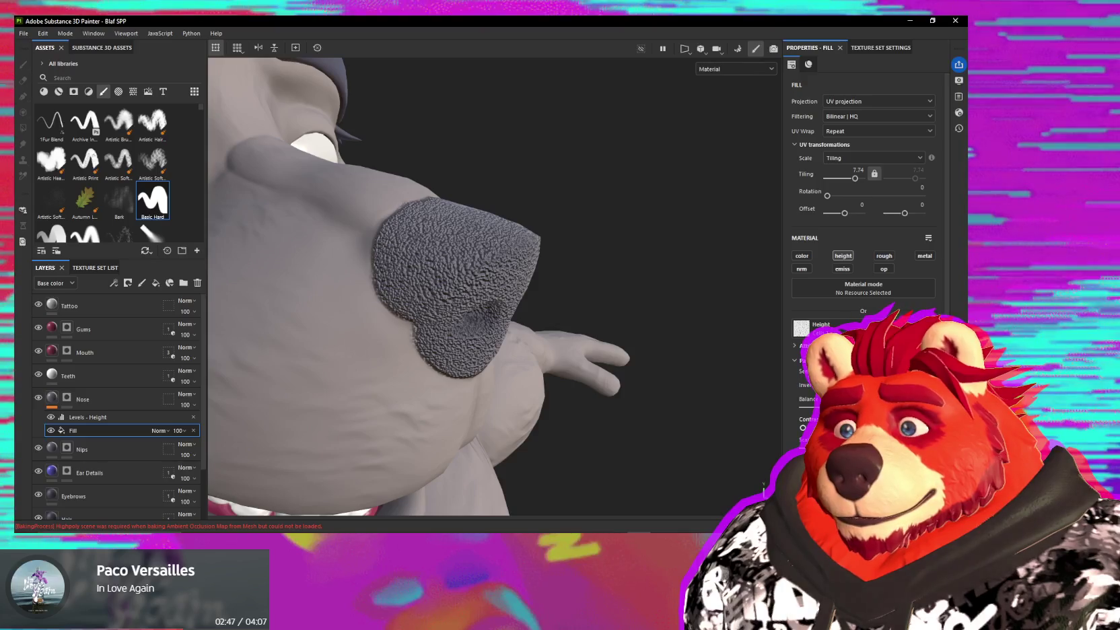
pyautogui.click(802, 435)
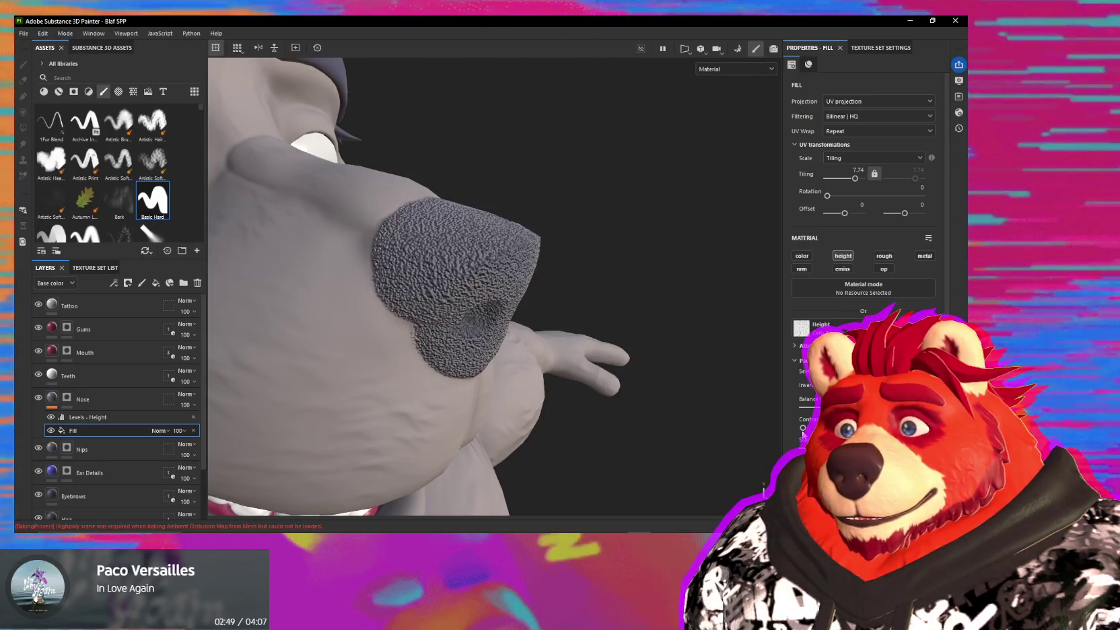
pyautogui.moveTo(803, 429); pyautogui.dragTo(828, 428)
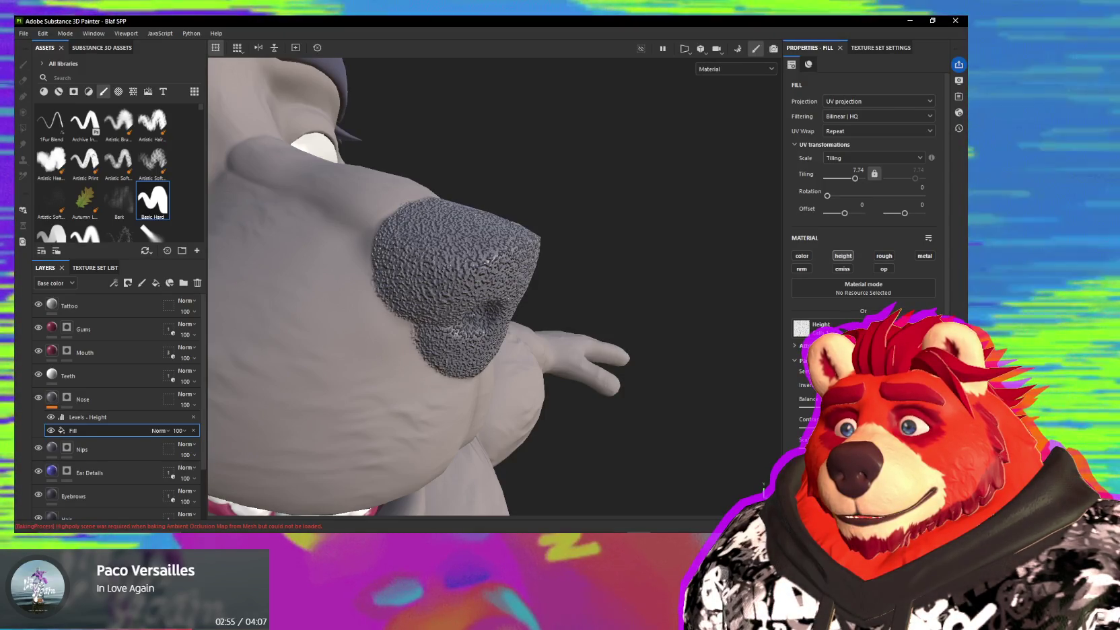
pyautogui.moveTo(725, 393)
pyautogui.keyDown('alt'); pyautogui.mouseDown()
pyautogui.moveTo(618, 365)
pyautogui.moveTo(458, 375)
pyautogui.moveTo(639, 407)
pyautogui.moveTo(781, 359)
pyautogui.moveTo(514, 360)
pyautogui.moveTo(531, 423)
pyautogui.moveTo(474, 389)
pyautogui.mouseUp(); pyautogui.keyUp('alt')
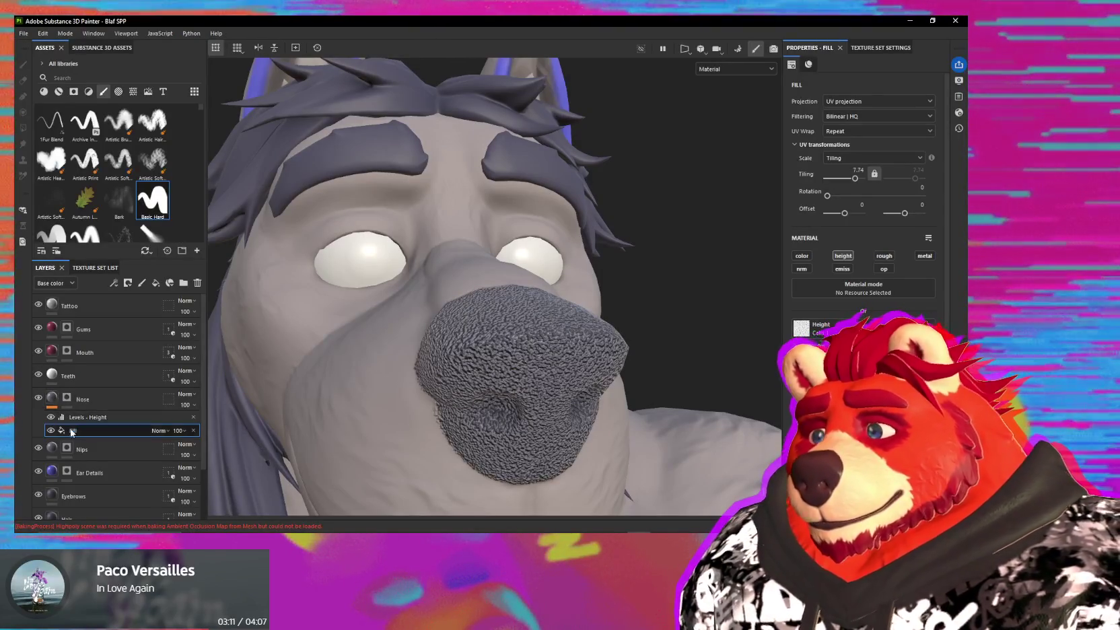
# - Retune Levels - Height: raise midtone, auto-range, lower input about -0.196, lower the upper input
pyautogui.click(94, 417)
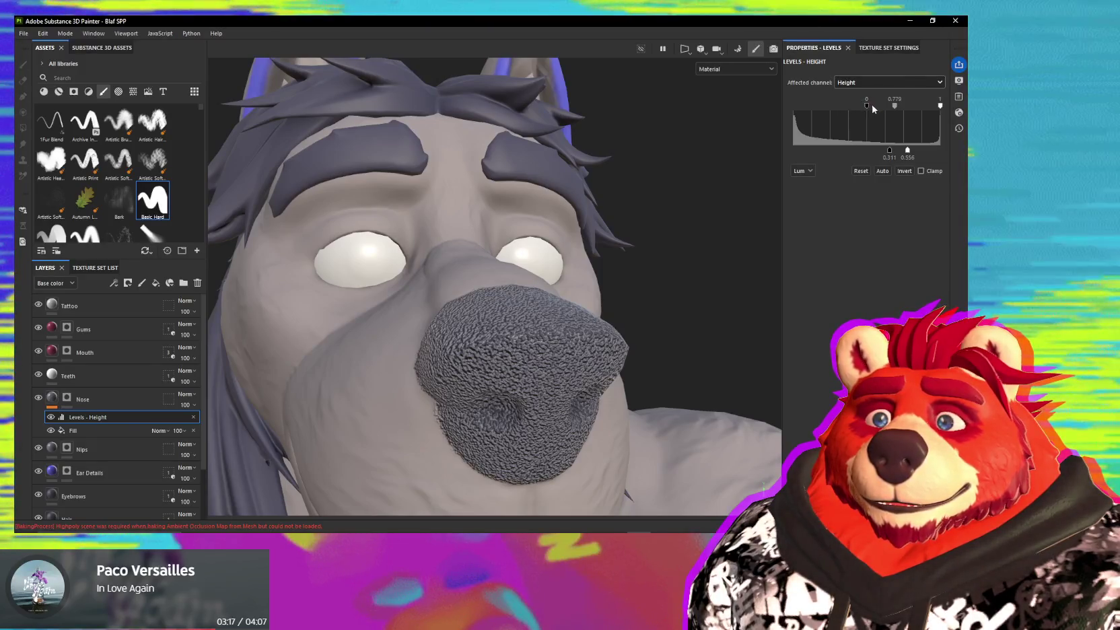
pyautogui.moveTo(894, 105); pyautogui.dragTo(932, 106)
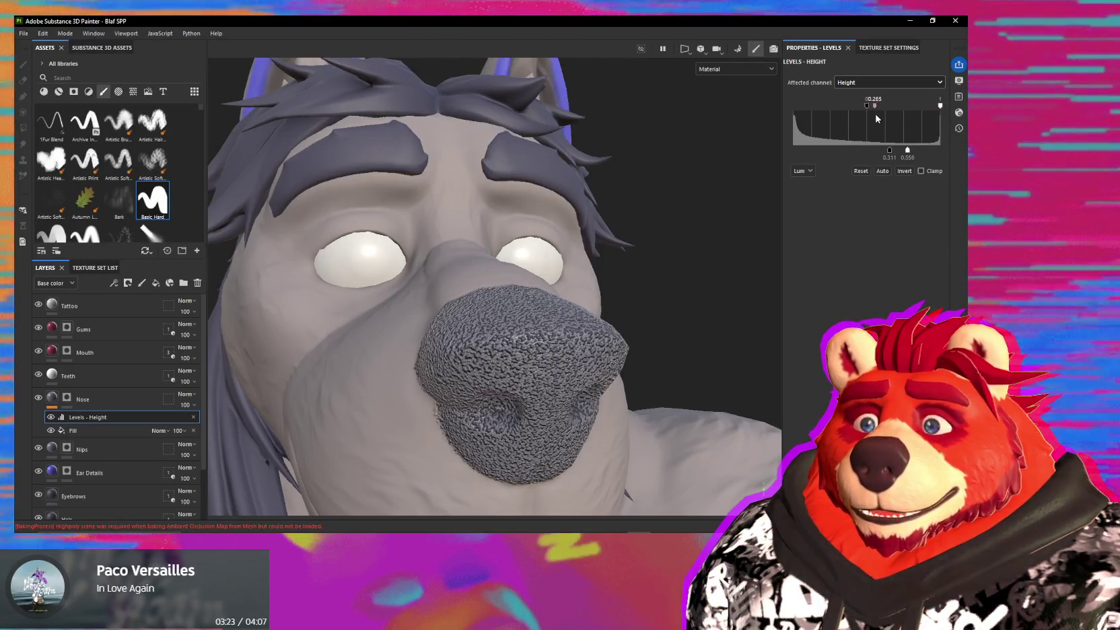
pyautogui.moveTo(889, 149)
pyautogui.mouseDown()
pyautogui.moveTo(874, 150)
pyautogui.moveTo(895, 158)
pyautogui.mouseUp()
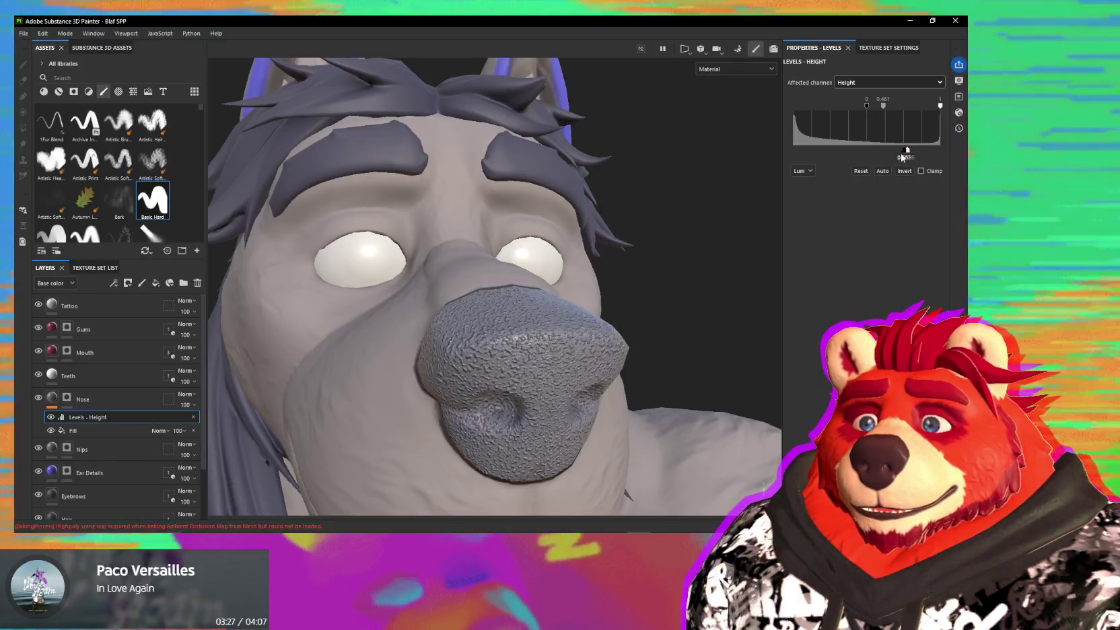
pyautogui.click(882, 170)
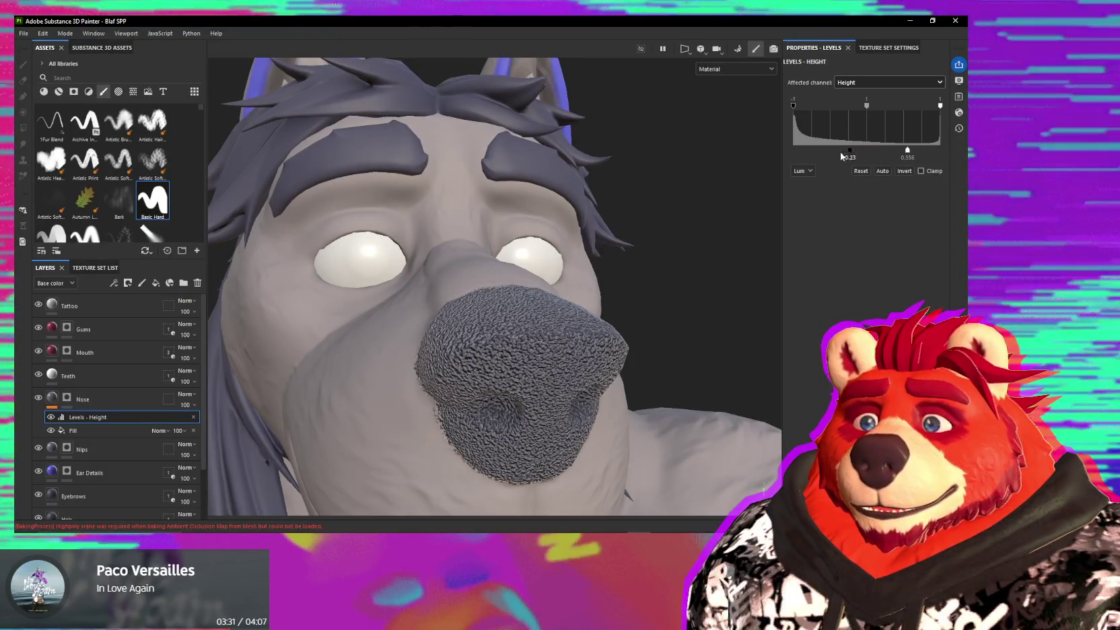
pyautogui.moveTo(806, 159)
pyautogui.mouseDown()
pyautogui.moveTo(891, 157)
pyautogui.moveTo(853, 162)
pyautogui.mouseUp()
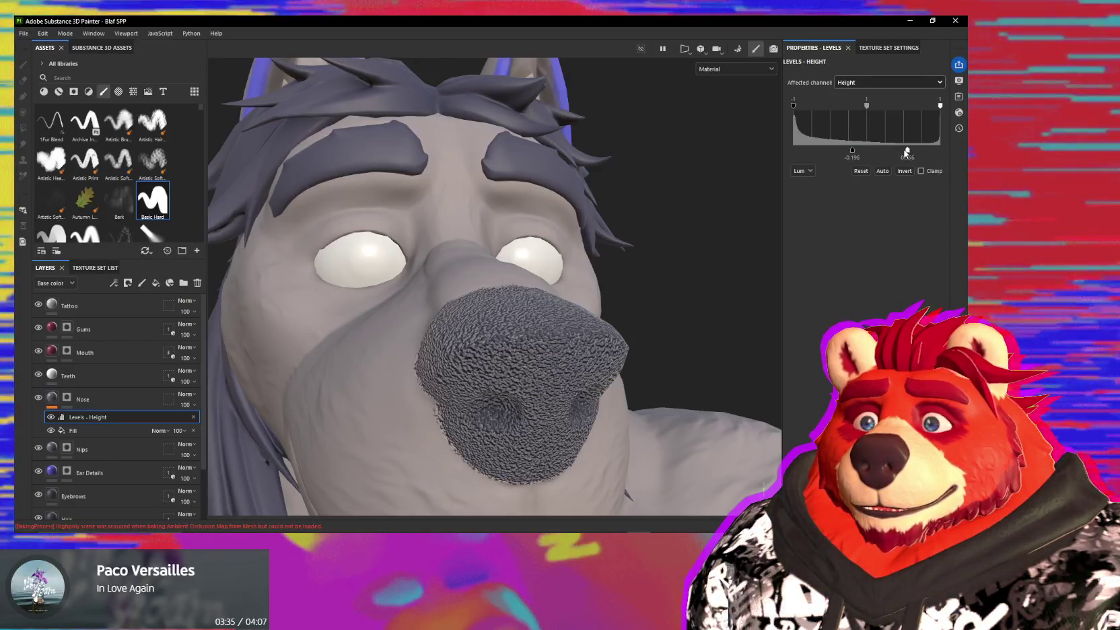
pyautogui.moveTo(905, 152)
pyautogui.mouseDown()
pyautogui.moveTo(832, 157)
pyautogui.moveTo(875, 154)
pyautogui.mouseUp()
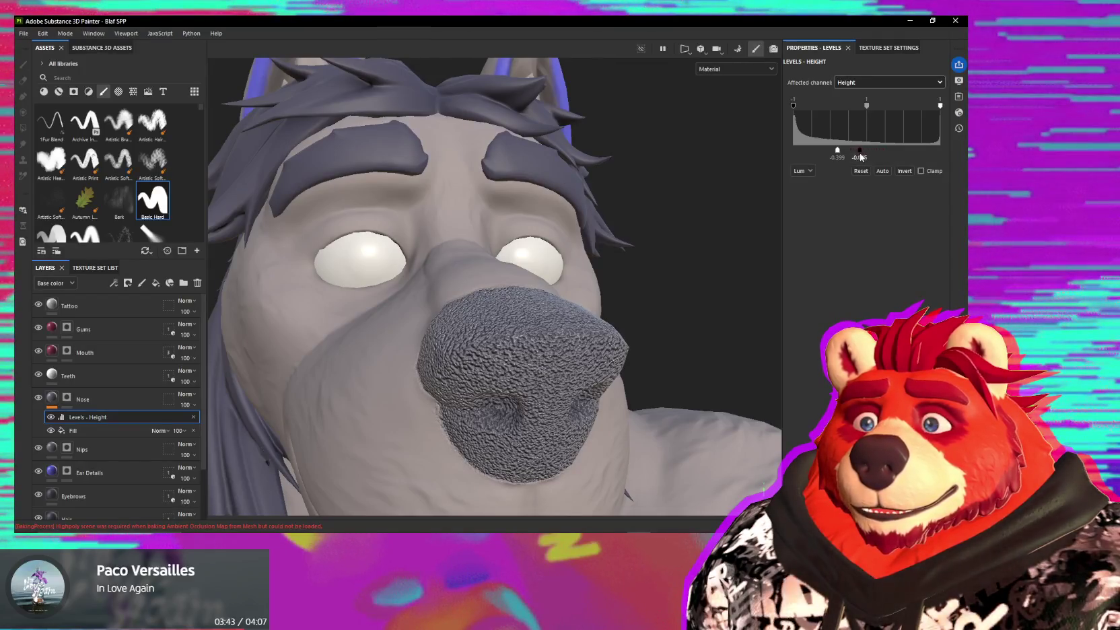
# - Adjust the Levels output minimum while orbiting the nose, then reselect the height fill
pyautogui.moveTo(725, 195)
pyautogui.keyDown('alt'); pyautogui.mouseDown()
pyautogui.moveTo(635, 245)
pyautogui.moveTo(637, 255)
pyautogui.mouseUp(); pyautogui.keyUp('alt')
pyautogui.moveTo(644, 313)
pyautogui.keyDown('alt'); pyautogui.mouseDown()
pyautogui.moveTo(516, 198)
pyautogui.moveTo(458, 250)
pyautogui.moveTo(489, 308)
pyautogui.moveTo(553, 301)
pyautogui.moveTo(495, 292)
pyautogui.moveTo(559, 276)
pyautogui.mouseUp(); pyautogui.keyUp('alt')
pyautogui.scroll(2, 458, 250)
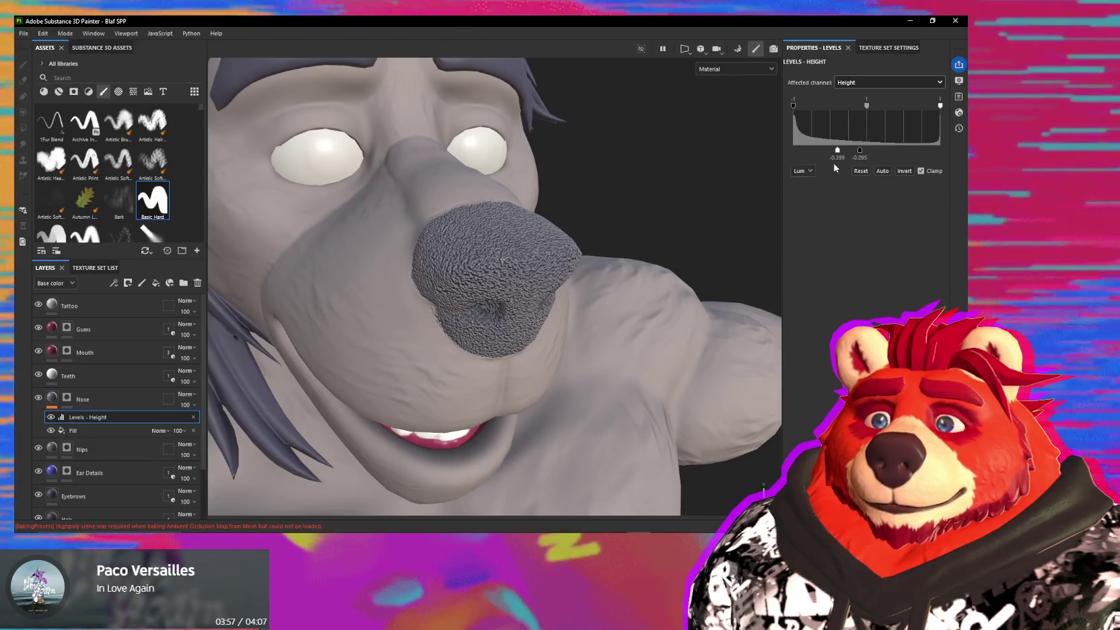
pyautogui.moveTo(838, 152); pyautogui.dragTo(856, 152)
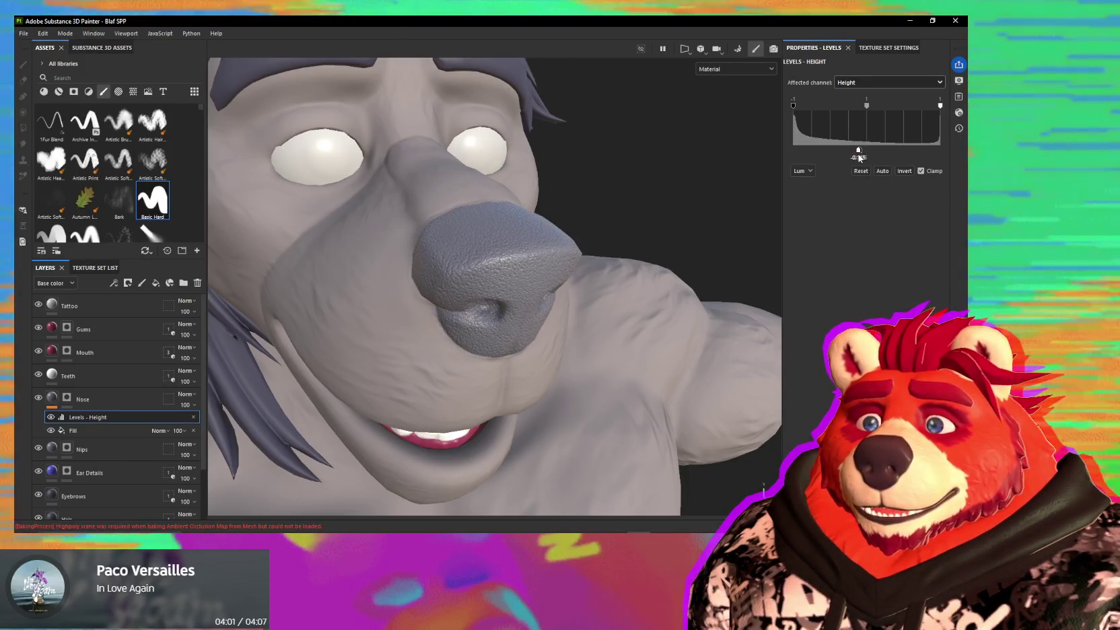
pyautogui.scroll(2, 595, 235)
pyautogui.scroll(2, 595, 235)
pyautogui.scroll(2, 595, 234)
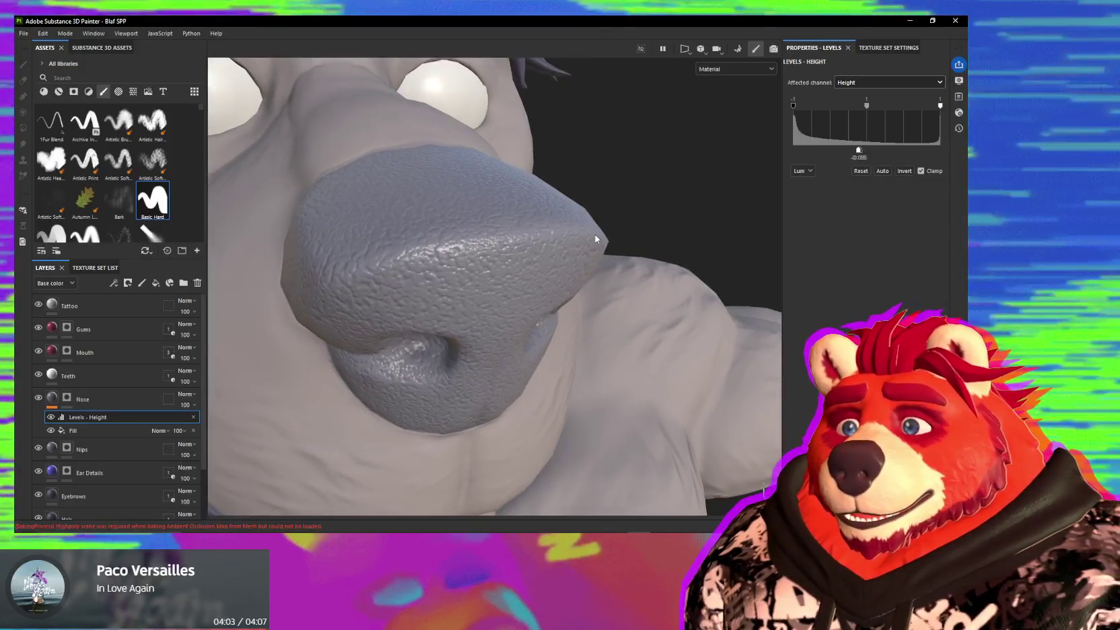
pyautogui.scroll(2, 576, 214)
pyautogui.keyDown('alt'); pyautogui.moveTo(576, 213); pyautogui.dragTo(638, 187); pyautogui.keyUp('alt')
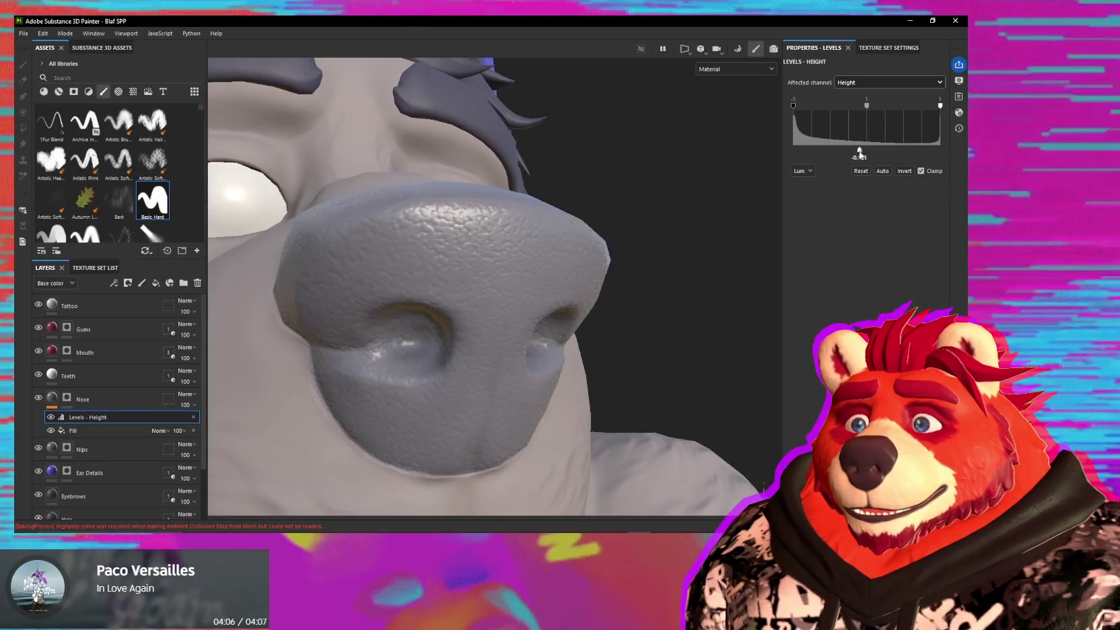
pyautogui.moveTo(859, 152); pyautogui.dragTo(859, 153)
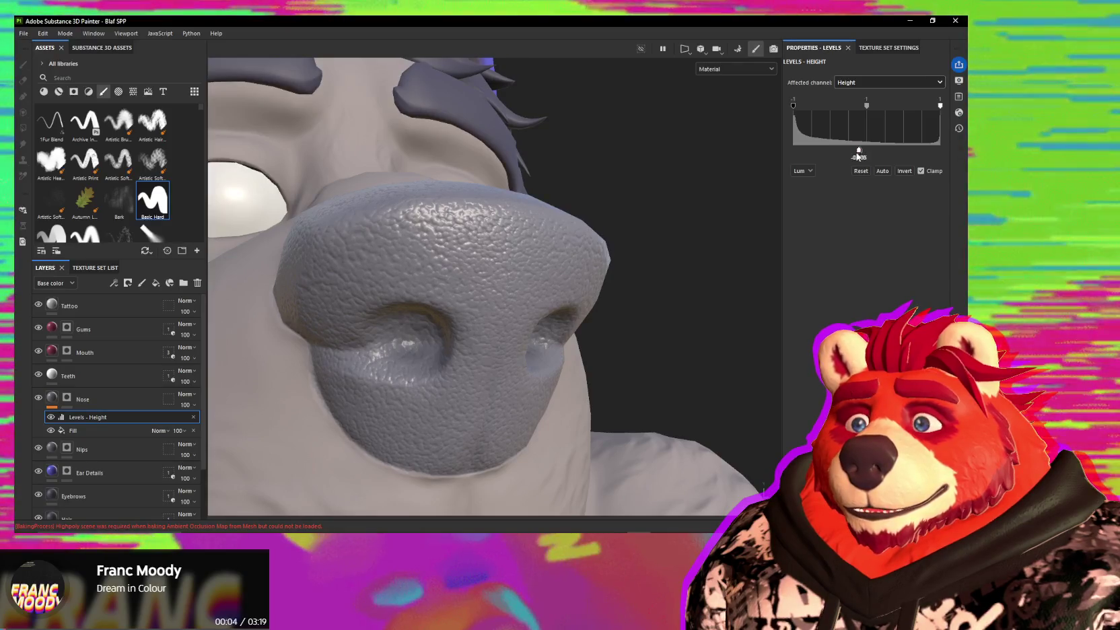
pyautogui.moveTo(471, 202)
pyautogui.keyDown('alt'); pyautogui.mouseDown()
pyautogui.moveTo(510, 168)
pyautogui.moveTo(532, 125)
pyautogui.moveTo(503, 348)
pyautogui.mouseUp(); pyautogui.keyUp('alt')
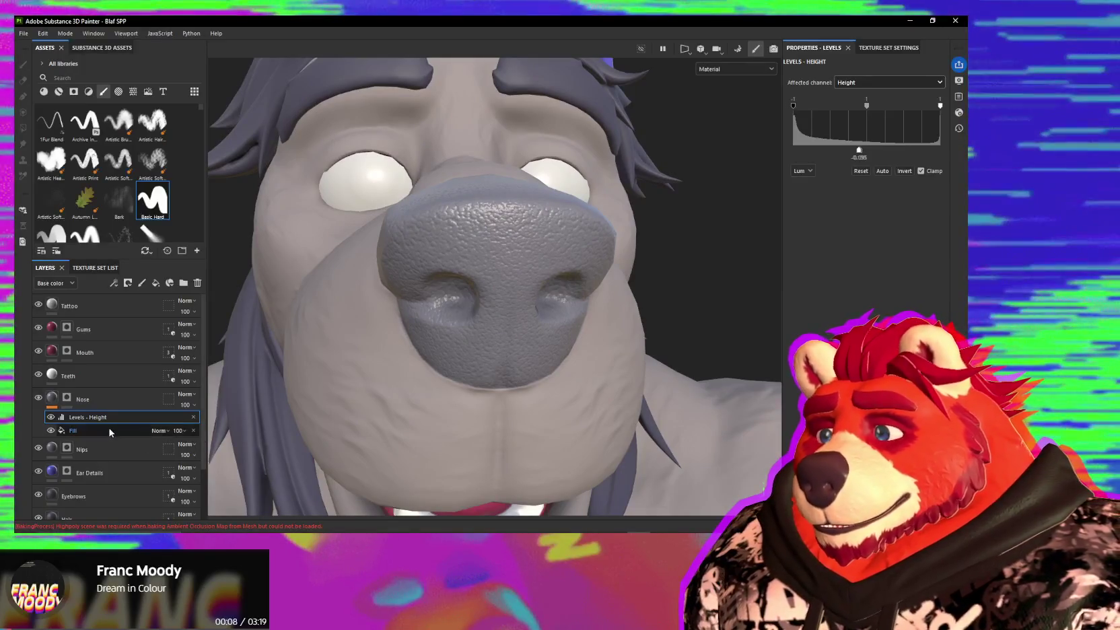
pyautogui.click(111, 431)
# - Switch the Nose fill from UV to Tri-planar projection and check the evenly spread bumps
pyautogui.scroll(2, 572, 250)
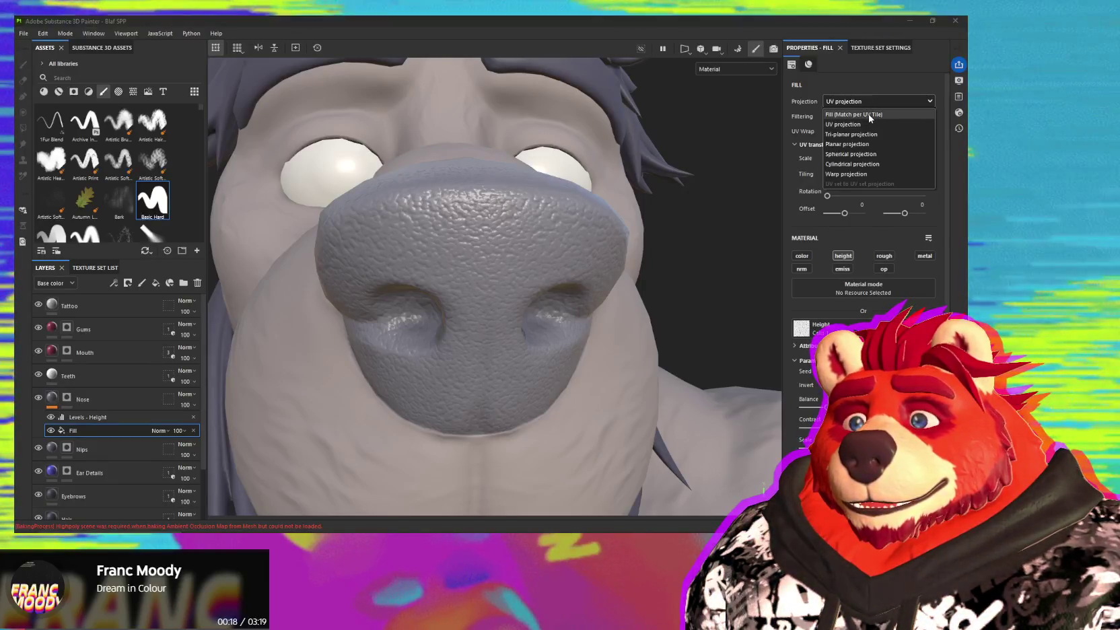
pyautogui.click(869, 115)
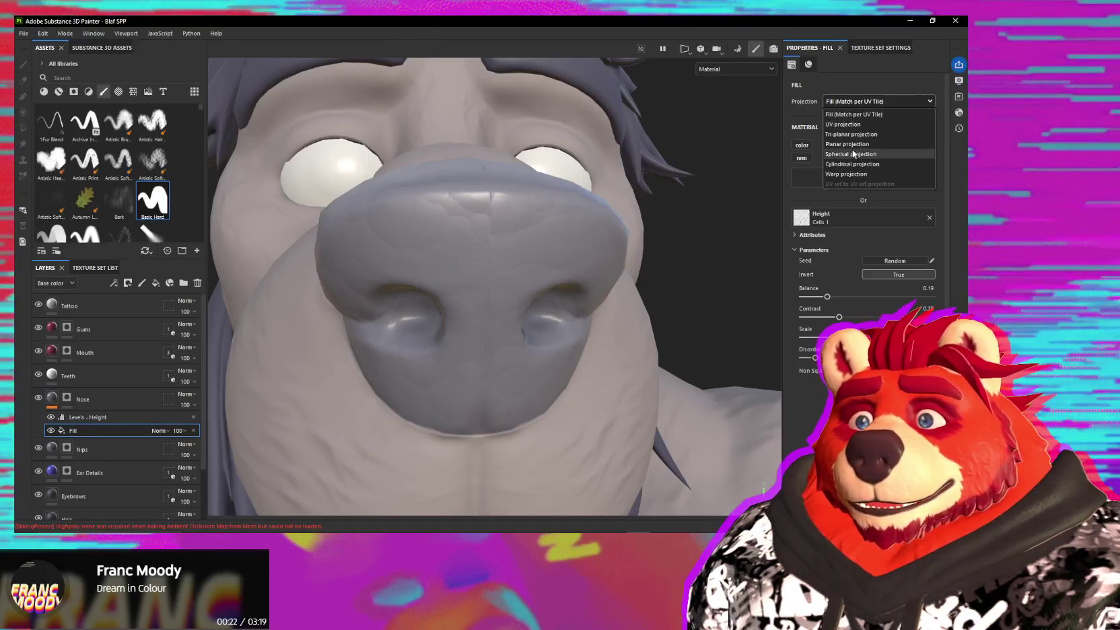
pyautogui.click(852, 134)
pyautogui.scroll(-2, 532, 294)
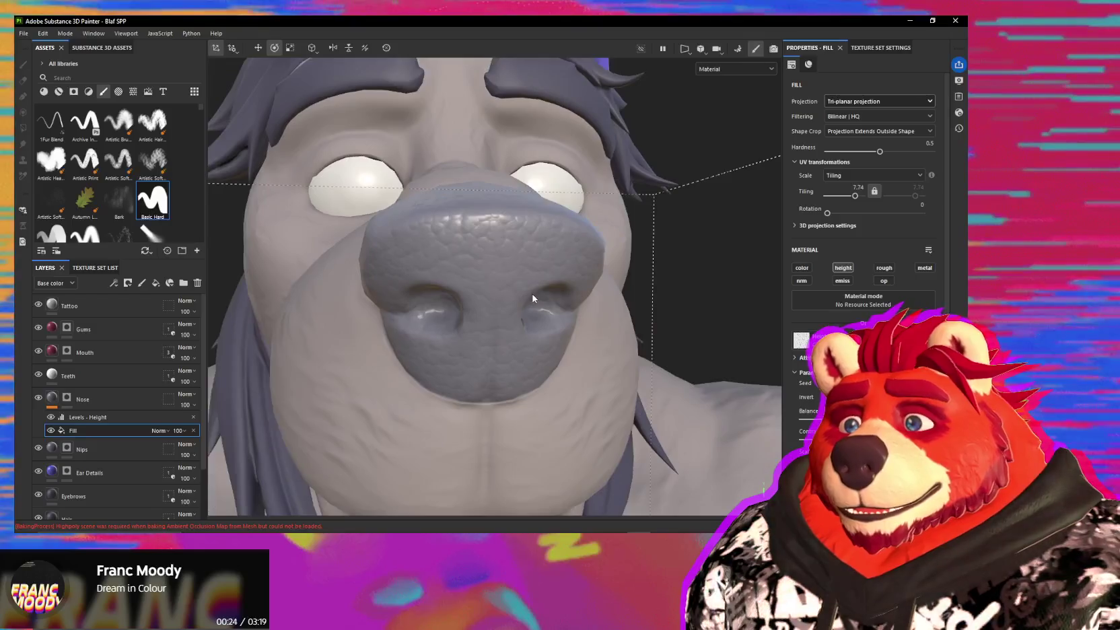
pyautogui.scroll(-3, 533, 293)
pyautogui.scroll(4, 547, 319)
pyautogui.scroll(2, 547, 319)
pyautogui.keyDown('alt'); pyautogui.moveTo(535, 298); pyautogui.dragTo(637, 317); pyautogui.keyUp('alt')
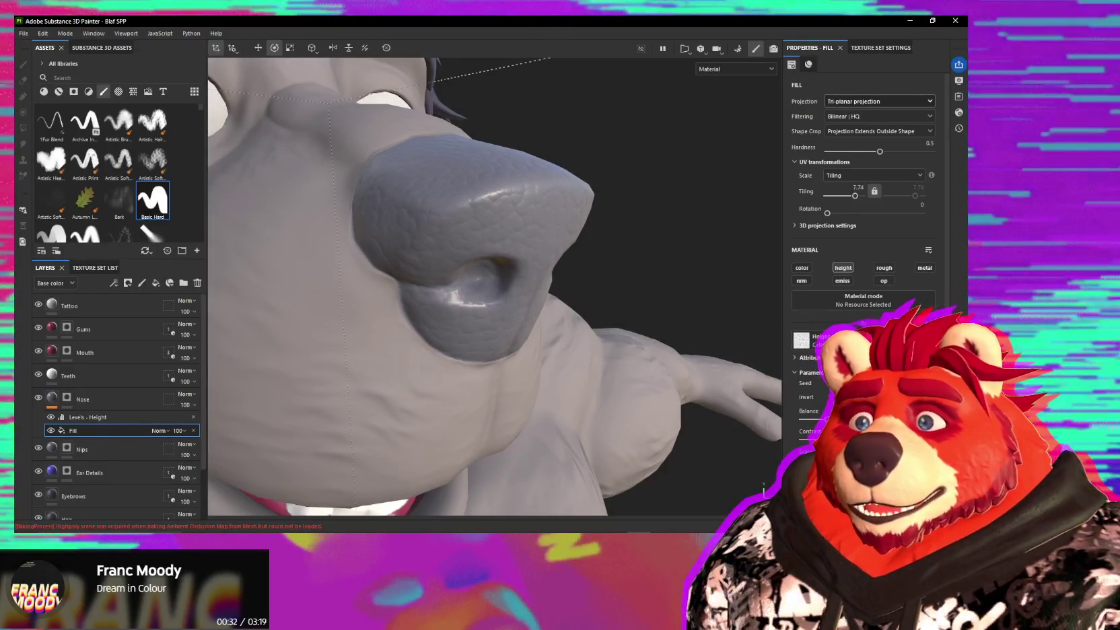
pyautogui.scroll(-2, 675, 327)
pyautogui.scroll(-2, 675, 327)
pyautogui.scroll(-3, 675, 326)
pyautogui.scroll(-2, 670, 330)
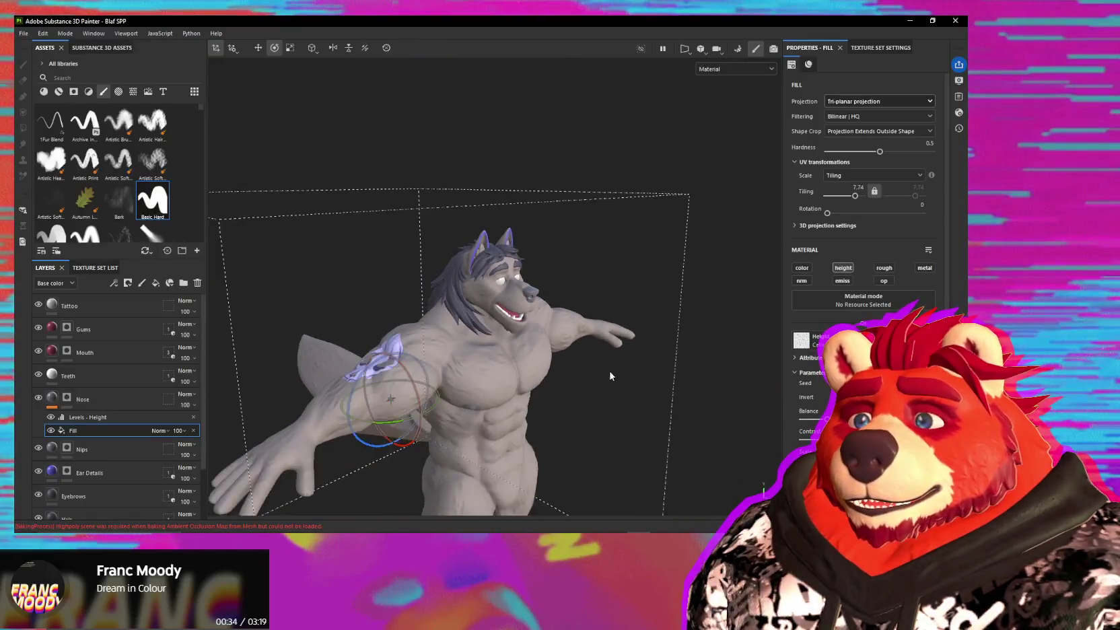
pyautogui.keyDown('alt'); pyautogui.moveTo(621, 369); pyautogui.dragTo(640, 427); pyautogui.keyUp('alt')
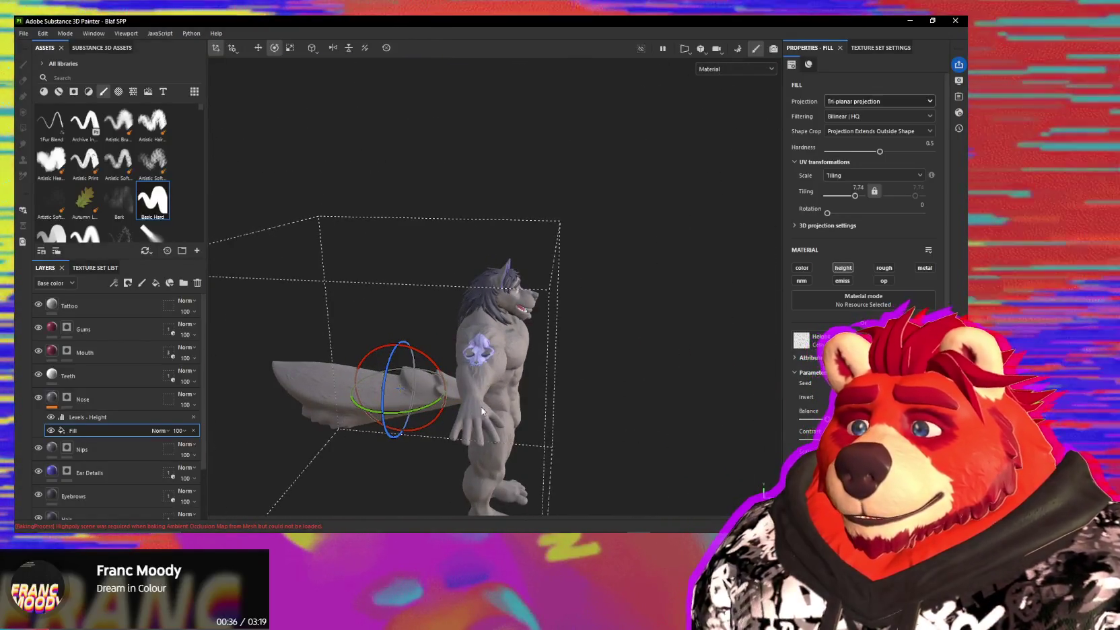
pyautogui.press('w')
pyautogui.moveTo(440, 396); pyautogui.dragTo(563, 404)
pyautogui.press('r')
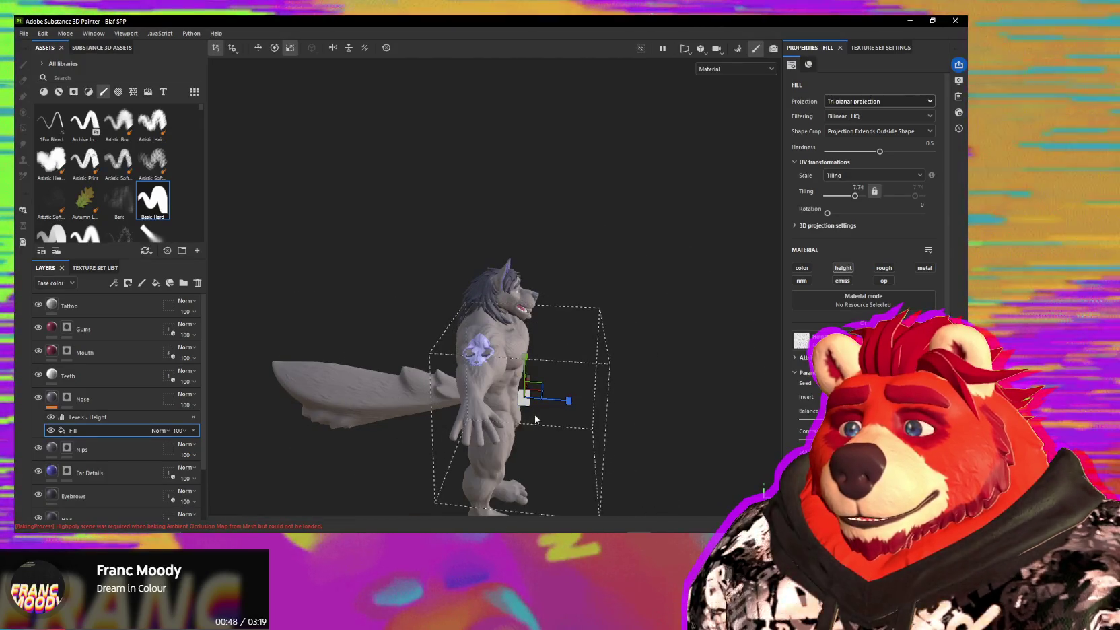
pyautogui.scroll(2, 537, 420)
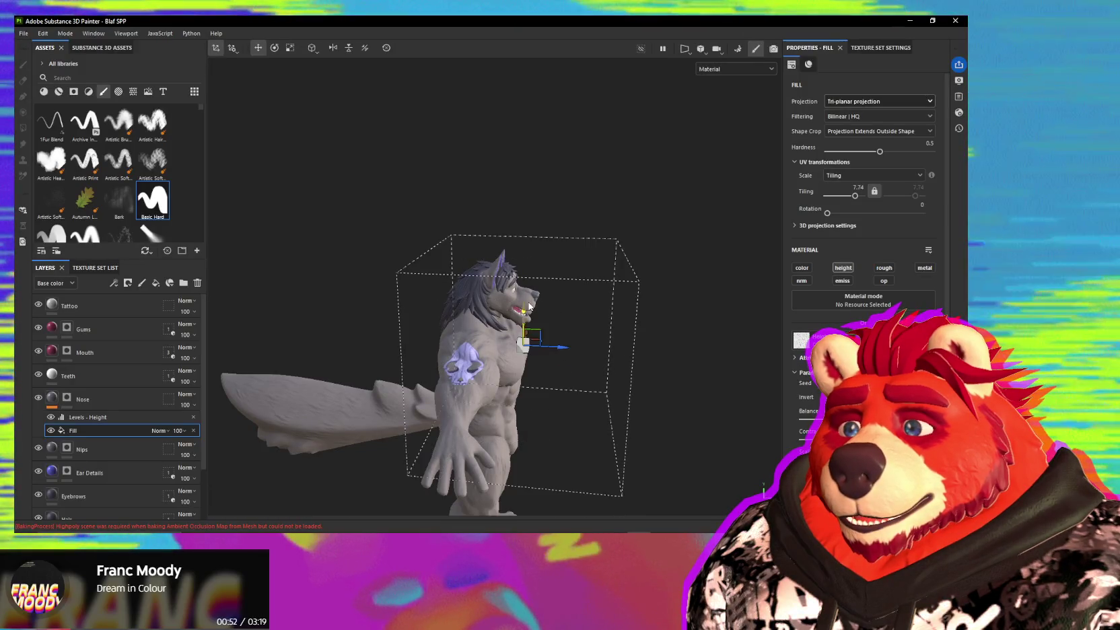
pyautogui.moveTo(530, 308); pyautogui.dragTo(531, 300)
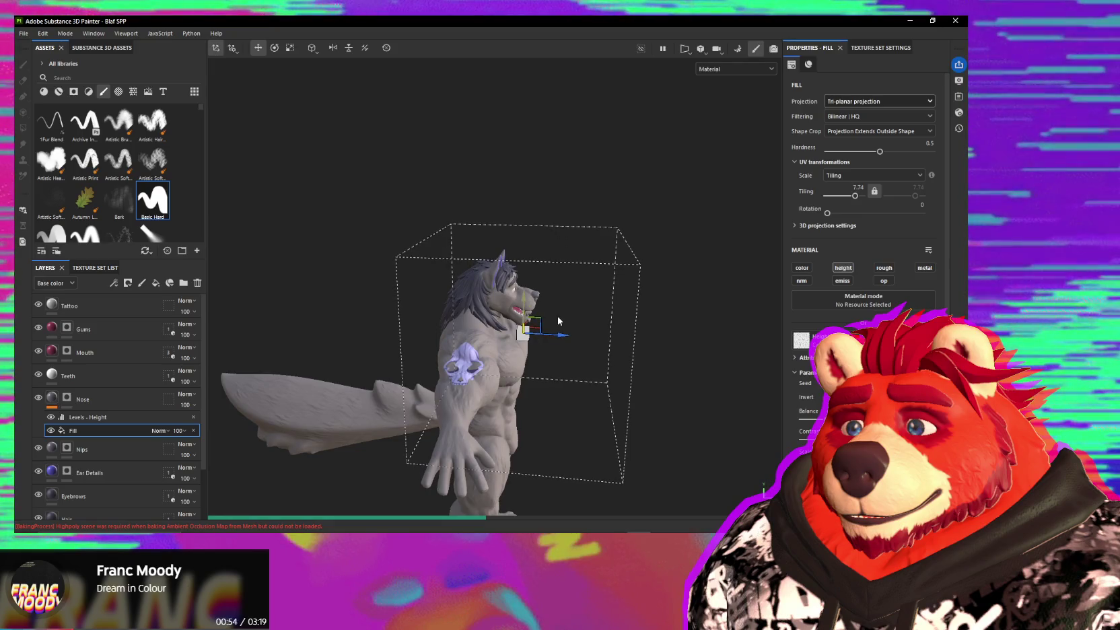
pyautogui.press('f')
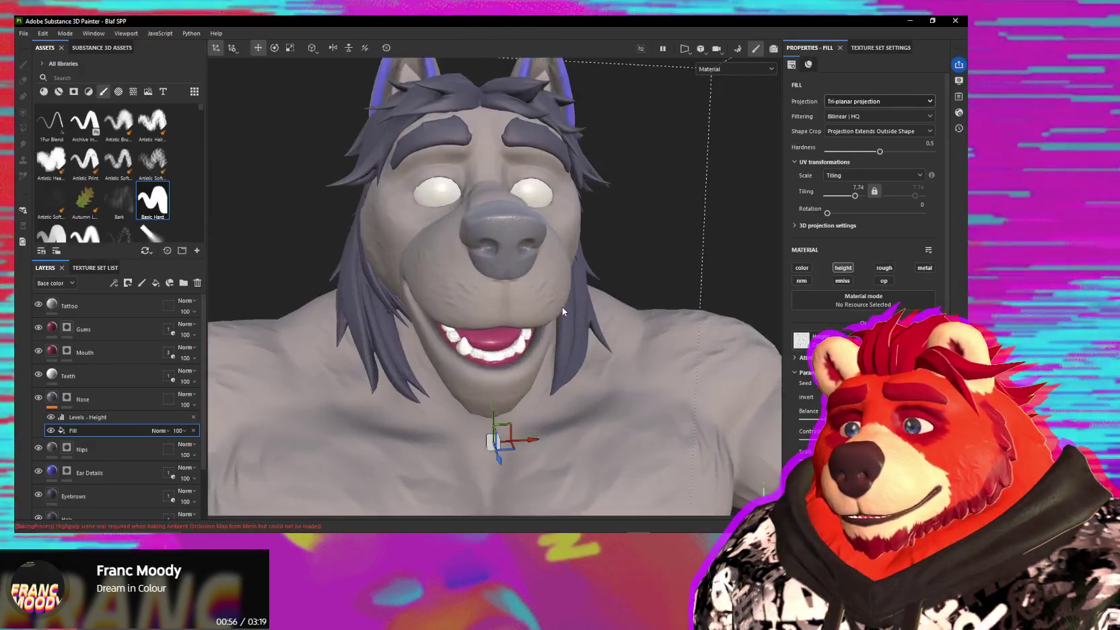
pyautogui.scroll(3, 493, 255)
pyautogui.scroll(3, 488, 251)
pyautogui.moveTo(361, 250)
pyautogui.keyDown('alt'); pyautogui.mouseDown()
pyautogui.moveTo(521, 282)
pyautogui.moveTo(538, 309)
pyautogui.mouseUp(); pyautogui.keyUp('alt')
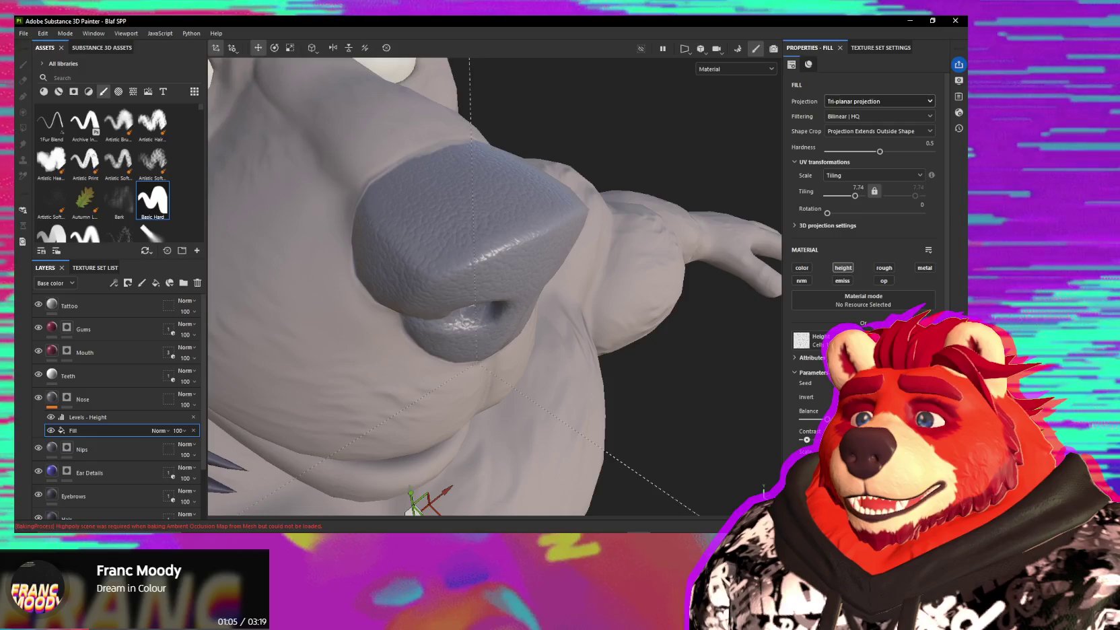
pyautogui.moveTo(802, 439); pyautogui.dragTo(818, 440)
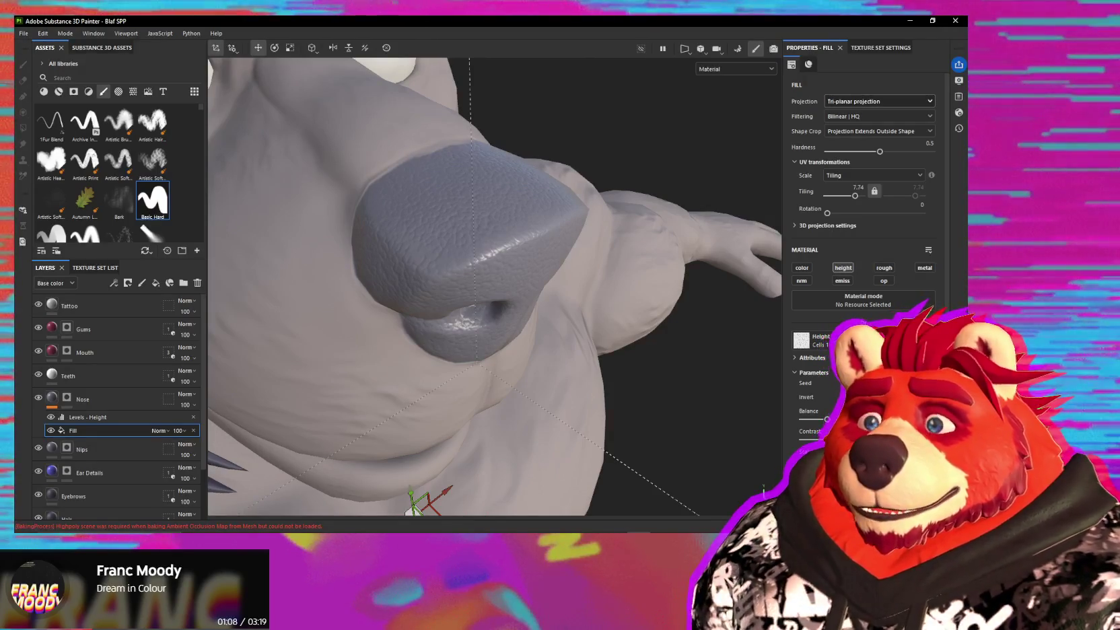
pyautogui.keyDown('alt'); pyautogui.moveTo(498, 337); pyautogui.dragTo(555, 344); pyautogui.keyUp('alt')
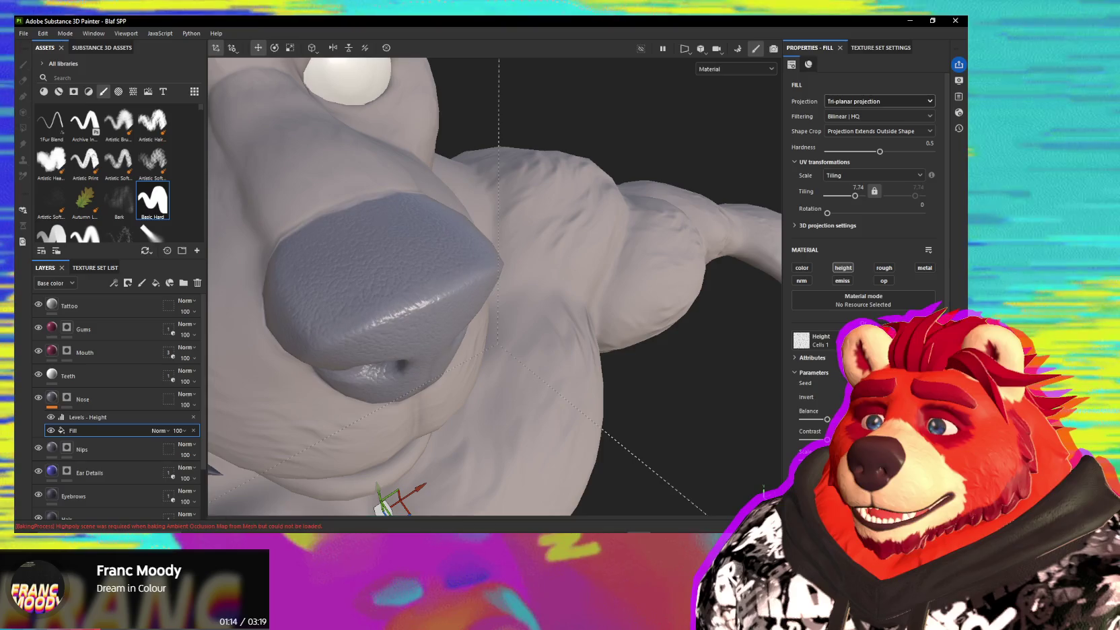
pyautogui.moveTo(592, 381)
pyautogui.keyDown('alt'); pyautogui.mouseDown()
pyautogui.moveTo(553, 340)
pyautogui.moveTo(429, 338)
pyautogui.moveTo(595, 371)
pyautogui.mouseUp(); pyautogui.keyUp('alt')
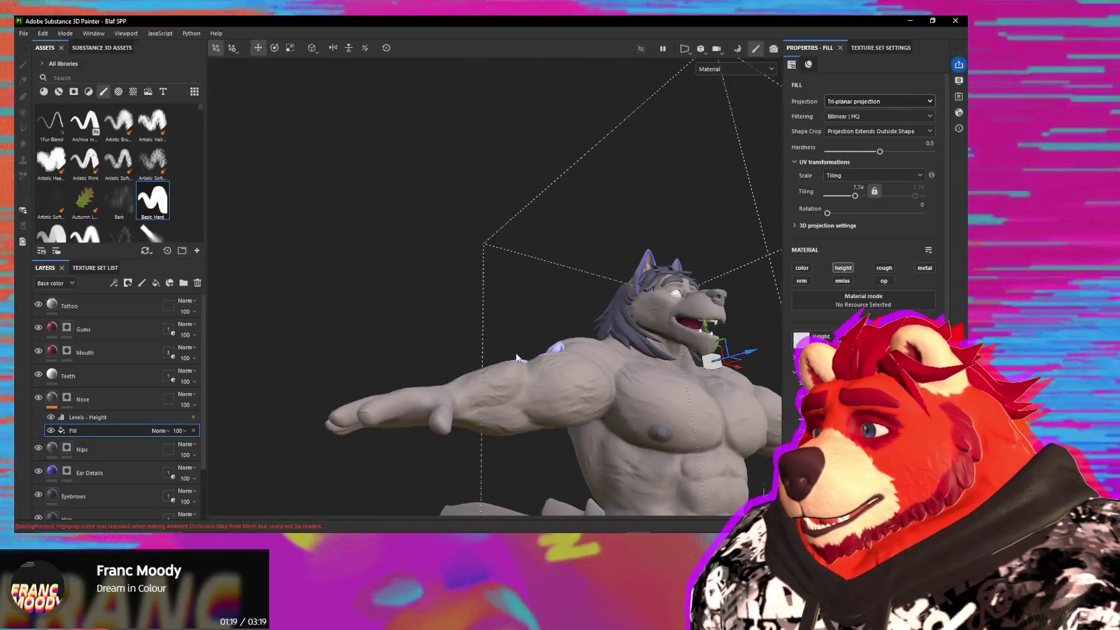
pyautogui.moveTo(516, 357)
pyautogui.keyDown('alt'); pyautogui.mouseDown()
pyautogui.moveTo(554, 337)
pyautogui.moveTo(543, 404)
pyautogui.mouseUp(); pyautogui.keyUp('alt')
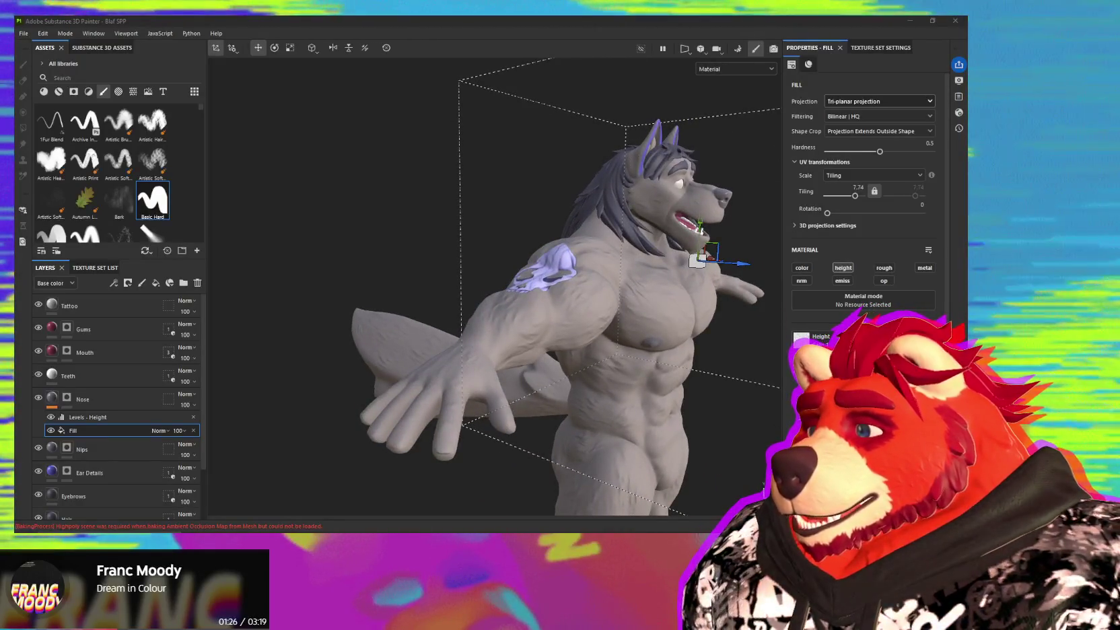
pyautogui.keyDown('alt'); pyautogui.moveTo(587, 362); pyautogui.dragTo(528, 285); pyautogui.keyUp('alt')
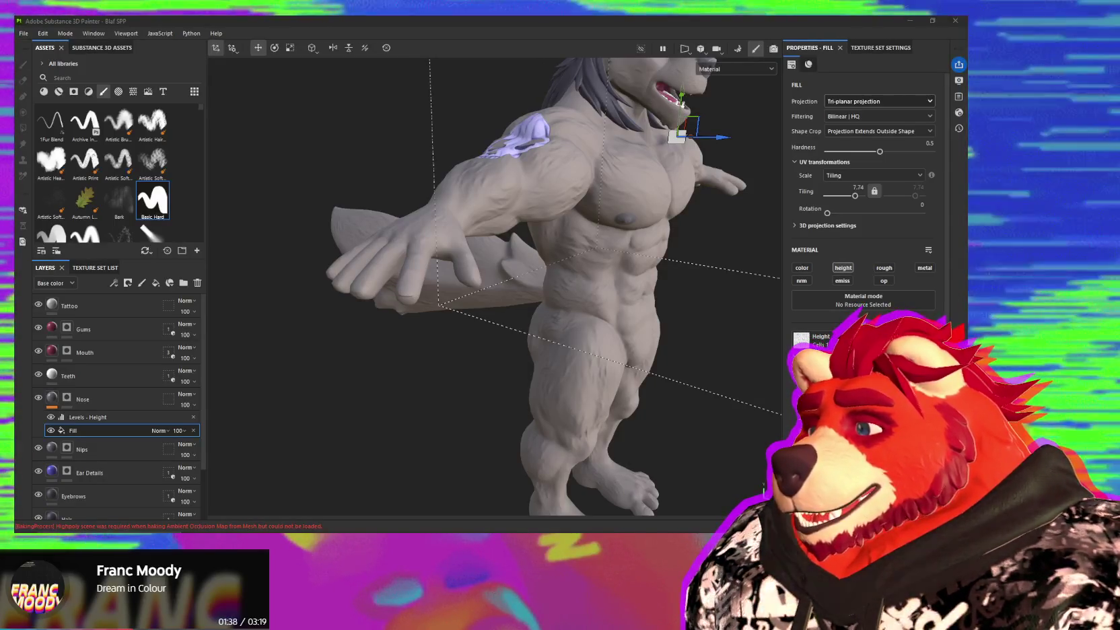
pyautogui.keyDown('alt'); pyautogui.moveTo(582, 328); pyautogui.dragTo(471, 350); pyautogui.keyUp('alt')
pyautogui.scroll(-2, 118, 441)
pyautogui.scroll(-1, 113, 465)
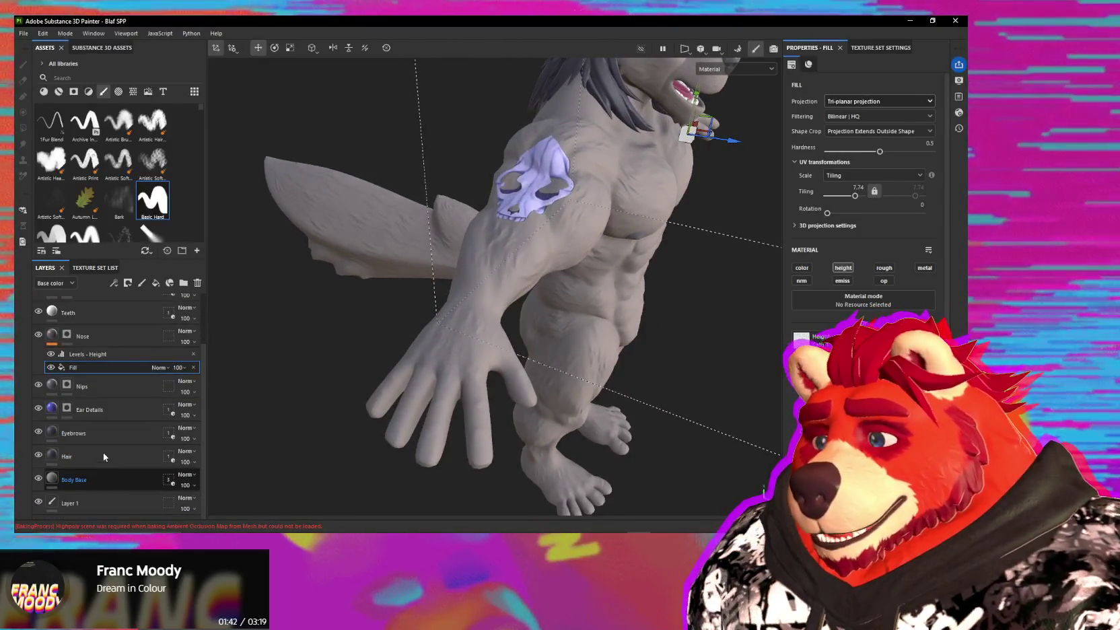
# - Add a new fill layer above Body Base and name it Nails
pyautogui.click(108, 475)
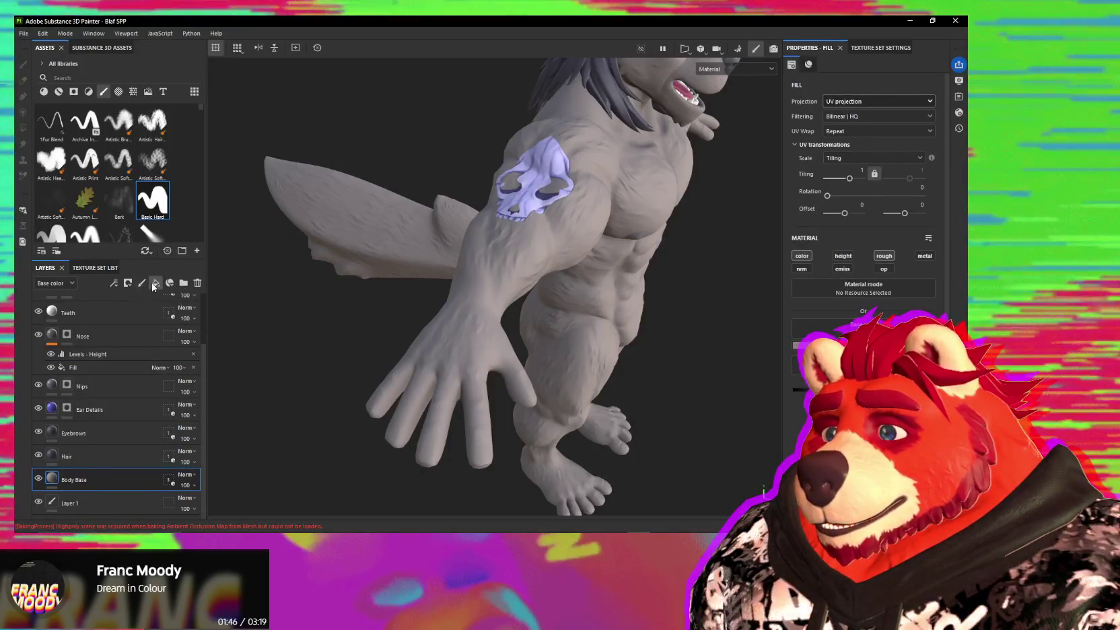
pyautogui.click(155, 283)
pyautogui.moveTo(269, 357); pyautogui.dragTo(282, 455, button='middle')
pyautogui.doubleClick(80, 479)
pyautogui.write('Nails')
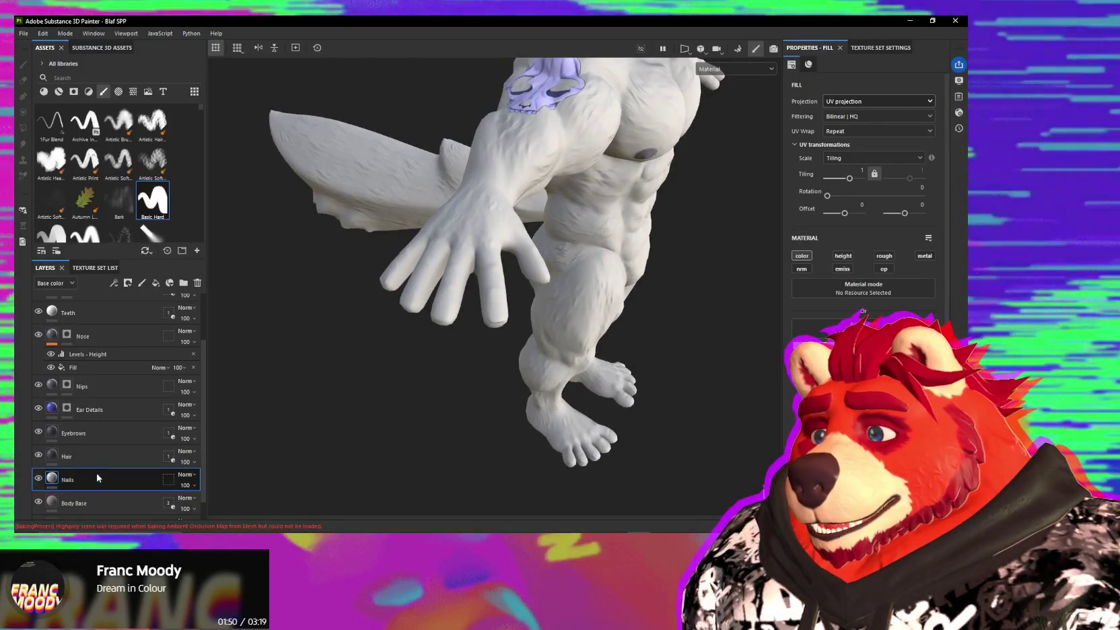
pyautogui.press('Return')
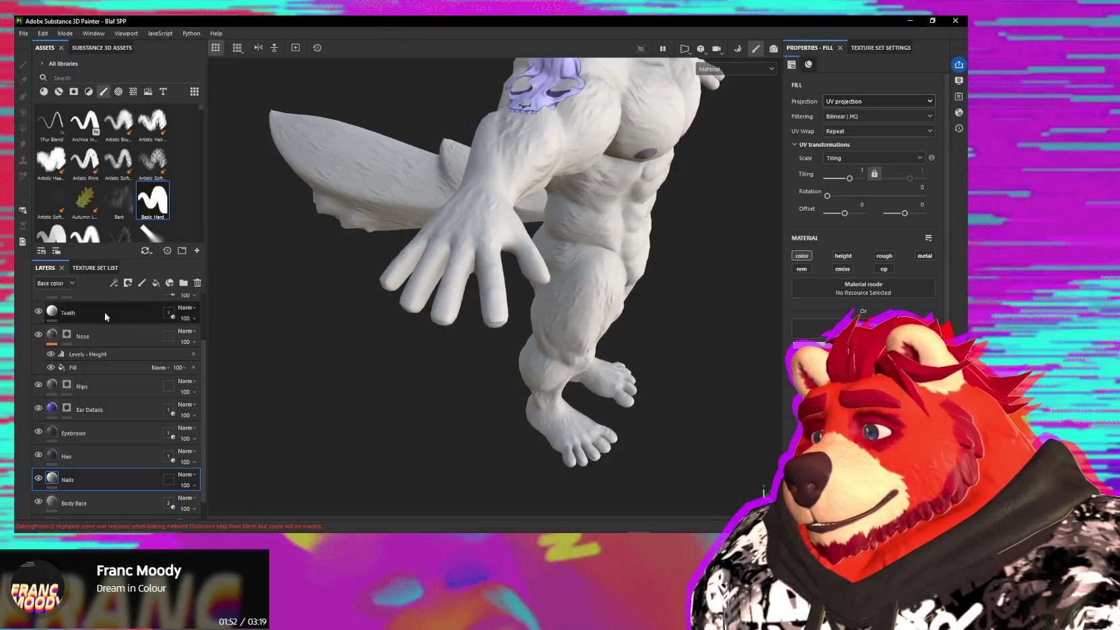
# - Give the Nails layer a greyish-tan base colour and add a mask
pyautogui.click(53, 503)
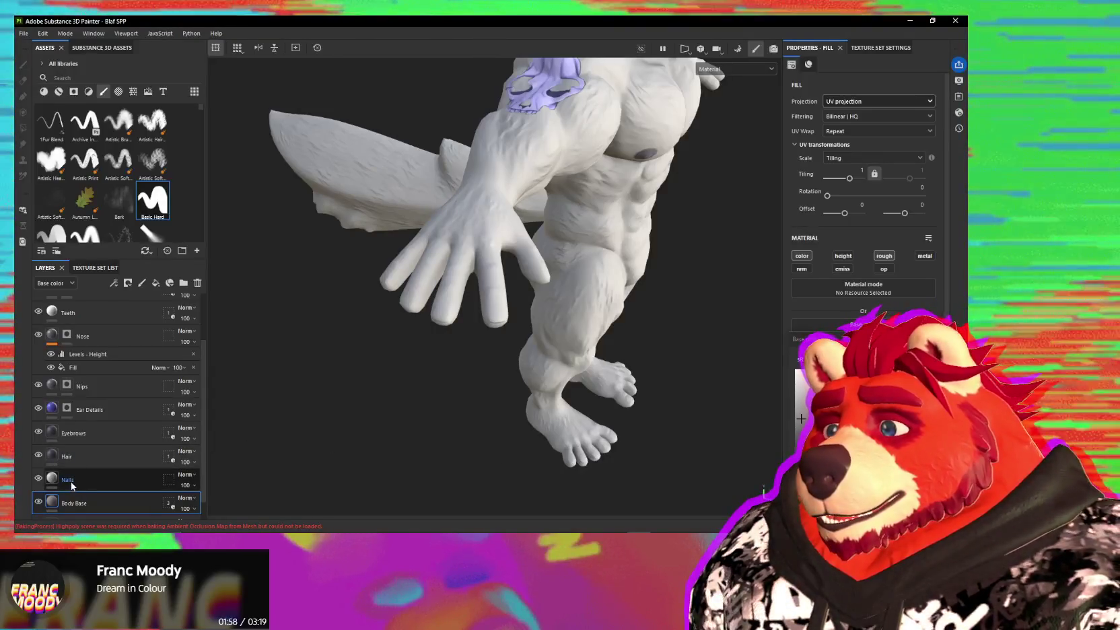
pyautogui.click(71, 481)
pyautogui.click(863, 324)
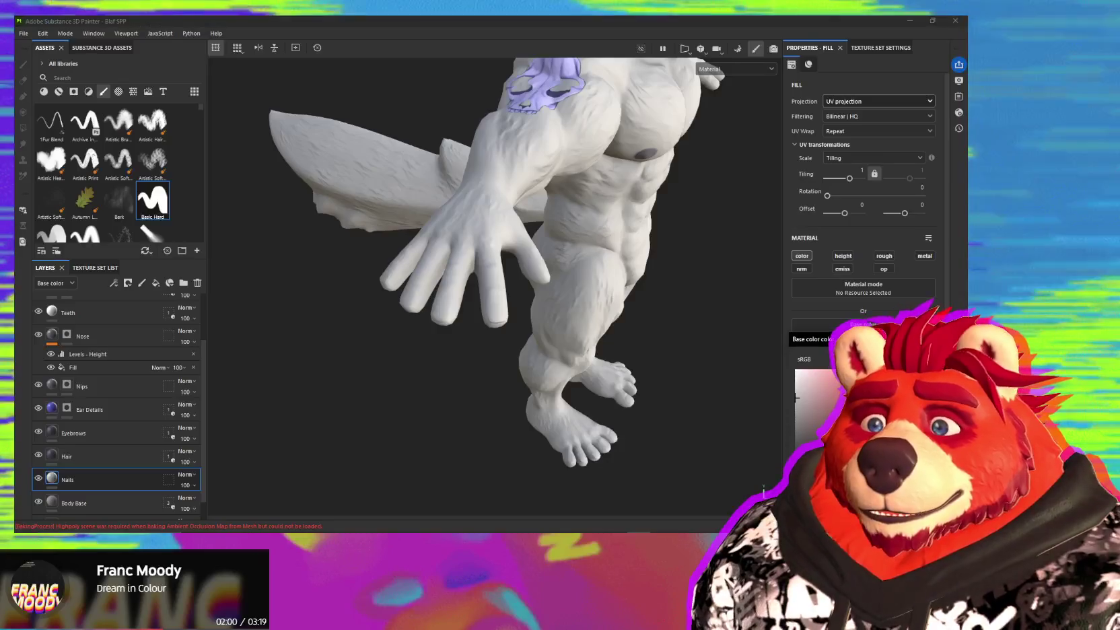
pyautogui.click(800, 418)
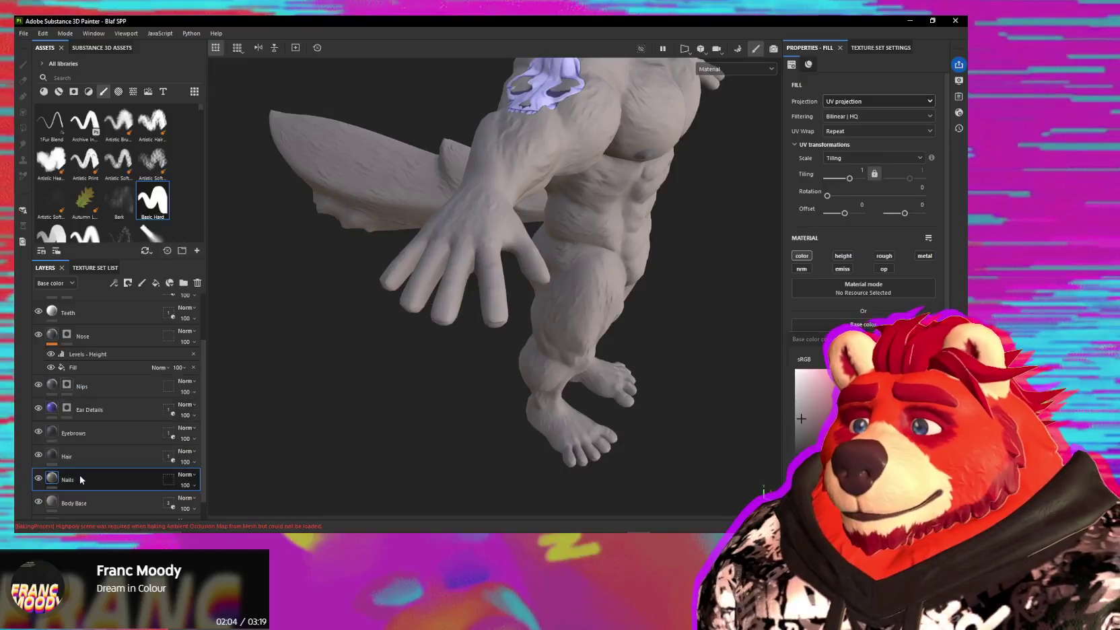
pyautogui.click(125, 288)
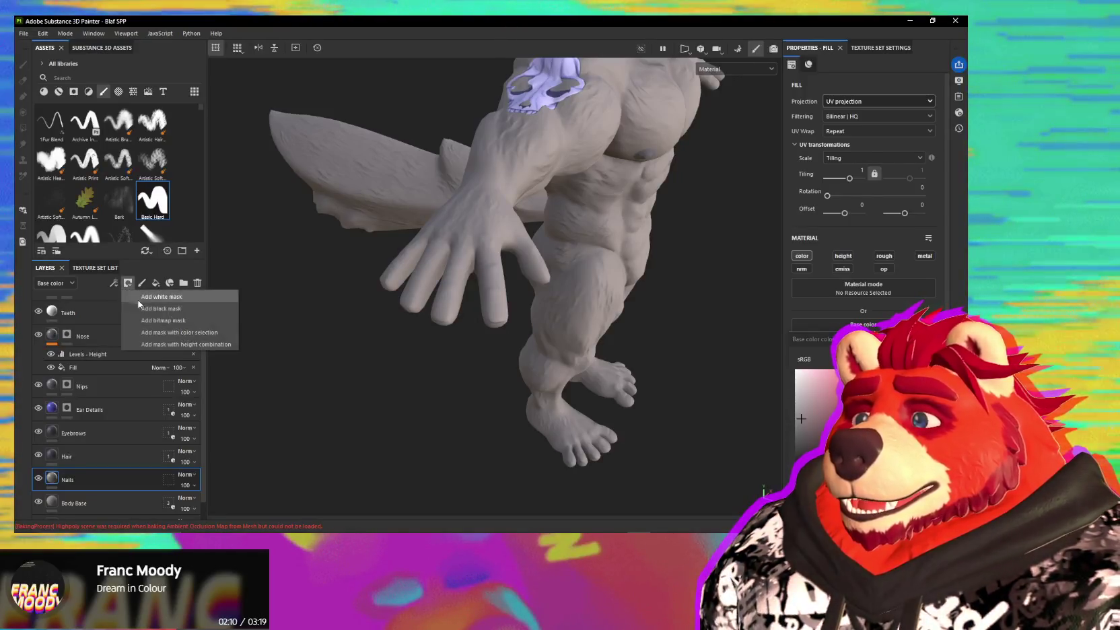
pyautogui.click(146, 300)
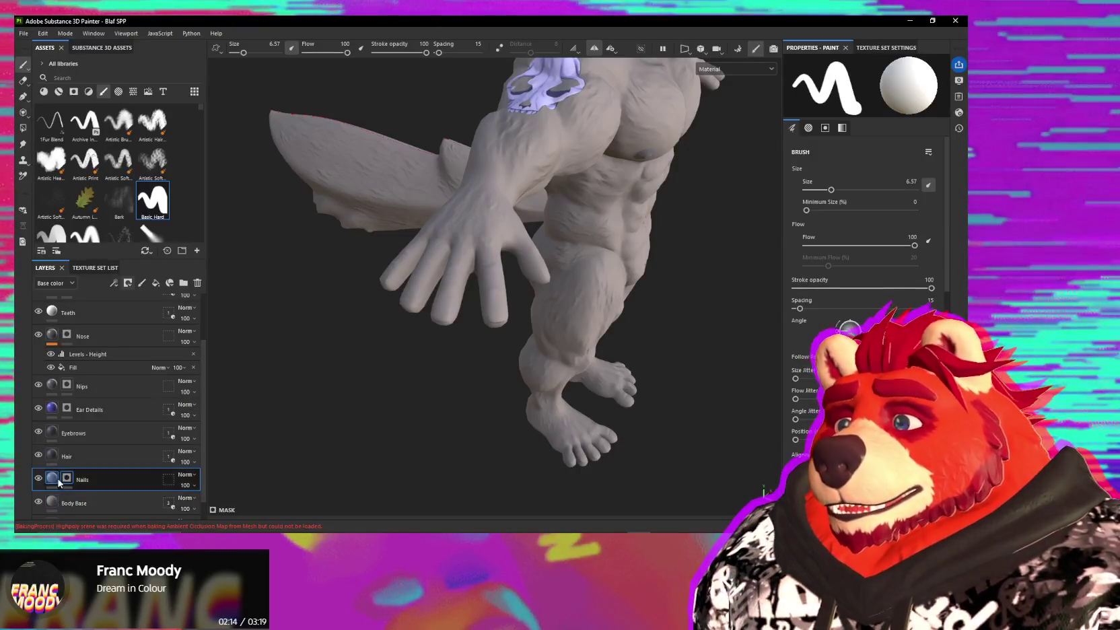
# - Enable the roughness channel on the Nails fill and raise its value
pyautogui.click(53, 479)
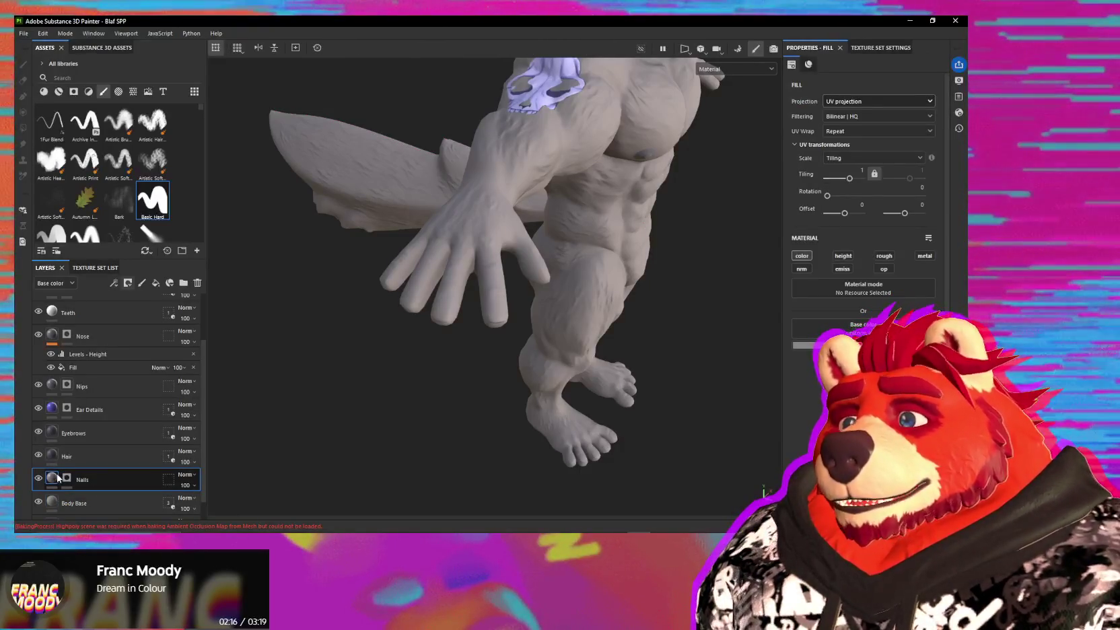
pyautogui.click(884, 255)
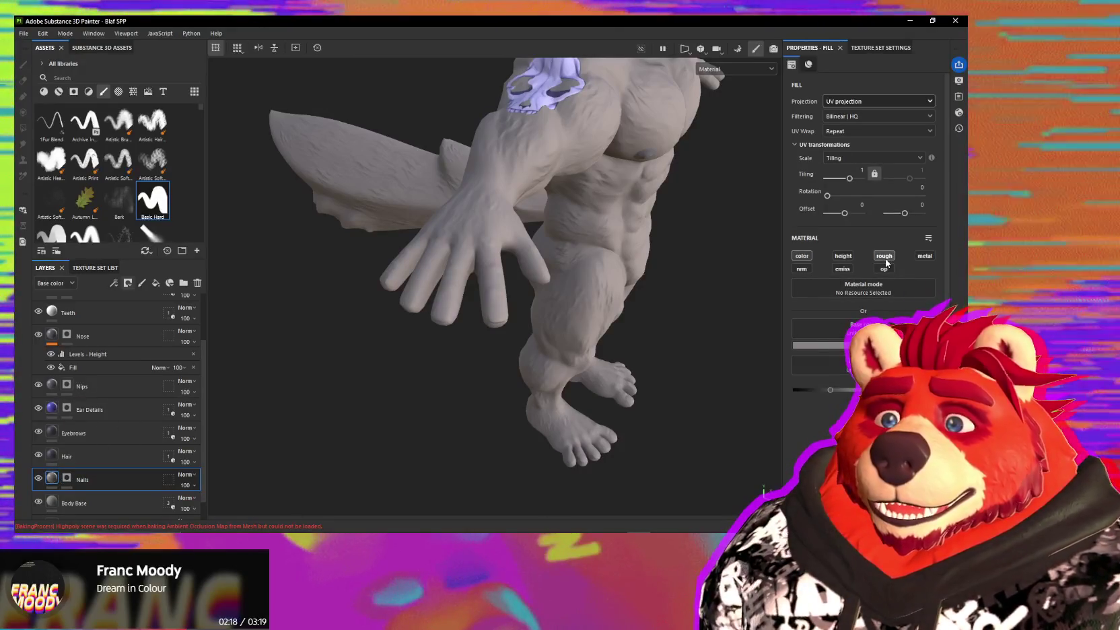
pyautogui.moveTo(830, 390); pyautogui.dragTo(856, 391)
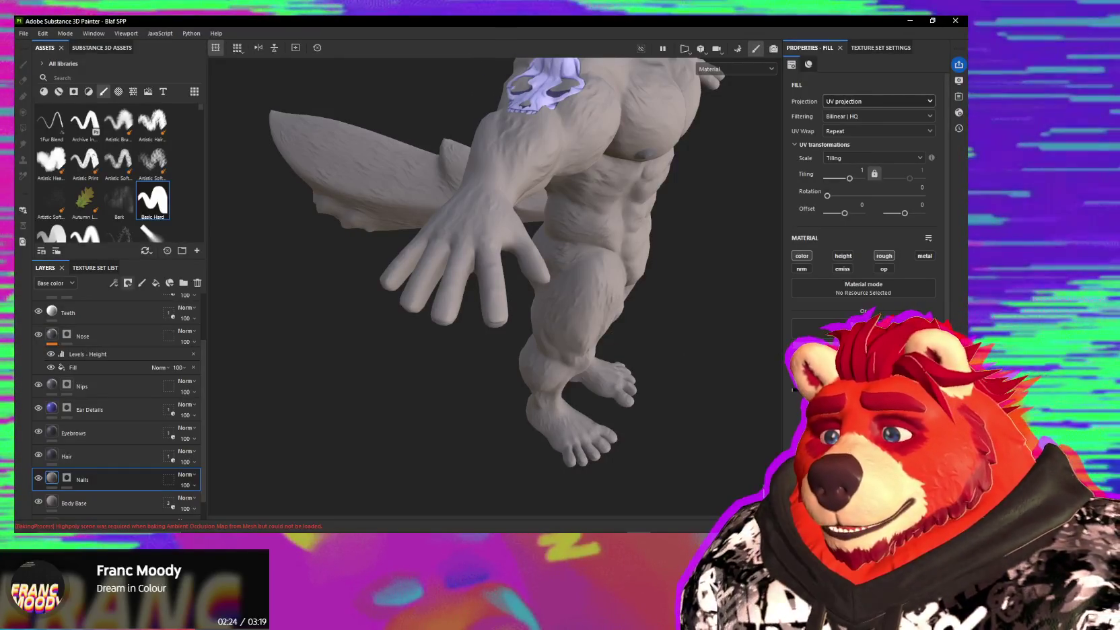
pyautogui.scroll(3, 516, 329)
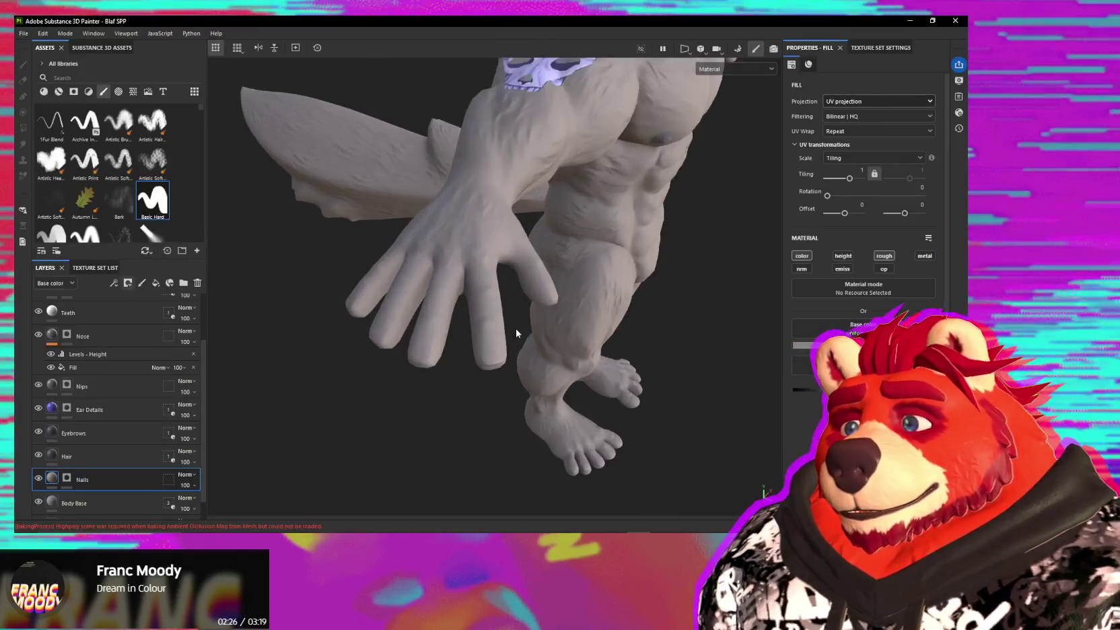
pyautogui.scroll(3, 432, 385)
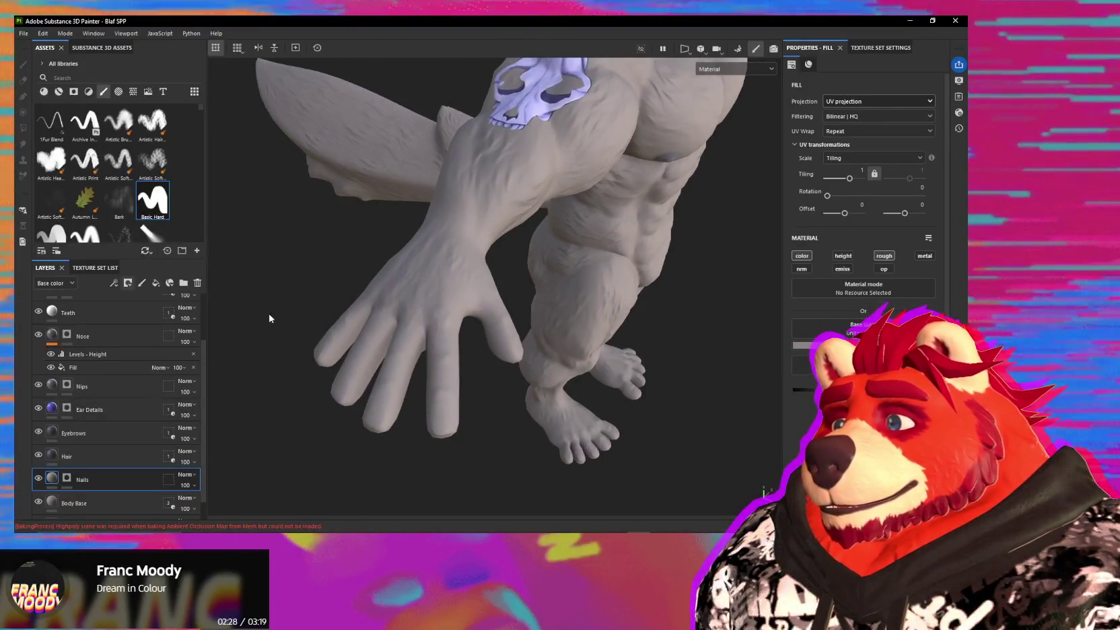
# - With the Nails mask selected, zoom onto the hand and shrink the brush to nail size
pyautogui.click(68, 478)
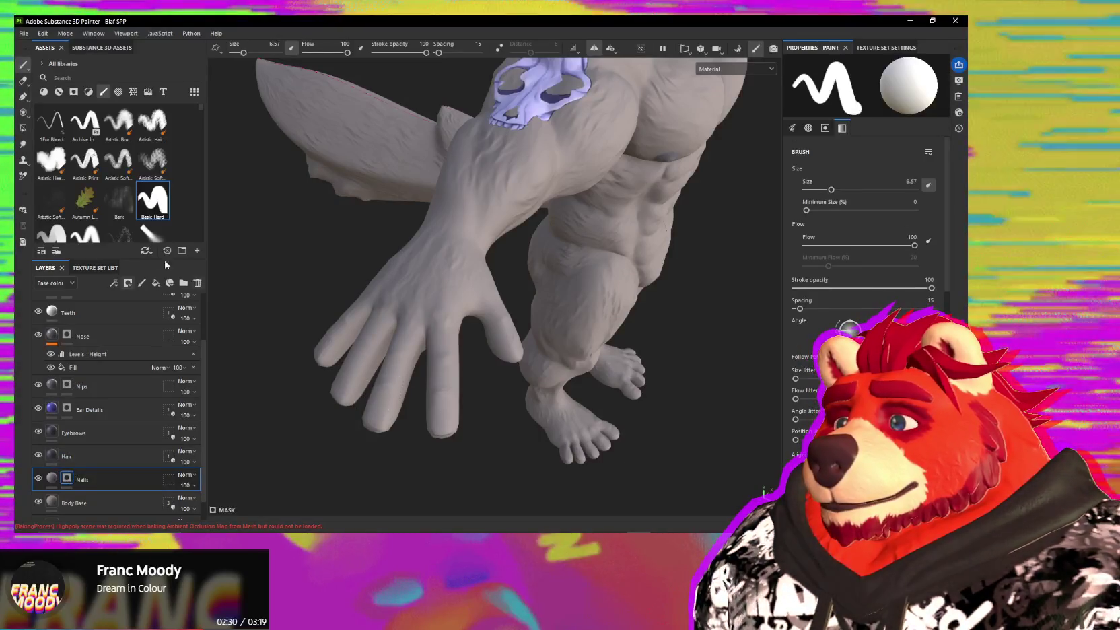
pyautogui.moveTo(465, 390)
pyautogui.keyDown('alt'); pyautogui.mouseDown()
pyautogui.moveTo(425, 367)
pyautogui.moveTo(455, 360)
pyautogui.moveTo(430, 489)
pyautogui.mouseUp(); pyautogui.keyUp('alt')
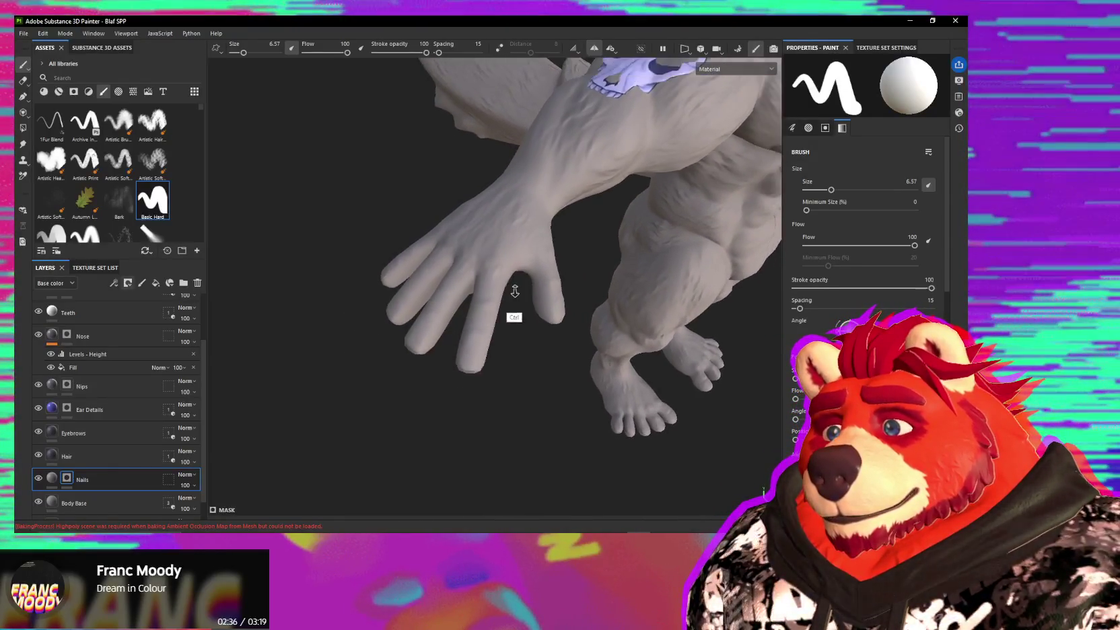
pyautogui.keyDown('alt'); pyautogui.moveTo(431, 489); pyautogui.dragTo(453, 403, button='right'); pyautogui.keyUp('alt')
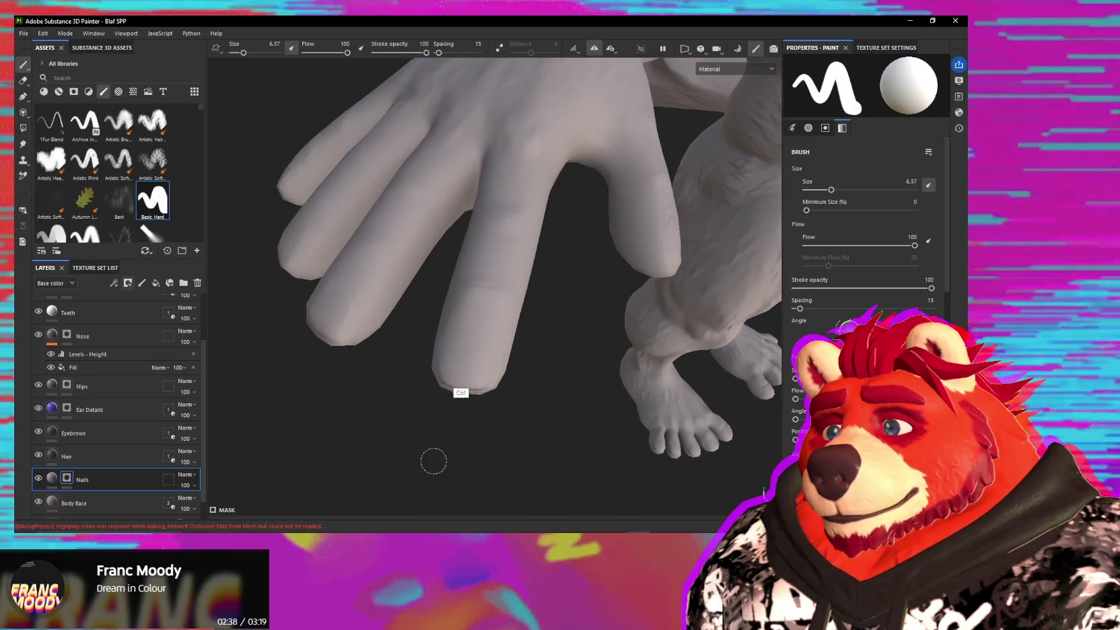
pyautogui.moveTo(463, 343)
pyautogui.keyDown('ctrl'); pyautogui.mouseDown(button='right')
pyautogui.moveTo(444, 343)
pyautogui.moveTo(471, 345)
pyautogui.mouseUp(button='right'); pyautogui.keyUp('ctrl')
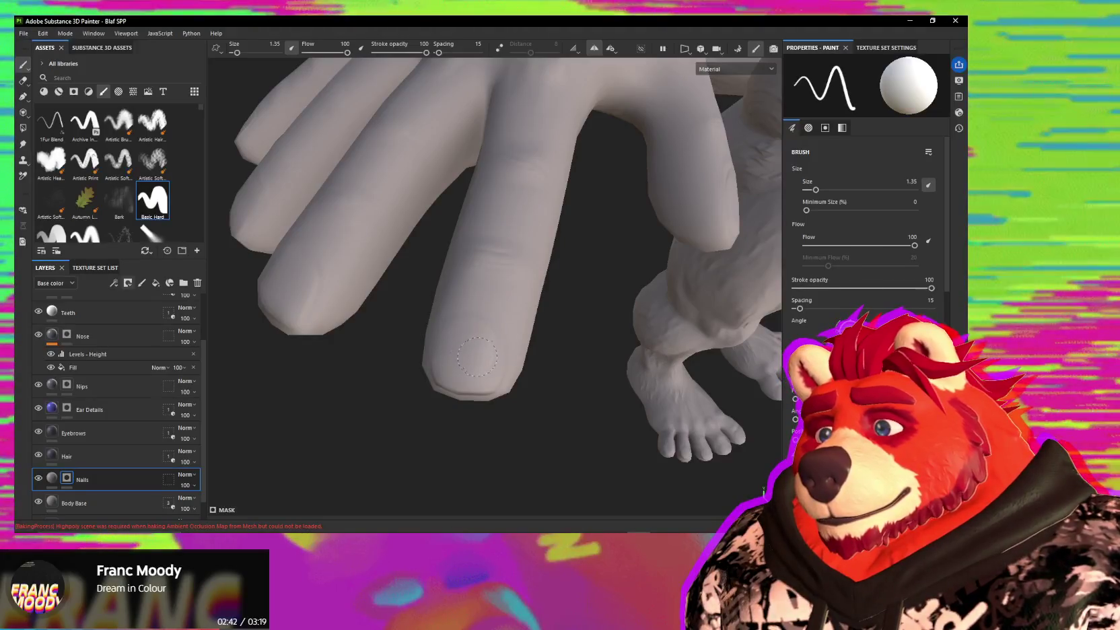
# - Make the Nails colour bright white and work around the fingers to reach each nail
pyautogui.click(53, 477)
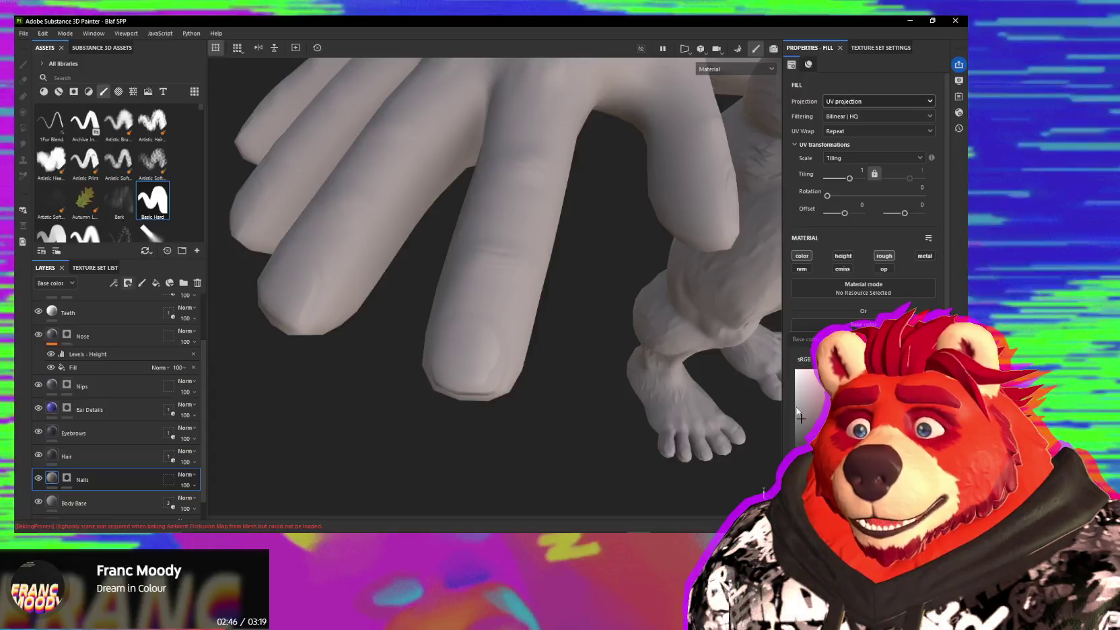
pyautogui.click(801, 408)
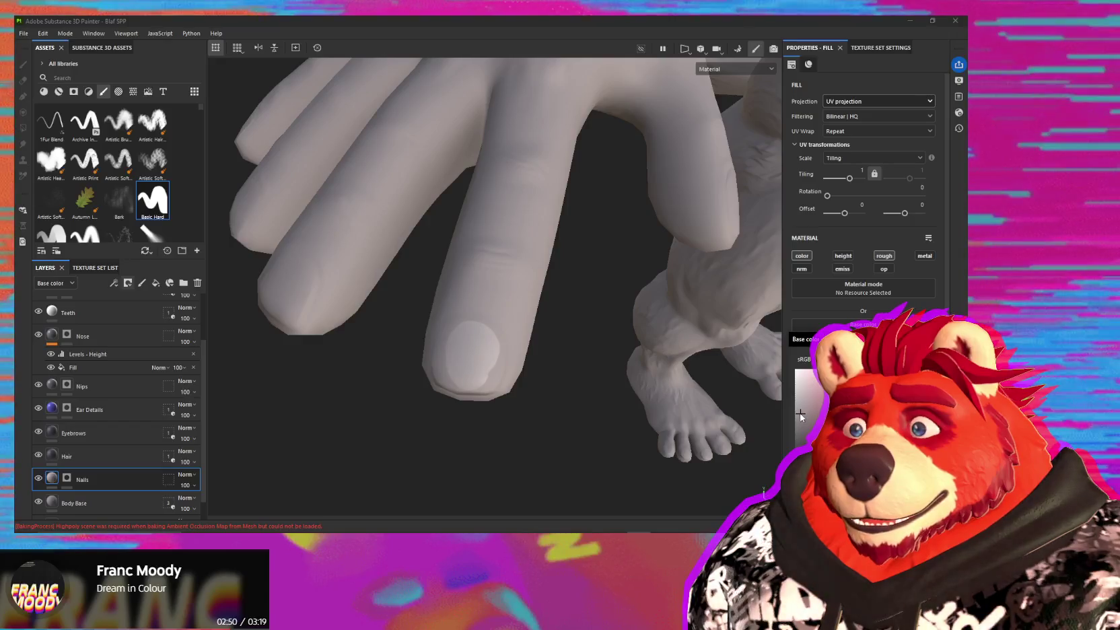
pyautogui.click(66, 477)
pyautogui.keyDown('alt'); pyautogui.moveTo(541, 381); pyautogui.dragTo(460, 345); pyautogui.keyUp('alt')
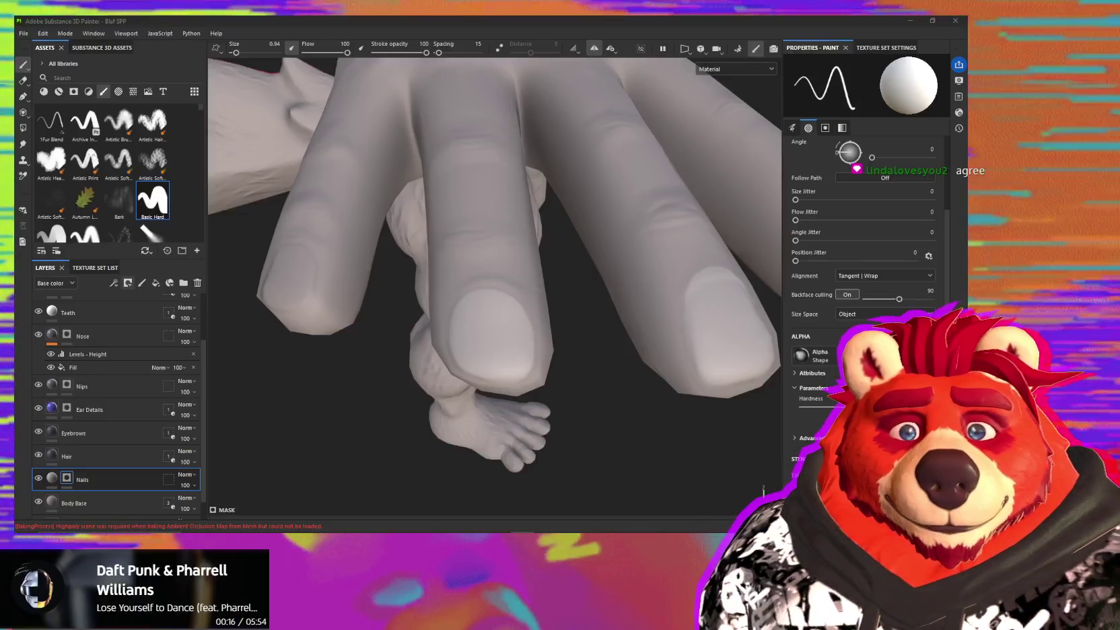
pyautogui.moveTo(472, 303)
pyautogui.keyDown('alt'); pyautogui.mouseDown()
pyautogui.moveTo(422, 351)
pyautogui.moveTo(483, 344)
pyautogui.mouseUp(); pyautogui.keyUp('alt')
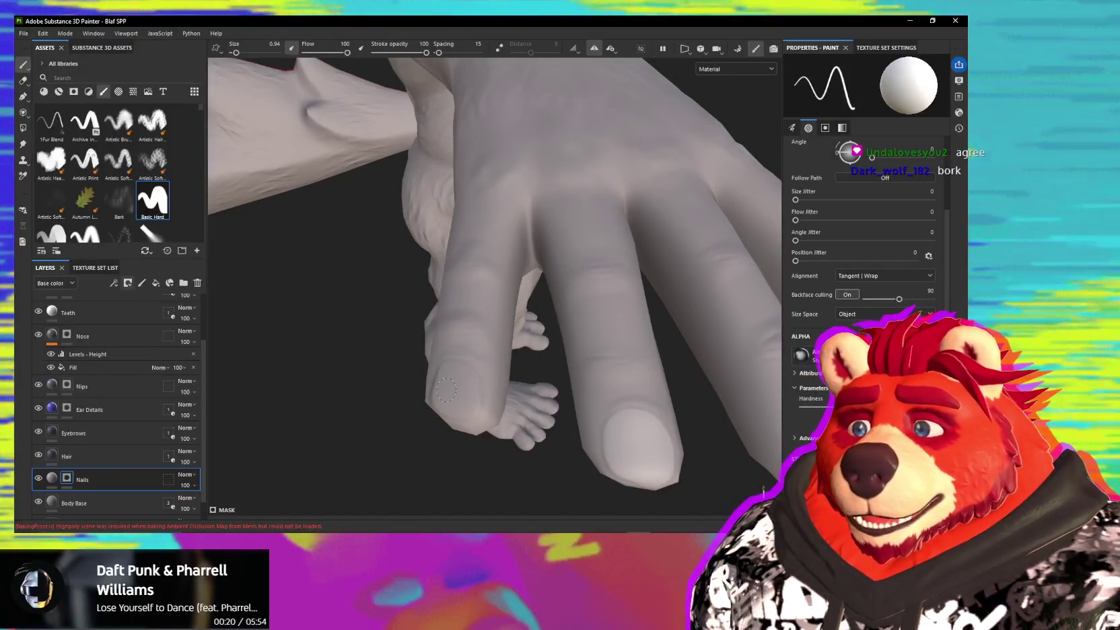
pyautogui.keyDown('alt'); pyautogui.moveTo(504, 387); pyautogui.dragTo(496, 359); pyautogui.keyUp('alt')
pyautogui.keyDown('alt'); pyautogui.moveTo(496, 360); pyautogui.dragTo(501, 349, button='middle'); pyautogui.keyUp('alt')
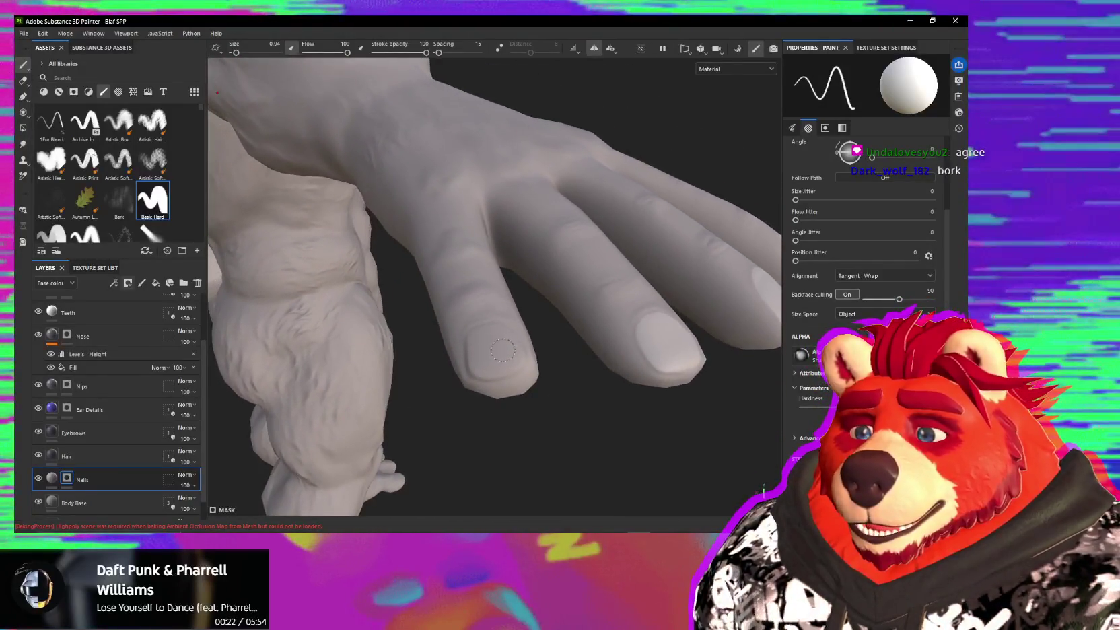
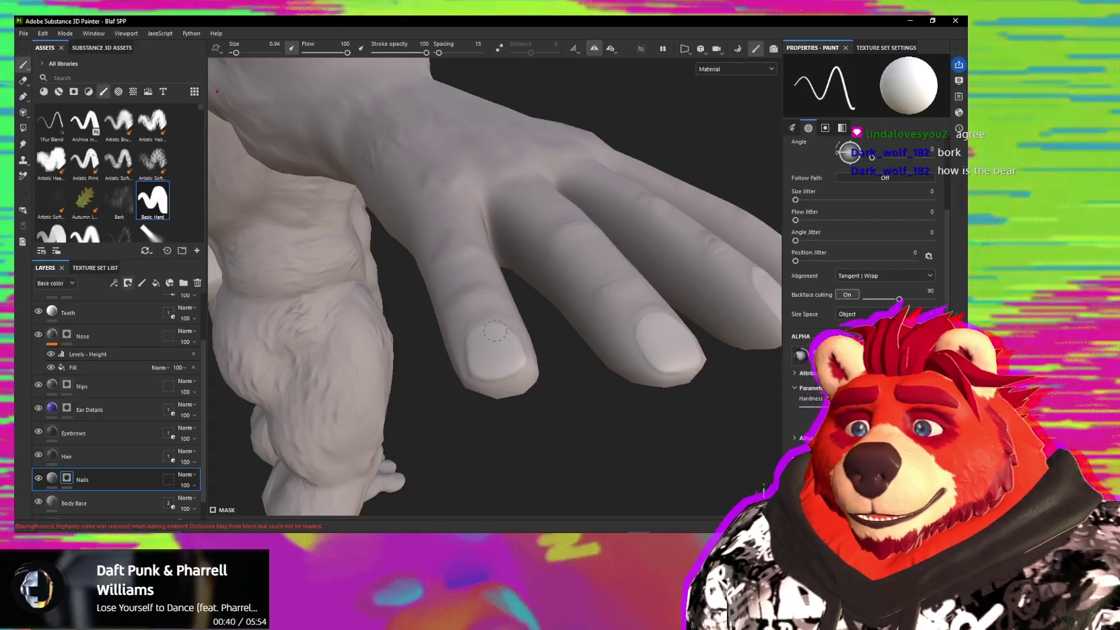
# - Orbit in close on one of the wolf's fingers and rotate the light across the hand
pyautogui.press('alt')
pyautogui.keyDown('alt'); pyautogui.moveTo(484, 302); pyautogui.dragTo(490, 360); pyautogui.keyUp('alt')
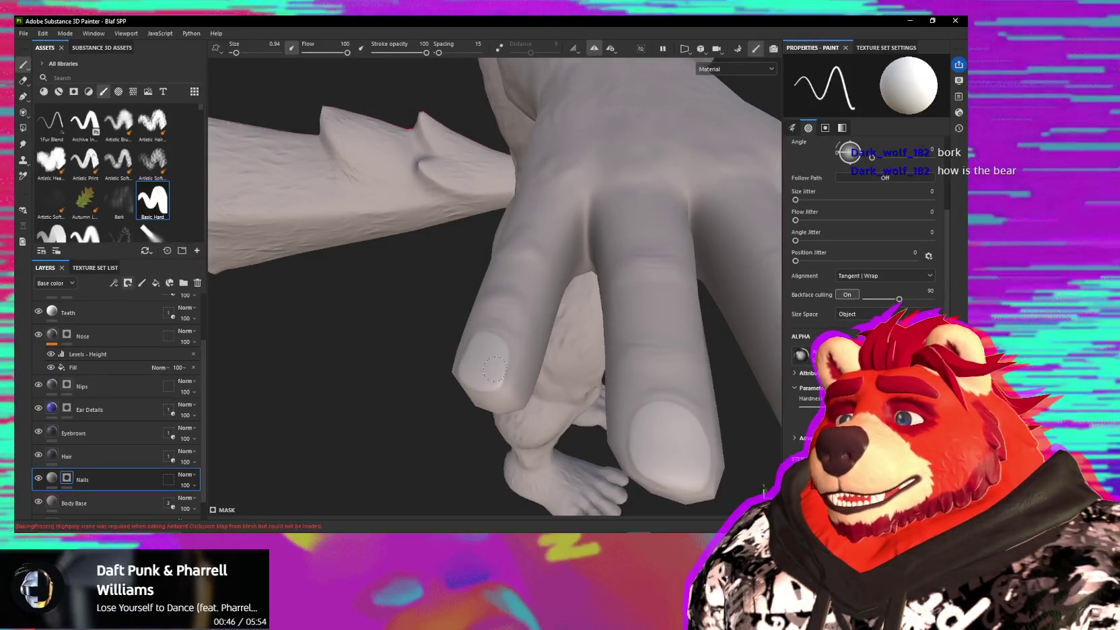
pyautogui.keyDown('alt'); pyautogui.moveTo(487, 359); pyautogui.dragTo(473, 366); pyautogui.keyUp('alt')
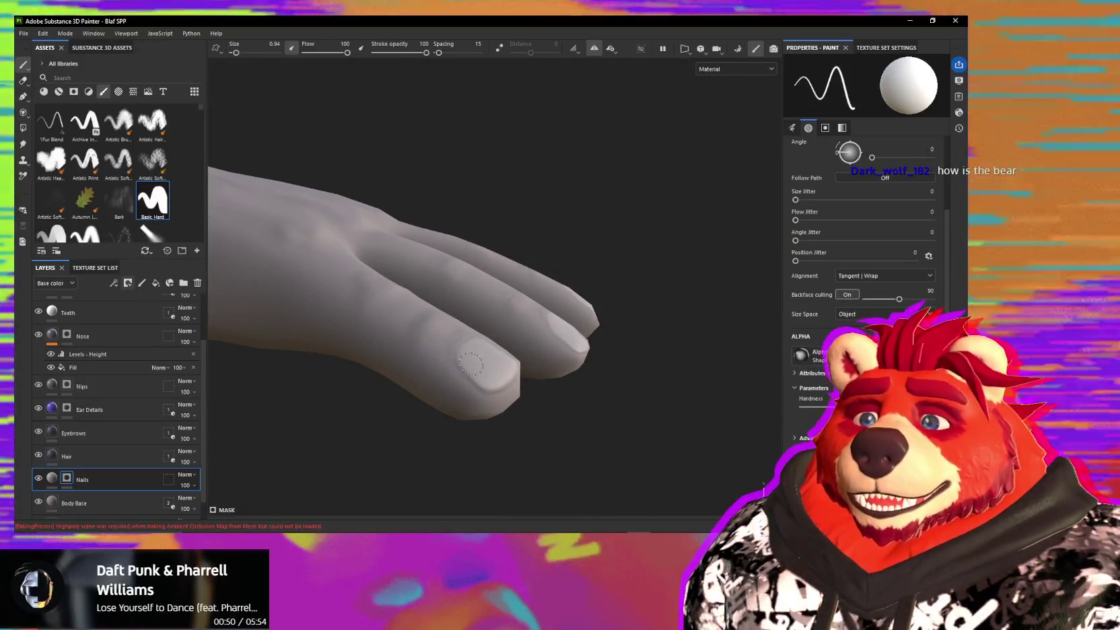
pyautogui.keyDown('alt'); pyautogui.moveTo(475, 352); pyautogui.dragTo(465, 316); pyautogui.keyUp('alt')
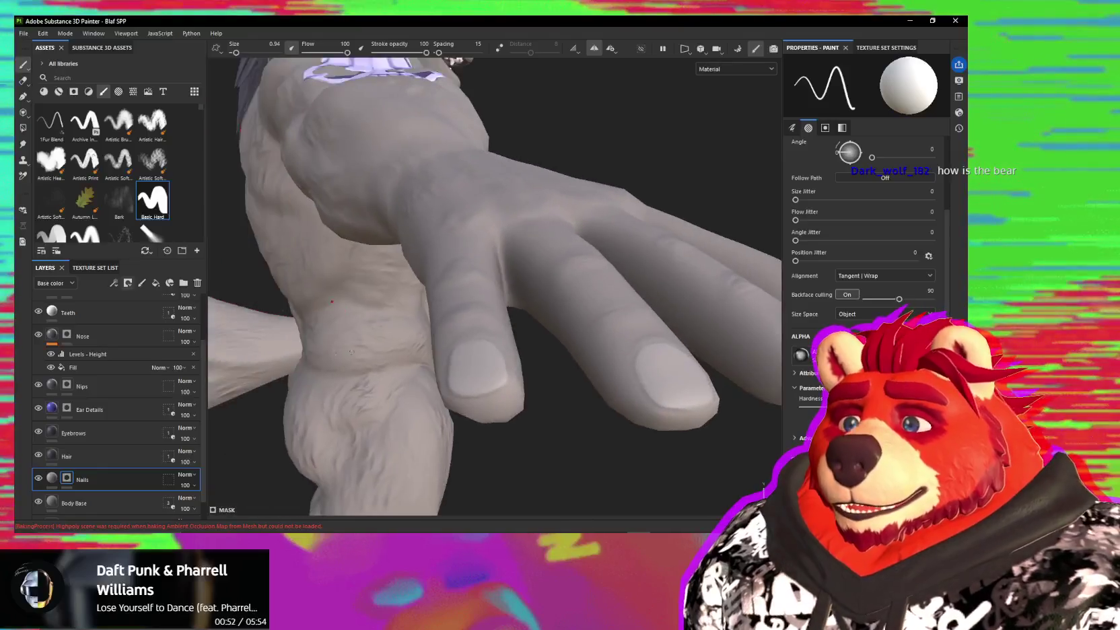
pyautogui.moveTo(631, 291)
pyautogui.keyDown('alt'); pyautogui.mouseDown()
pyautogui.moveTo(429, 312)
pyautogui.moveTo(429, 325)
pyautogui.mouseUp(); pyautogui.keyUp('alt')
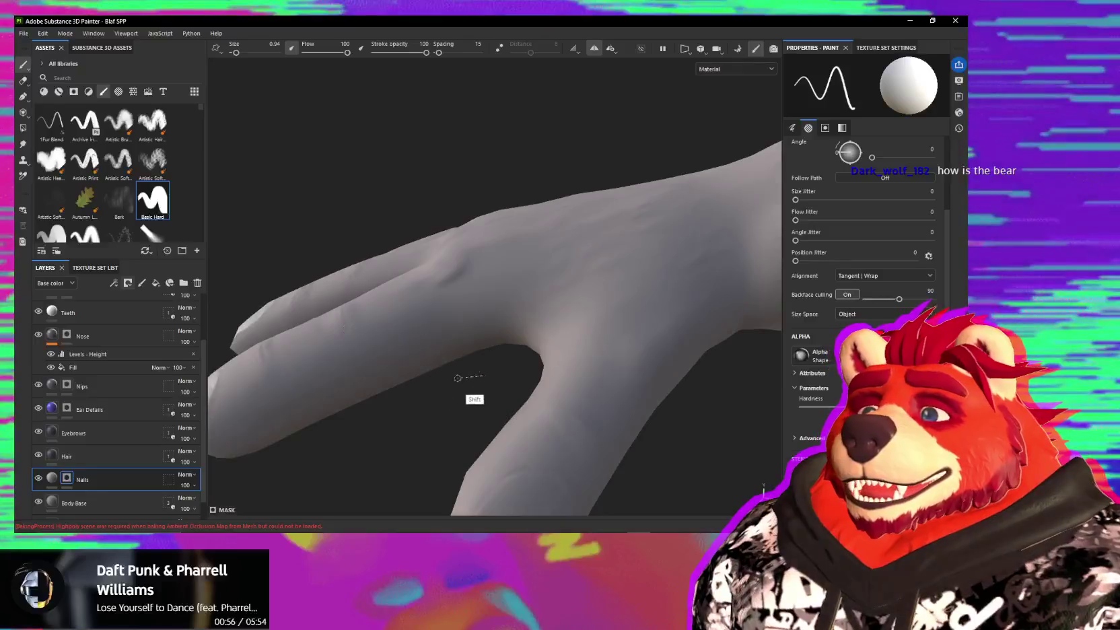
pyautogui.keyDown('alt'); pyautogui.moveTo(472, 392); pyautogui.dragTo(457, 326); pyautogui.keyUp('alt')
pyautogui.keyDown('alt'); pyautogui.moveTo(481, 366); pyautogui.dragTo(510, 348); pyautogui.keyUp('alt')
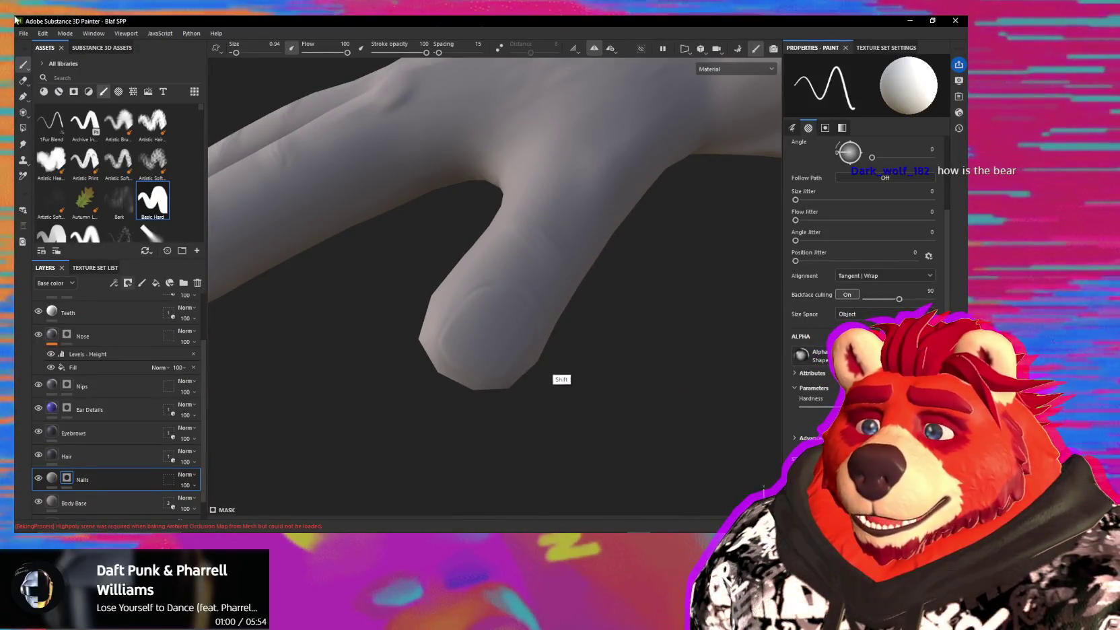
pyautogui.moveTo(554, 342)
pyautogui.keyDown('shift'); pyautogui.mouseDown(button='right')
pyautogui.moveTo(454, 356)
pyautogui.moveTo(498, 363)
pyautogui.moveTo(487, 362)
pyautogui.mouseUp(button='right'); pyautogui.keyUp('shift')
# - Paint a lighter nail on the fingertip, then check it from several angles
pyautogui.moveTo(483, 332); pyautogui.dragTo(479, 316)
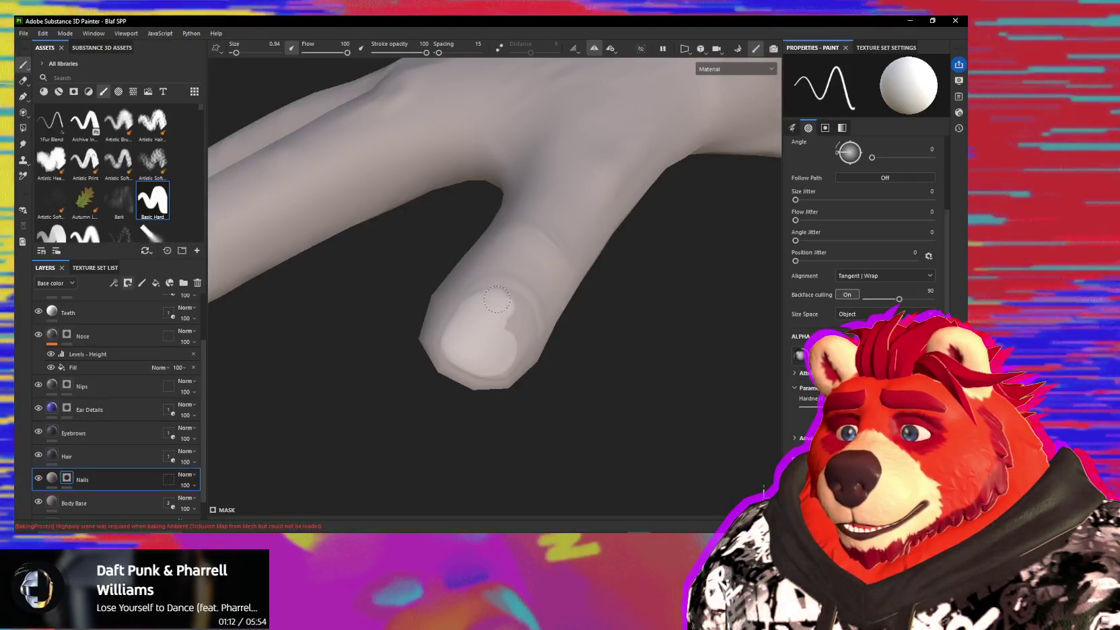
pyautogui.moveTo(502, 316); pyautogui.dragTo(520, 341)
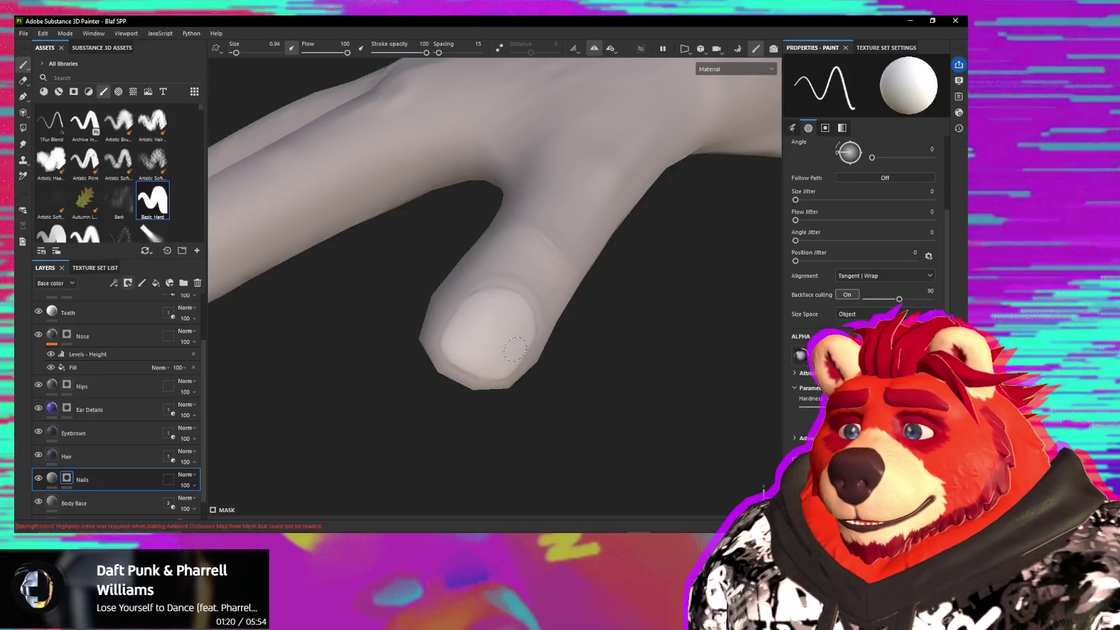
pyautogui.keyDown('alt'); pyautogui.moveTo(492, 345); pyautogui.dragTo(511, 329); pyautogui.keyUp('alt')
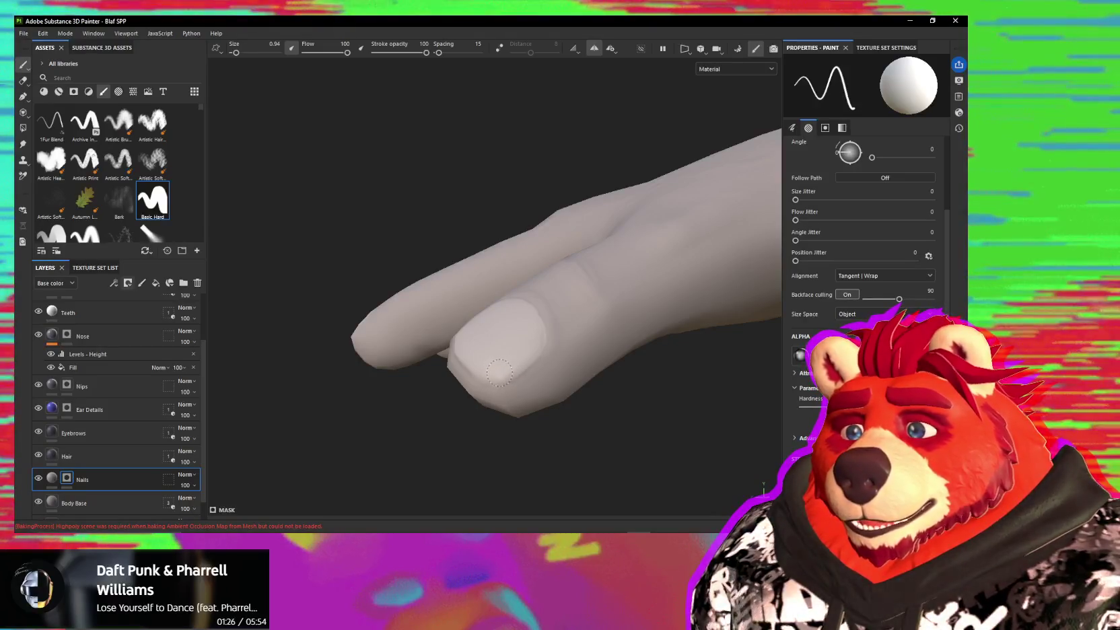
pyautogui.keyDown('alt'); pyautogui.moveTo(486, 371); pyautogui.dragTo(469, 350); pyautogui.keyUp('alt')
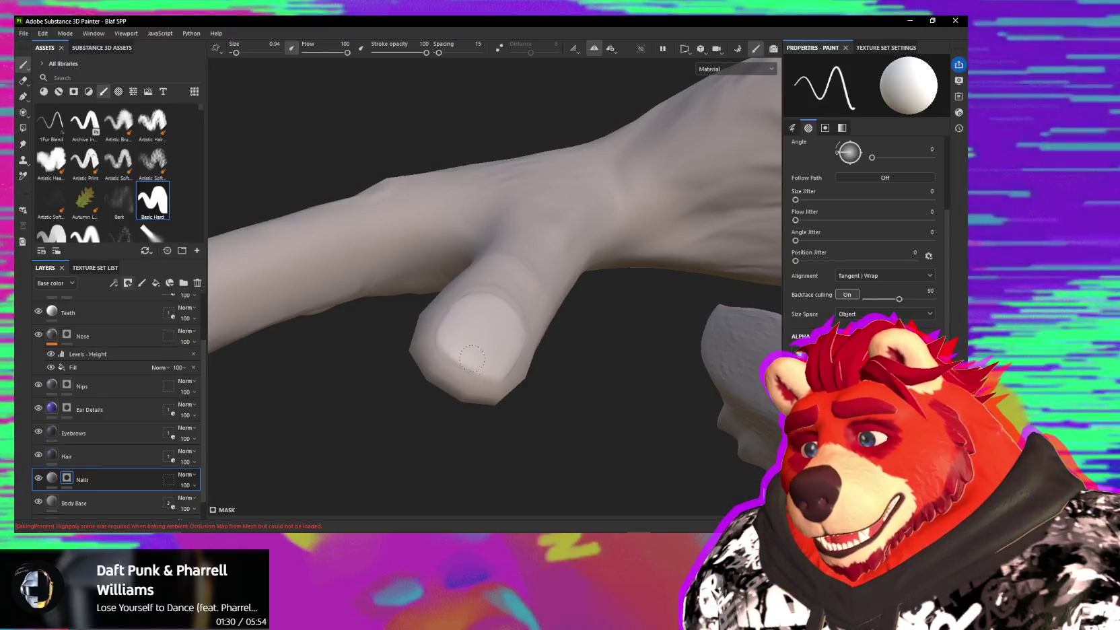
pyautogui.keyDown('alt'); pyautogui.moveTo(446, 344); pyautogui.dragTo(499, 389); pyautogui.keyUp('alt')
pyautogui.keyDown('alt'); pyautogui.moveTo(447, 306); pyautogui.dragTo(496, 336); pyautogui.keyUp('alt')
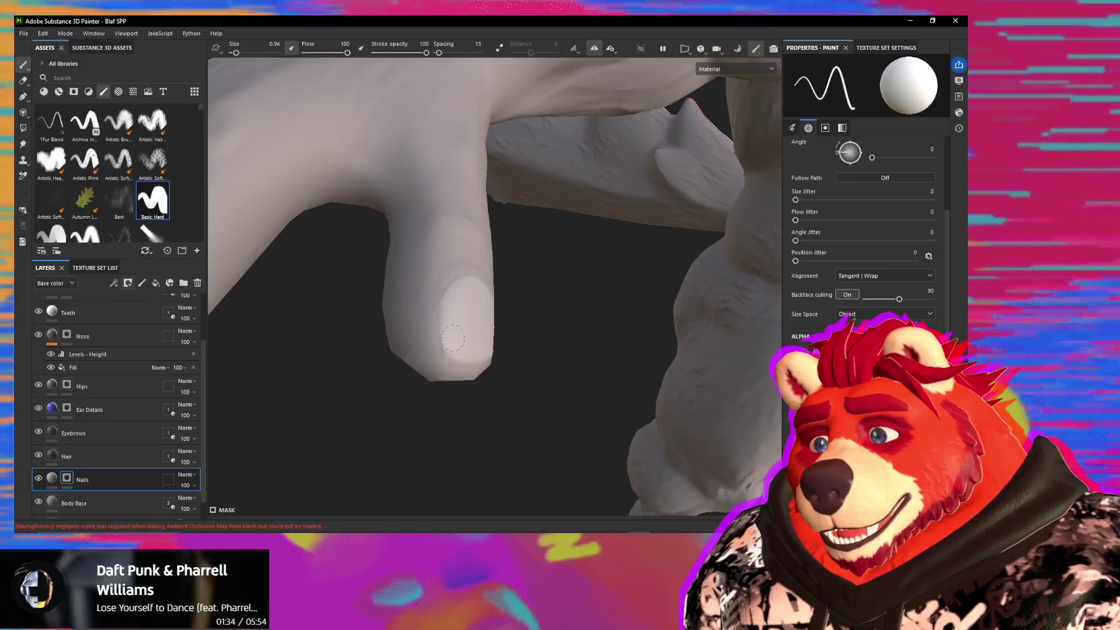
pyautogui.keyDown('alt'); pyautogui.moveTo(452, 341); pyautogui.dragTo(460, 341); pyautogui.keyUp('alt')
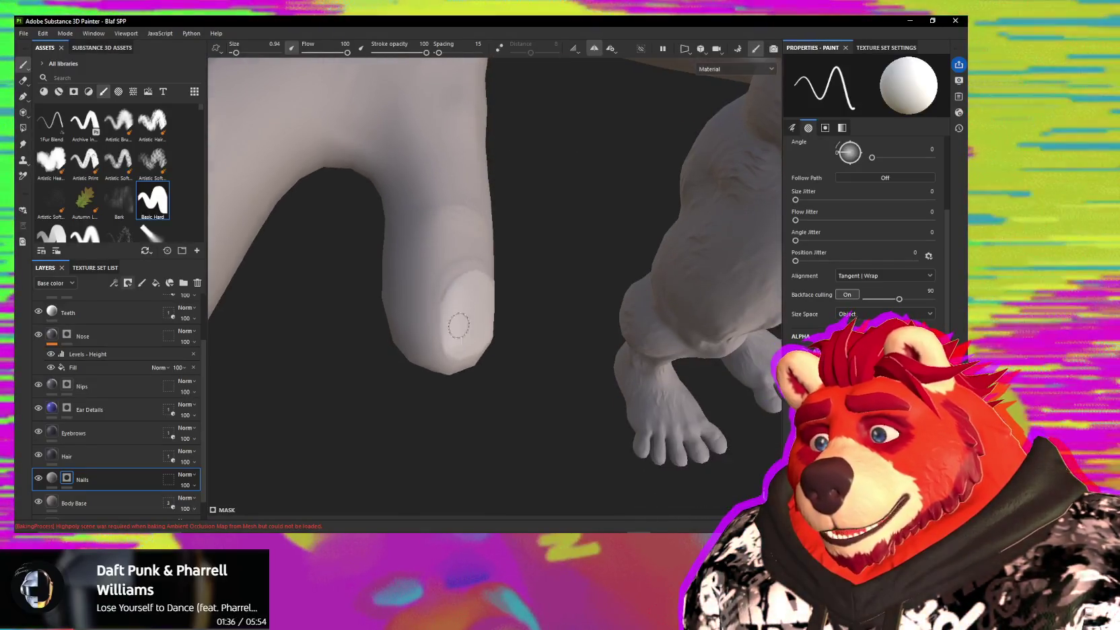
pyautogui.moveTo(455, 302)
pyautogui.keyDown('alt'); pyautogui.mouseDown()
pyautogui.moveTo(471, 343)
pyautogui.moveTo(405, 310)
pyautogui.moveTo(485, 376)
pyautogui.mouseUp(); pyautogui.keyUp('alt')
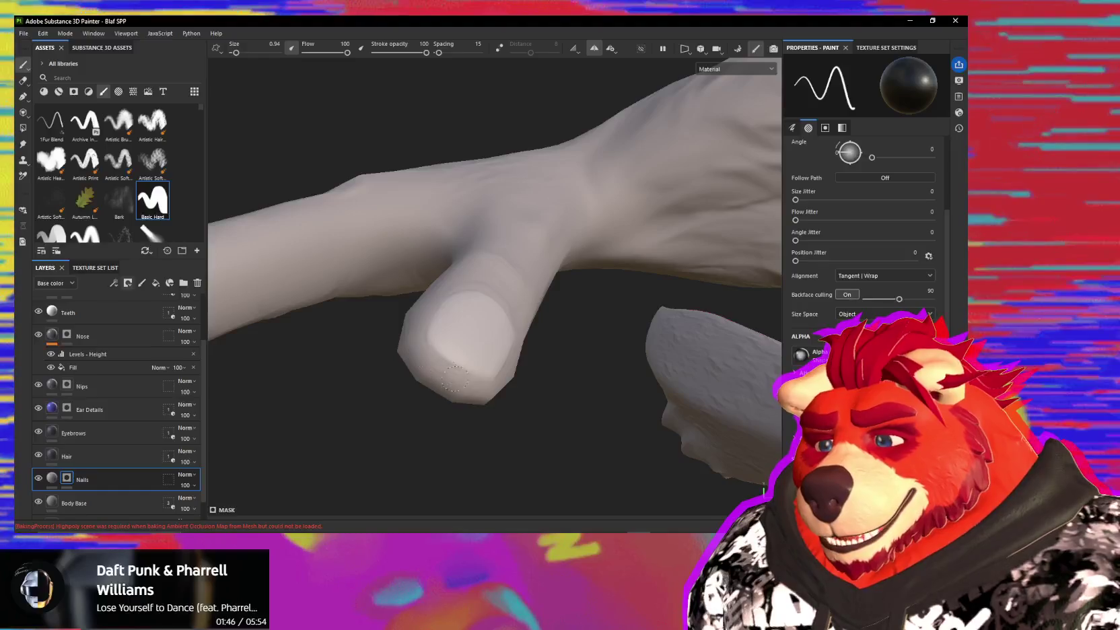
pyautogui.moveTo(452, 377)
pyautogui.keyDown('alt'); pyautogui.mouseDown()
pyautogui.moveTo(458, 414)
pyautogui.moveTo(404, 359)
pyautogui.moveTo(414, 337)
pyautogui.mouseUp(); pyautogui.keyUp('alt')
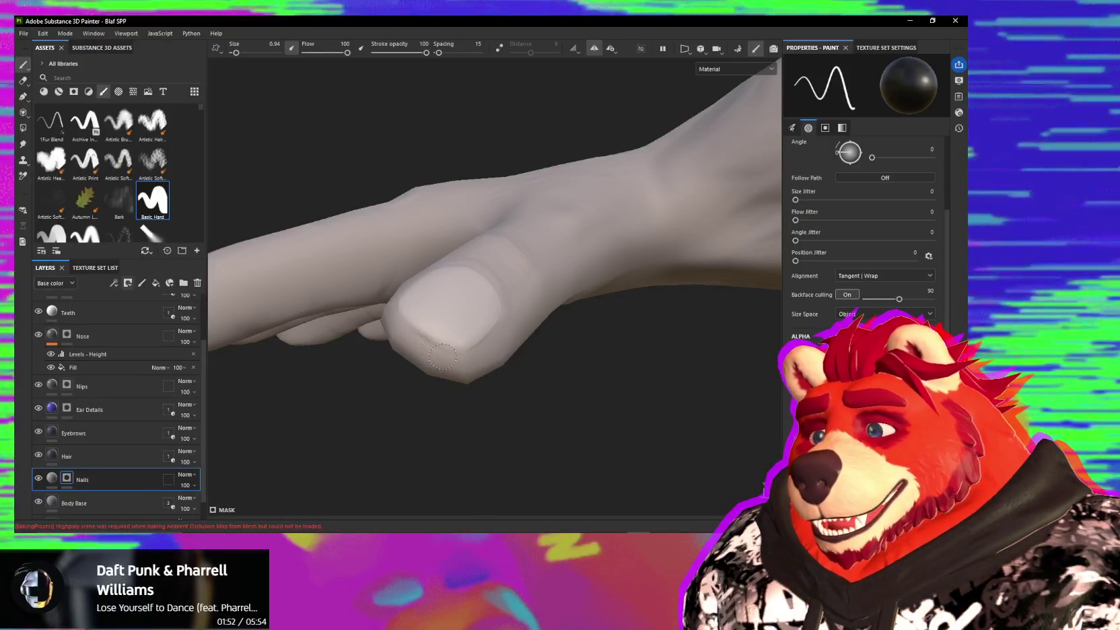
pyautogui.moveTo(500, 314)
pyautogui.keyDown('alt'); pyautogui.mouseDown()
pyautogui.moveTo(414, 307)
pyautogui.moveTo(517, 287)
pyautogui.mouseUp(); pyautogui.keyUp('alt')
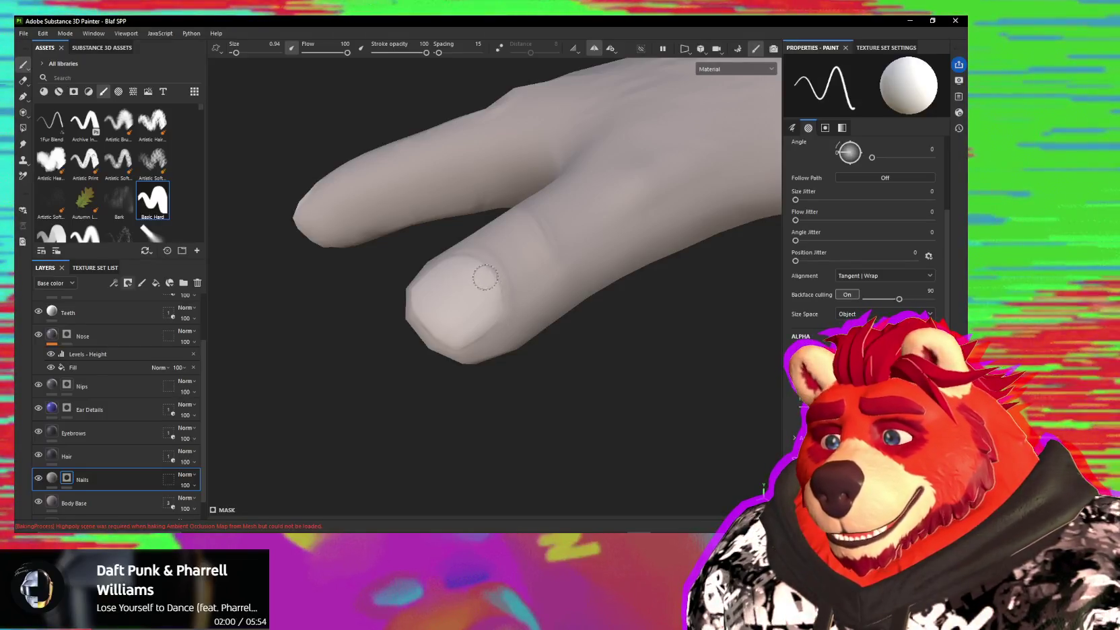
pyautogui.moveTo(482, 298)
pyautogui.keyDown('alt'); pyautogui.mouseDown()
pyautogui.moveTo(573, 335)
pyautogui.moveTo(434, 310)
pyautogui.moveTo(417, 288)
pyautogui.moveTo(442, 343)
pyautogui.moveTo(511, 336)
pyautogui.moveTo(586, 360)
pyautogui.mouseUp(); pyautogui.keyUp('alt')
pyautogui.moveTo(514, 464)
pyautogui.keyDown('alt'); pyautogui.mouseDown()
pyautogui.moveTo(535, 418)
pyautogui.moveTo(483, 486)
pyautogui.moveTo(457, 419)
pyautogui.moveTo(489, 306)
pyautogui.moveTo(476, 265)
pyautogui.mouseUp(); pyautogui.keyUp('alt')
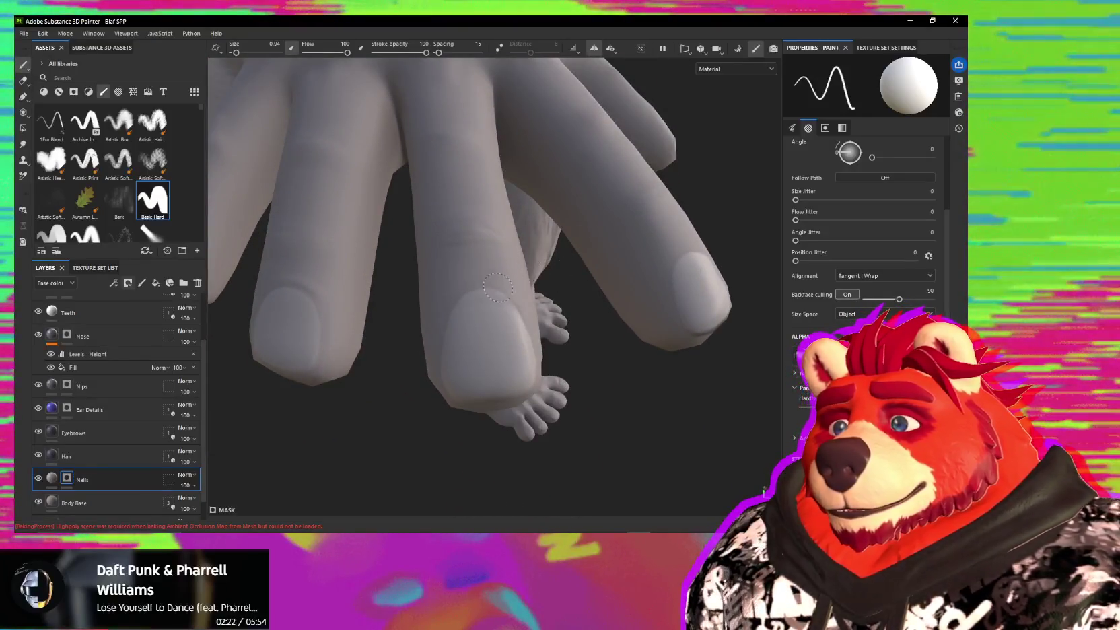
pyautogui.press('x')
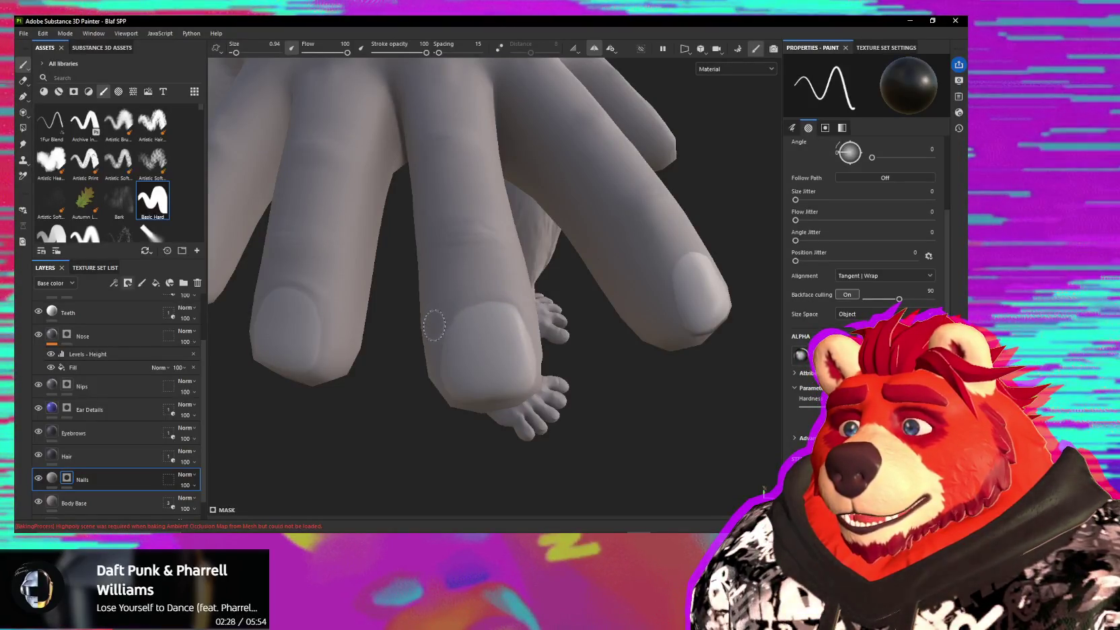
pyautogui.keyDown('alt'); pyautogui.moveTo(433, 325); pyautogui.dragTo(531, 296); pyautogui.keyUp('alt')
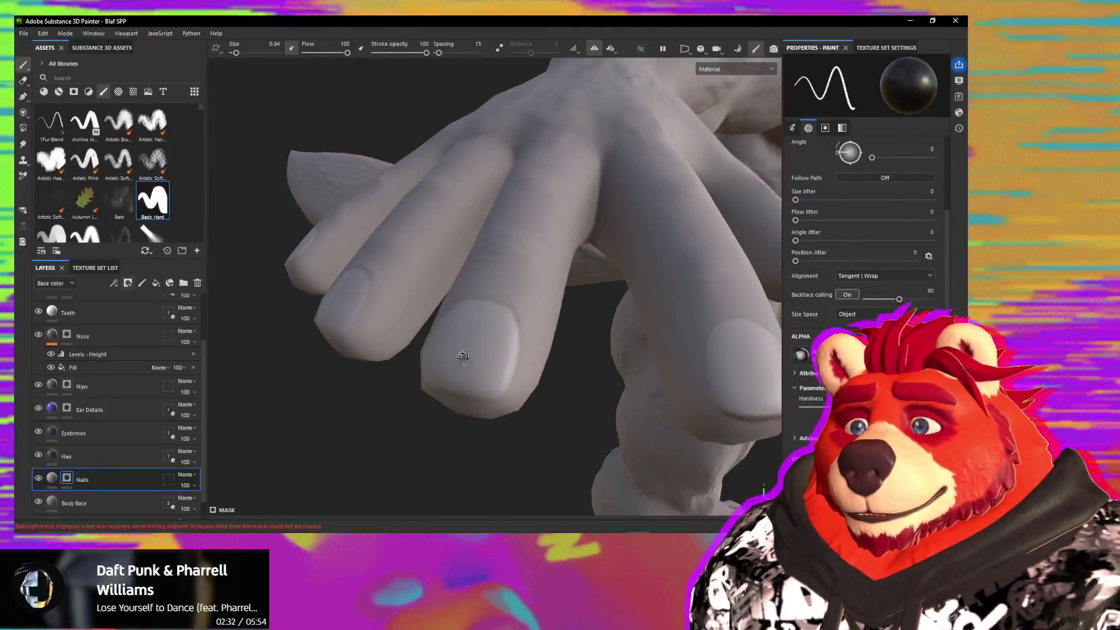
pyautogui.keyDown('alt'); pyautogui.moveTo(457, 350); pyautogui.dragTo(555, 332); pyautogui.keyUp('alt')
pyautogui.keyDown('alt'); pyautogui.moveTo(402, 311); pyautogui.dragTo(422, 344); pyautogui.keyUp('alt')
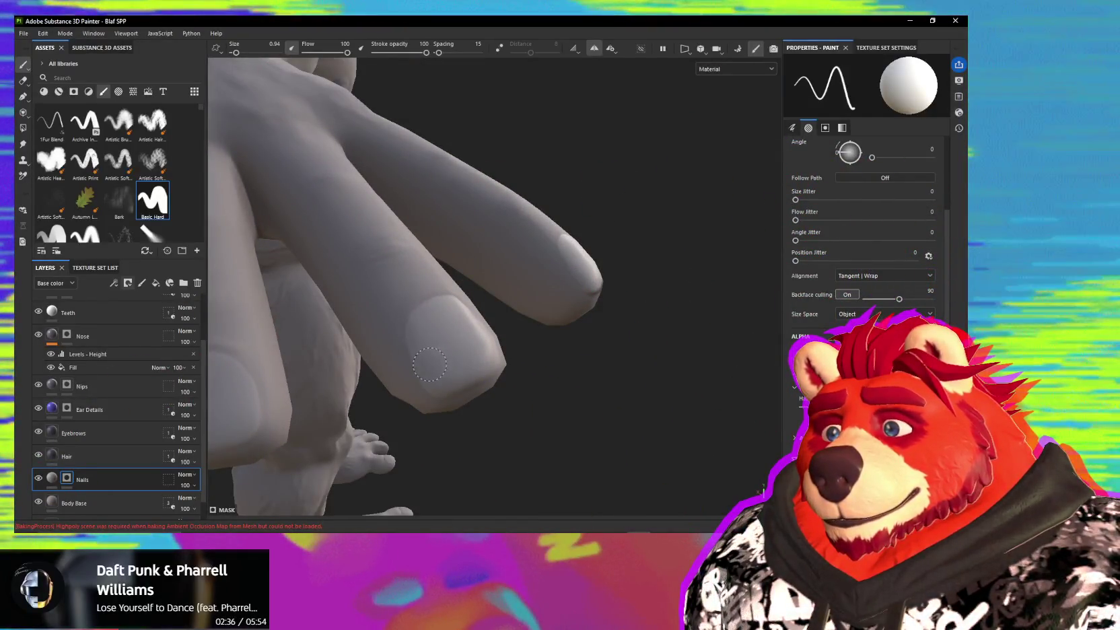
pyautogui.moveTo(444, 330)
pyautogui.keyDown('alt'); pyautogui.mouseDown()
pyautogui.moveTo(271, 267)
pyautogui.moveTo(350, 377)
pyautogui.moveTo(511, 323)
pyautogui.moveTo(695, 424)
pyautogui.moveTo(543, 379)
pyautogui.mouseUp(); pyautogui.keyUp('alt')
# - Zoom in on the toes and paint a lighter nail onto the first toe
pyautogui.scroll(3, 544, 379)
pyautogui.scroll(3, 532, 370)
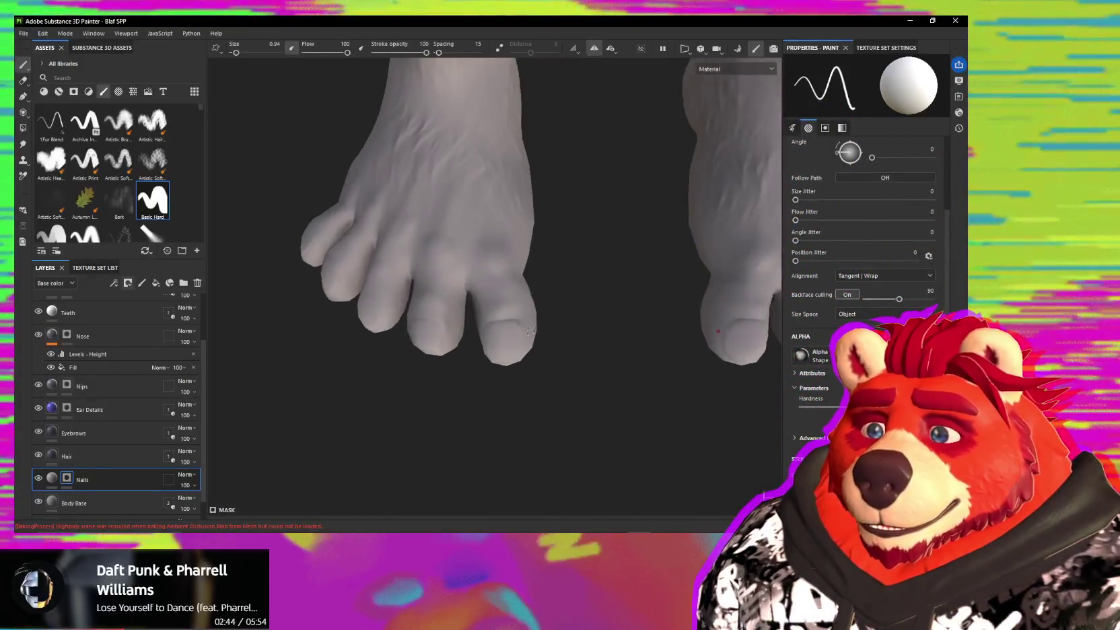
pyautogui.scroll(2, 522, 360)
pyautogui.scroll(3, 509, 350)
pyautogui.scroll(-2, 509, 349)
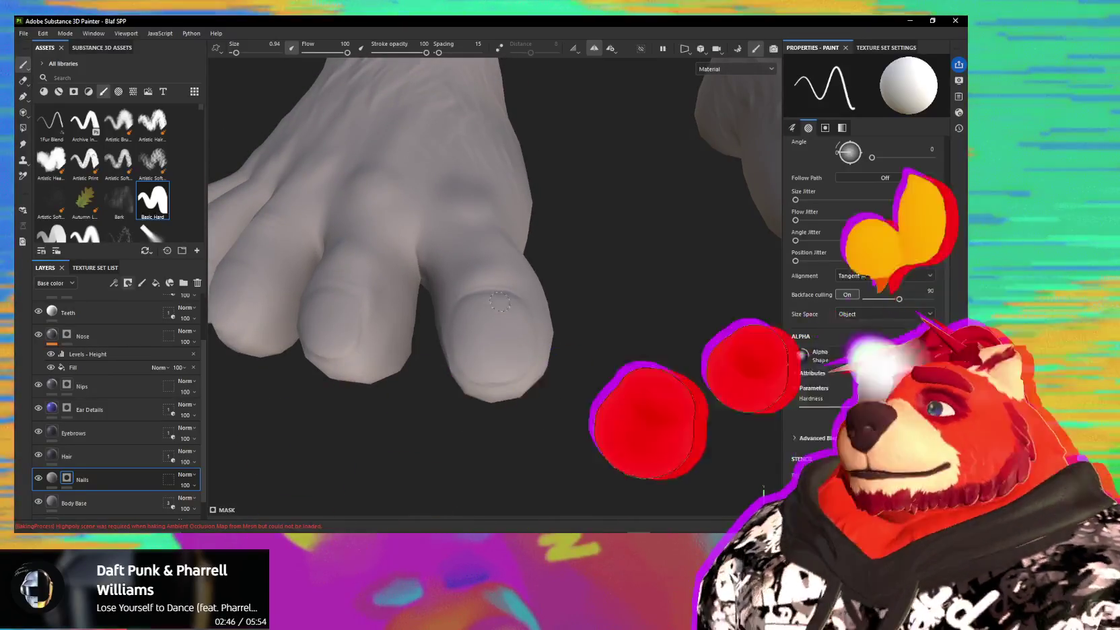
pyautogui.keyDown('alt'); pyautogui.moveTo(509, 350); pyautogui.dragTo(452, 295); pyautogui.keyUp('alt')
pyautogui.moveTo(475, 356); pyautogui.dragTo(465, 314)
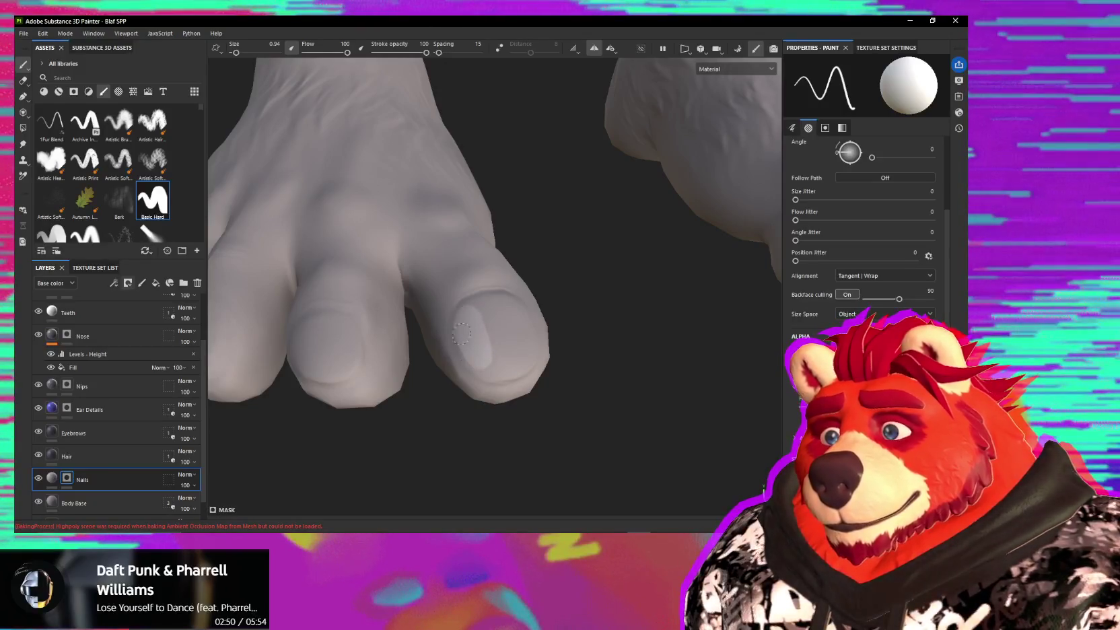
pyautogui.moveTo(461, 329)
pyautogui.mouseDown()
pyautogui.moveTo(471, 340)
pyautogui.moveTo(442, 370)
pyautogui.mouseUp()
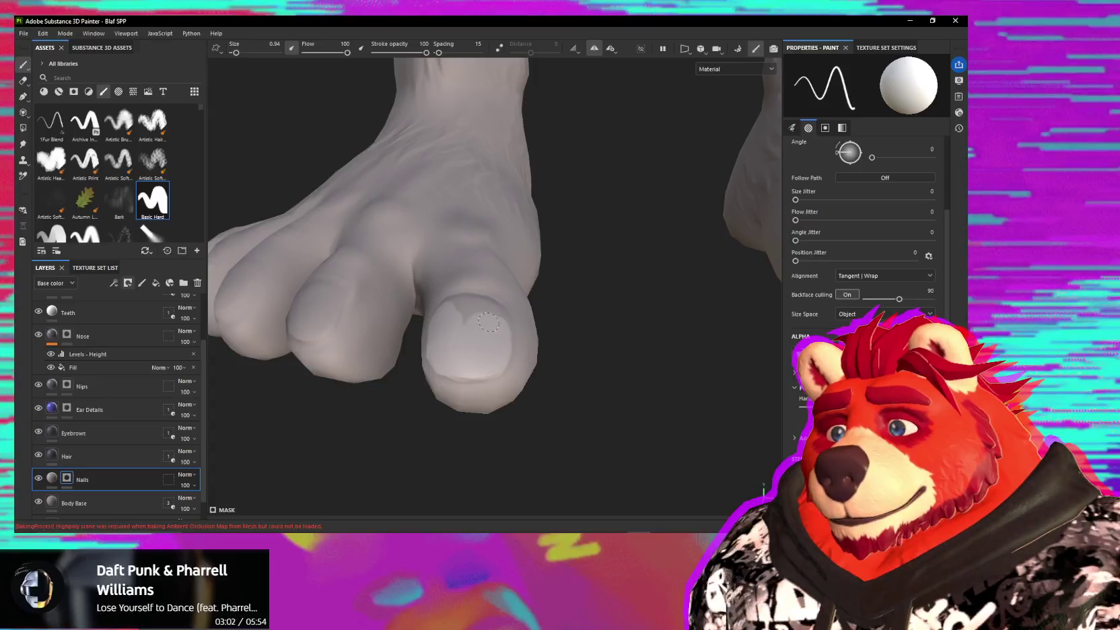
# - Move around the foot to another toe, paint its nail, and check from the side
pyautogui.keyDown('alt'); pyautogui.moveTo(489, 323); pyautogui.dragTo(470, 308); pyautogui.keyUp('alt')
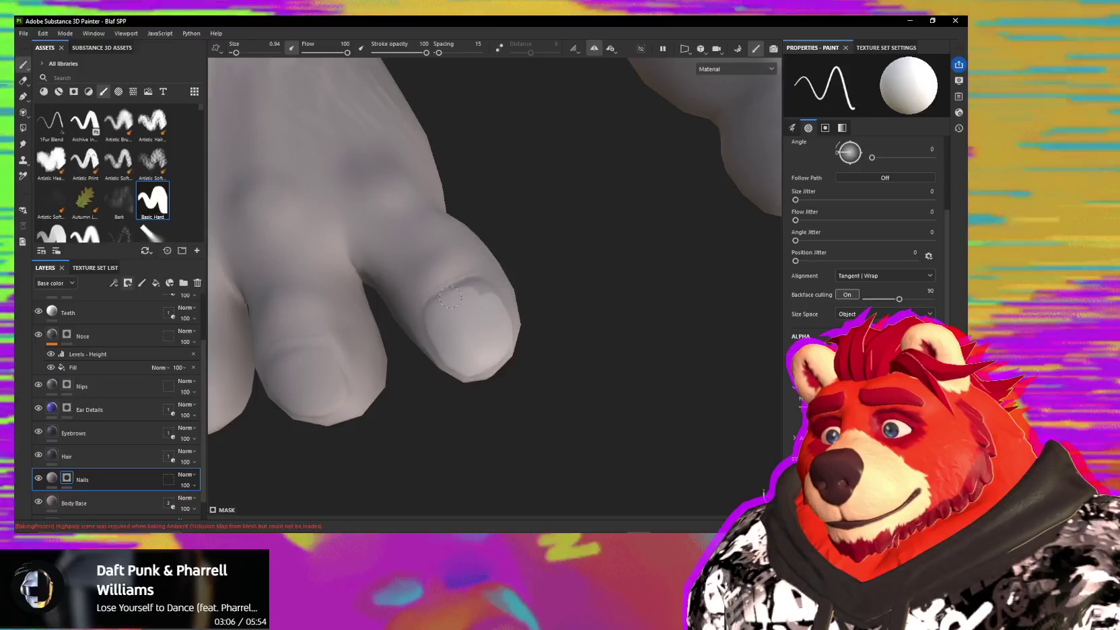
pyautogui.keyDown('alt'); pyautogui.moveTo(455, 296); pyautogui.dragTo(478, 292); pyautogui.keyUp('alt')
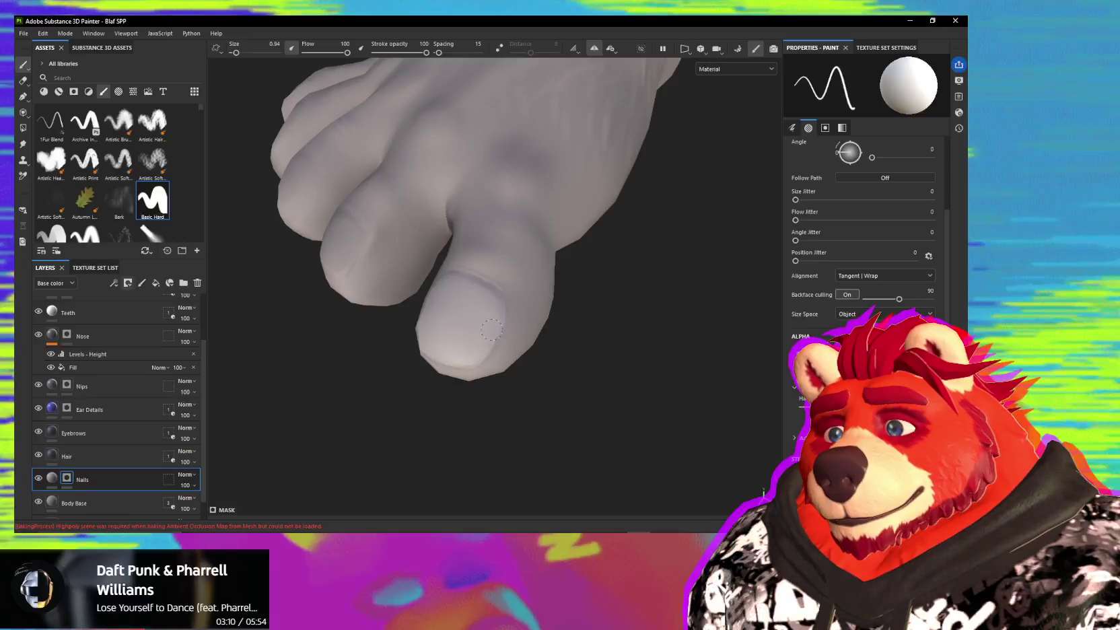
pyautogui.keyDown('alt'); pyautogui.moveTo(486, 334); pyautogui.dragTo(626, 298); pyautogui.keyUp('alt')
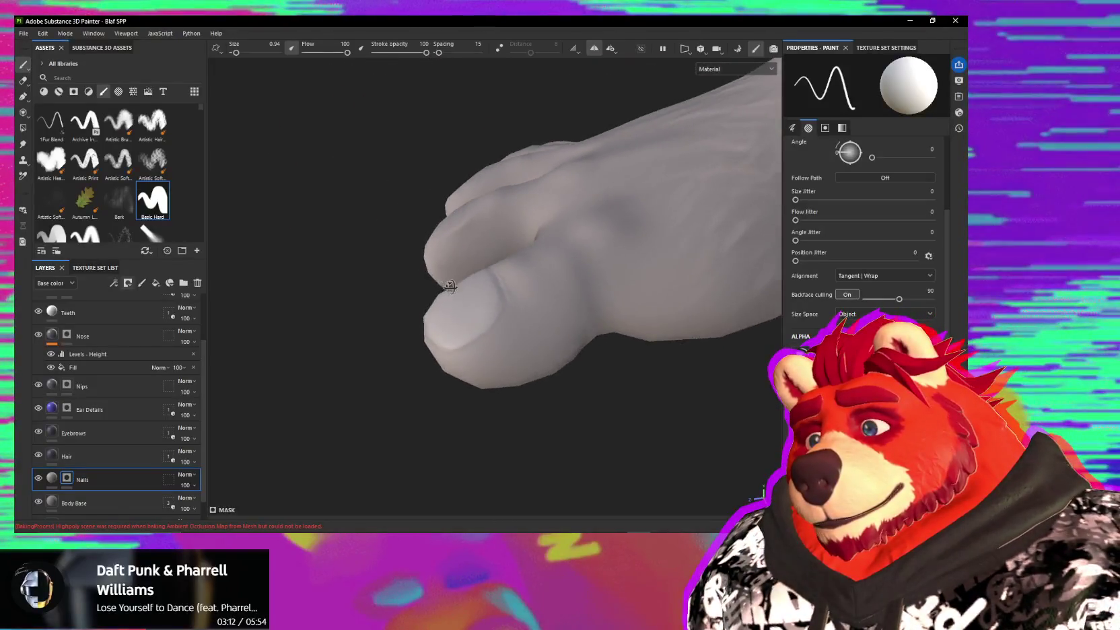
pyautogui.moveTo(390, 240)
pyautogui.keyDown('alt'); pyautogui.mouseDown()
pyautogui.moveTo(510, 282)
pyautogui.moveTo(487, 300)
pyautogui.mouseUp(); pyautogui.keyUp('alt')
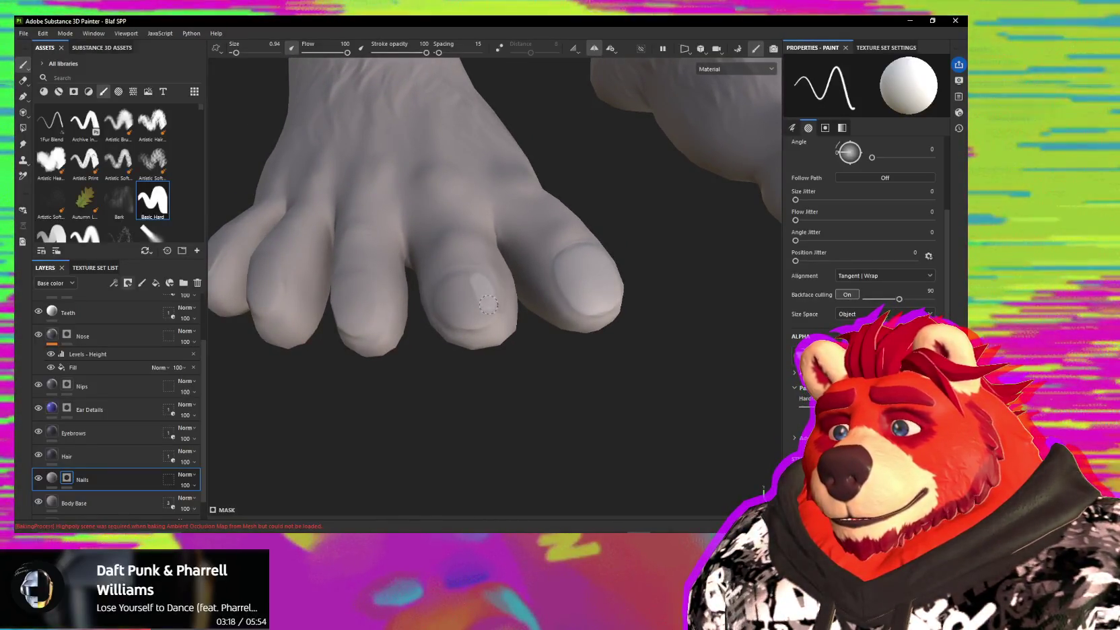
pyautogui.moveTo(489, 304)
pyautogui.mouseDown()
pyautogui.moveTo(467, 313)
pyautogui.moveTo(449, 287)
pyautogui.mouseUp()
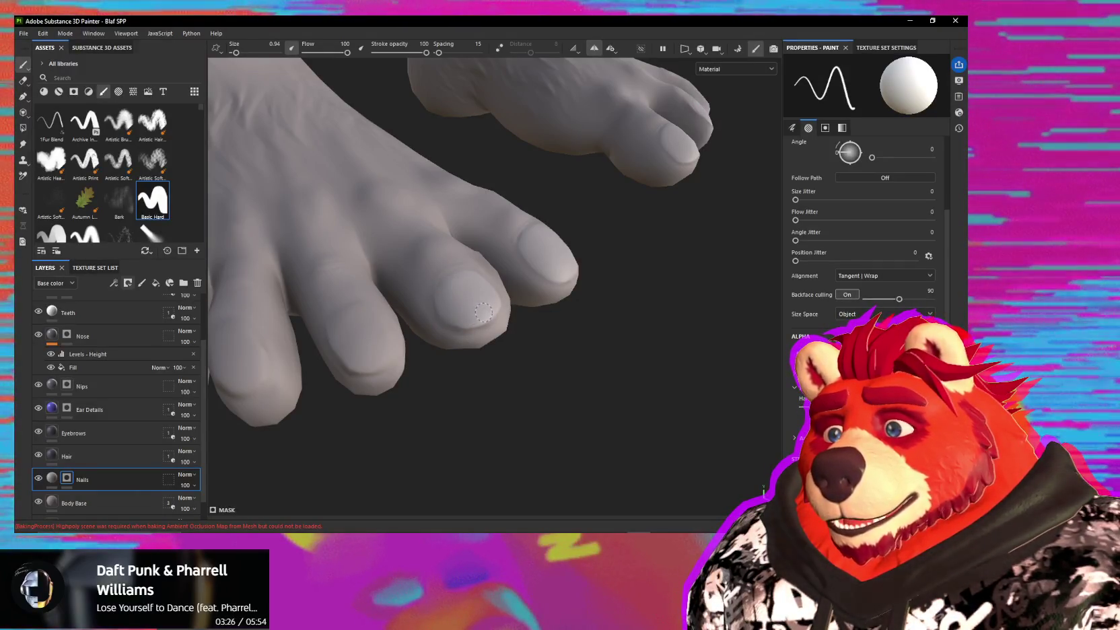
pyautogui.moveTo(455, 315)
pyautogui.keyDown('alt'); pyautogui.mouseDown()
pyautogui.moveTo(446, 306)
pyautogui.moveTo(500, 313)
pyautogui.mouseUp(); pyautogui.keyUp('alt')
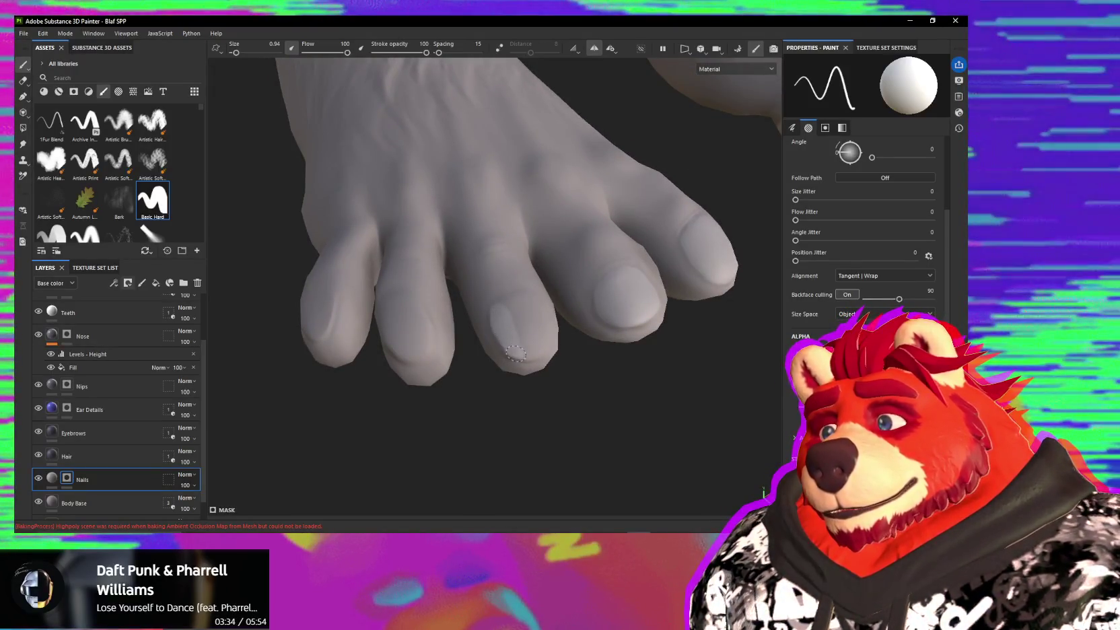
pyautogui.keyDown('alt'); pyautogui.moveTo(515, 353); pyautogui.dragTo(488, 318); pyautogui.keyUp('alt')
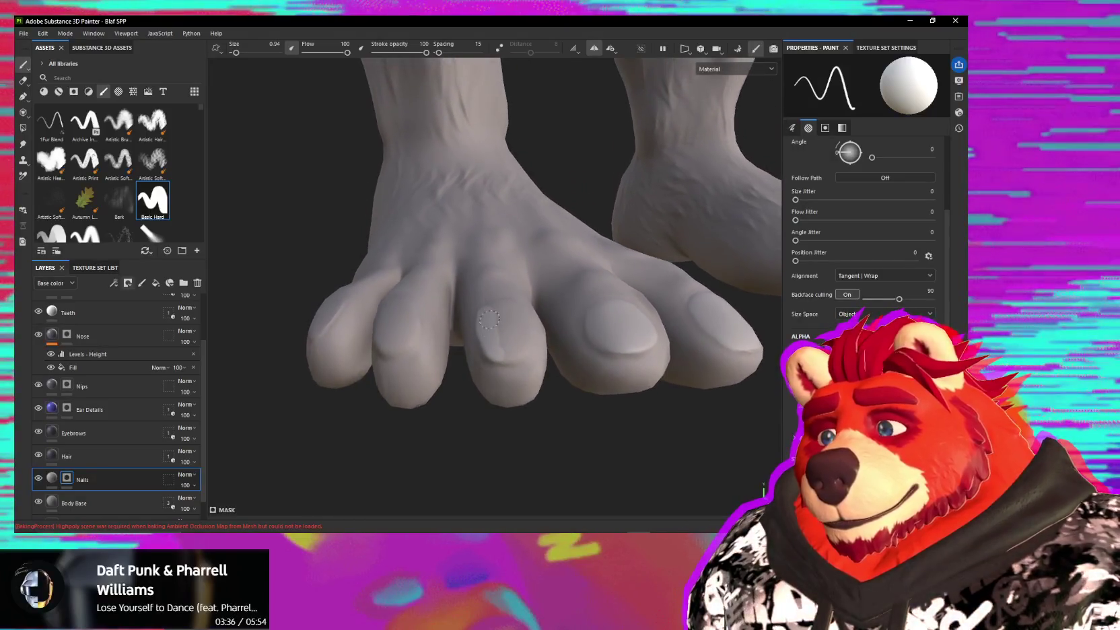
pyautogui.moveTo(518, 349)
pyautogui.keyDown('alt'); pyautogui.mouseDown()
pyautogui.moveTo(482, 321)
pyautogui.moveTo(509, 351)
pyautogui.mouseUp(); pyautogui.keyUp('alt')
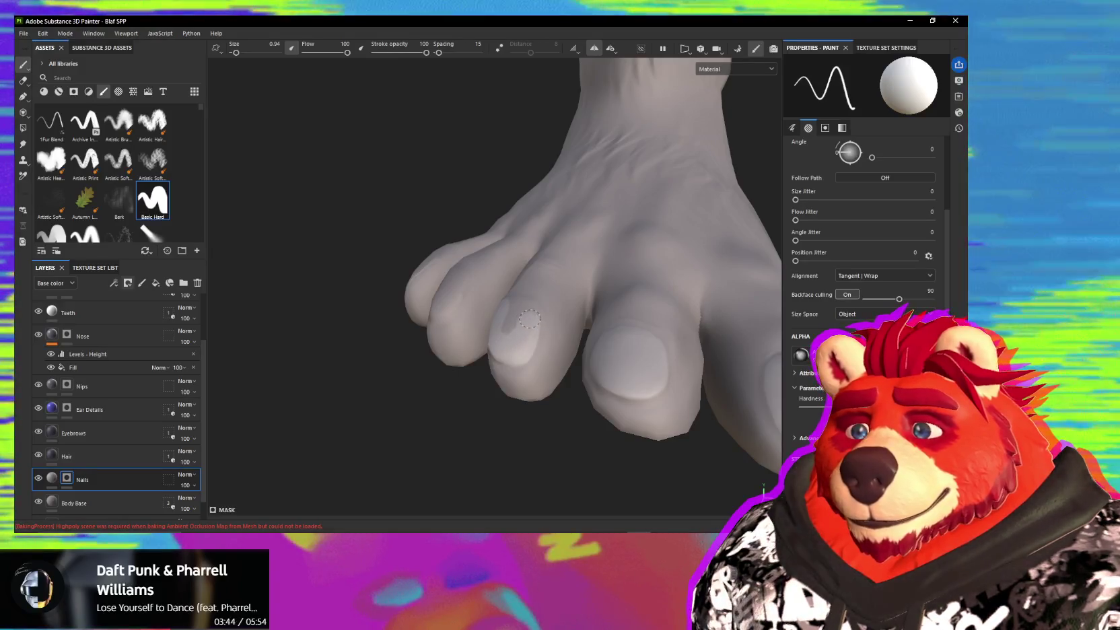
pyautogui.keyDown('alt'); pyautogui.moveTo(526, 341); pyautogui.dragTo(516, 319); pyautogui.keyUp('alt')
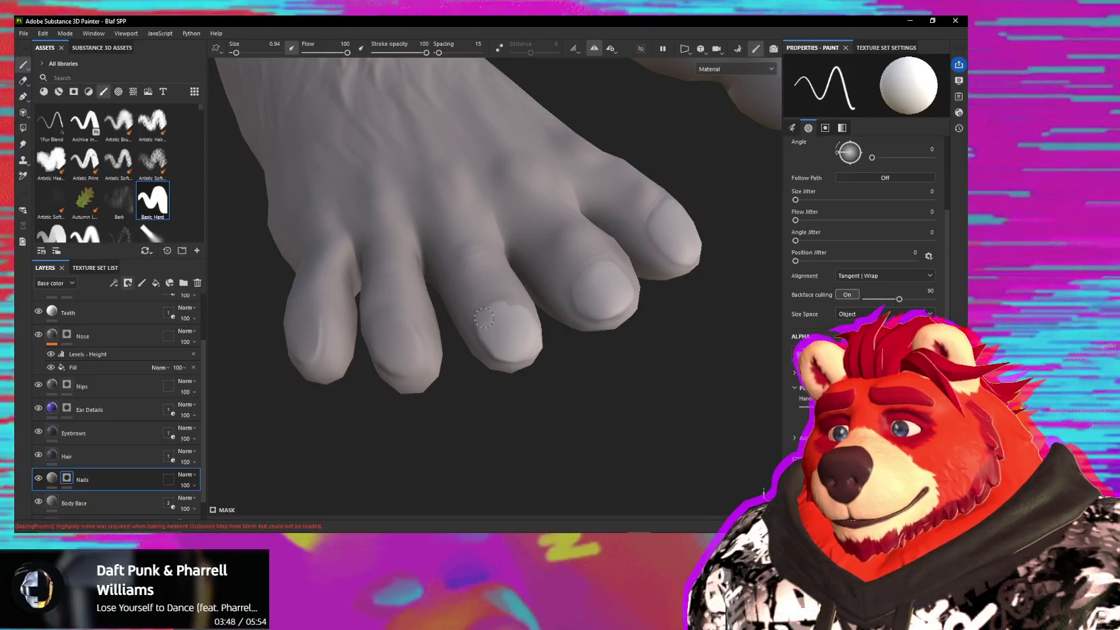
pyautogui.keyDown('alt'); pyautogui.moveTo(510, 314); pyautogui.dragTo(475, 328); pyautogui.keyUp('alt')
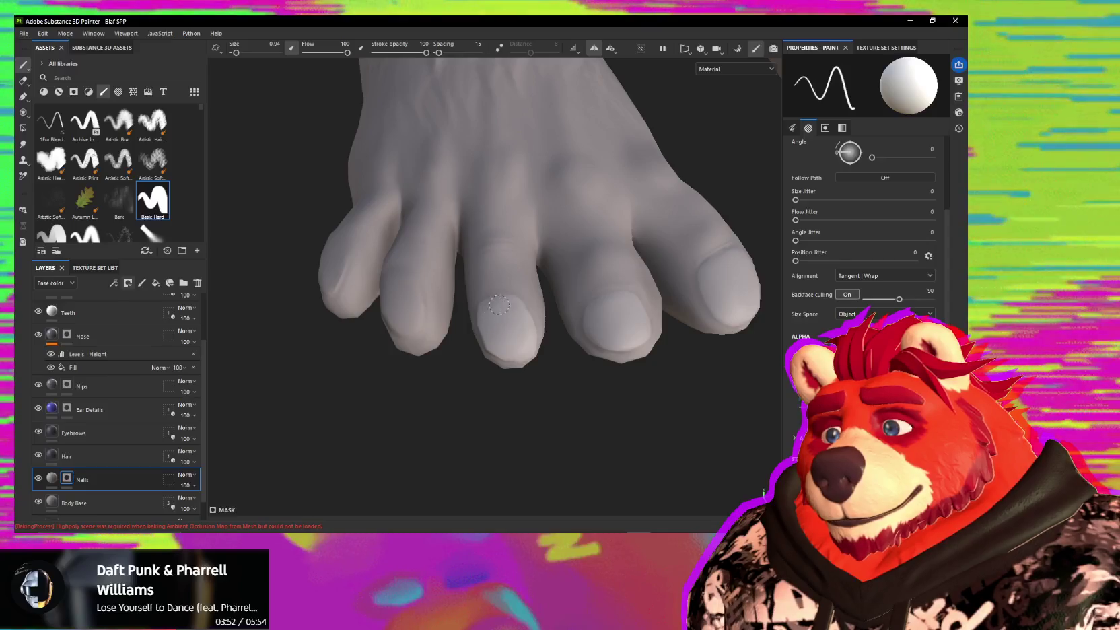
pyautogui.keyDown('alt'); pyautogui.moveTo(498, 305); pyautogui.dragTo(504, 322); pyautogui.keyUp('alt')
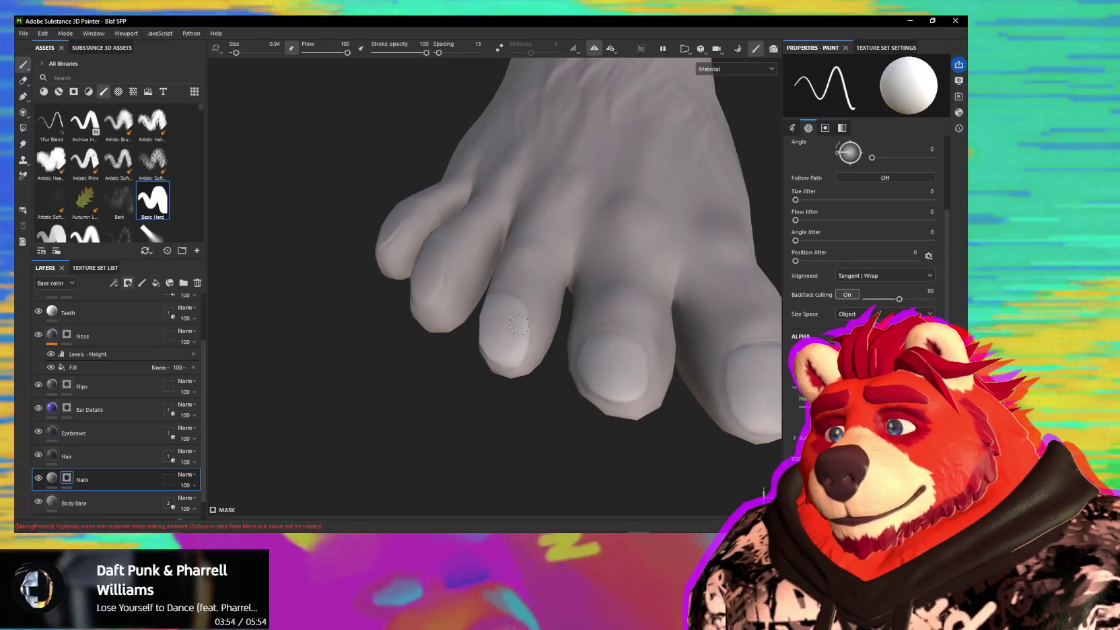
pyautogui.moveTo(513, 307)
pyautogui.keyDown('alt'); pyautogui.mouseDown()
pyautogui.moveTo(591, 275)
pyautogui.moveTo(564, 269)
pyautogui.moveTo(570, 306)
pyautogui.moveTo(613, 300)
pyautogui.moveTo(637, 282)
pyautogui.moveTo(642, 262)
pyautogui.moveTo(512, 344)
pyautogui.moveTo(528, 337)
pyautogui.moveTo(515, 312)
pyautogui.mouseUp(); pyautogui.keyUp('alt')
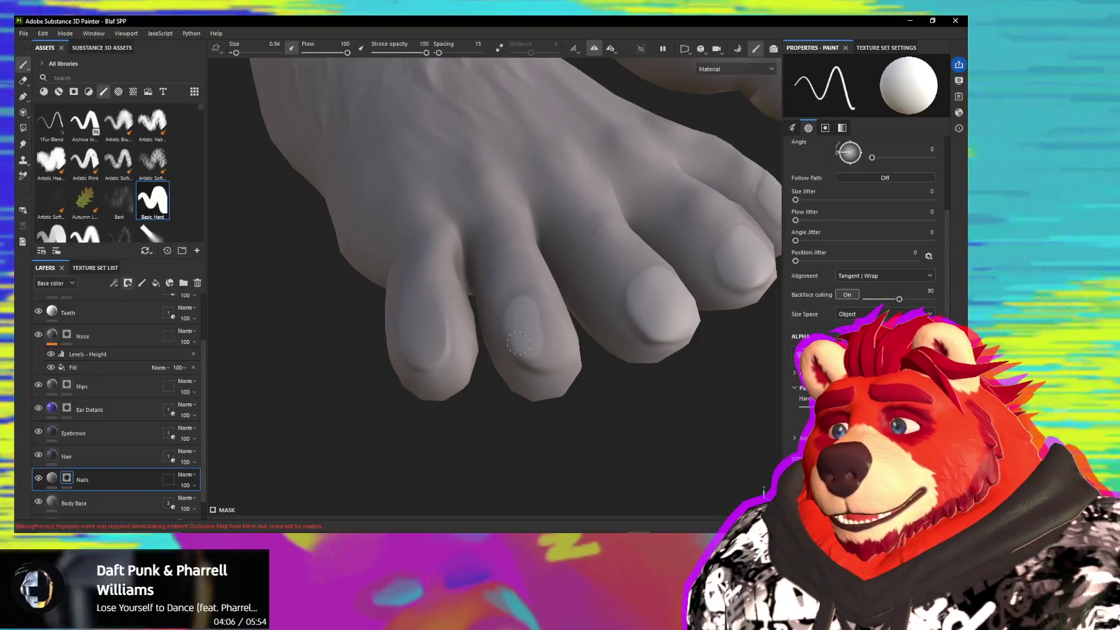
pyautogui.moveTo(516, 333)
pyautogui.keyDown('alt'); pyautogui.mouseDown()
pyautogui.moveTo(467, 310)
pyautogui.moveTo(542, 320)
pyautogui.mouseUp(); pyautogui.keyUp('alt')
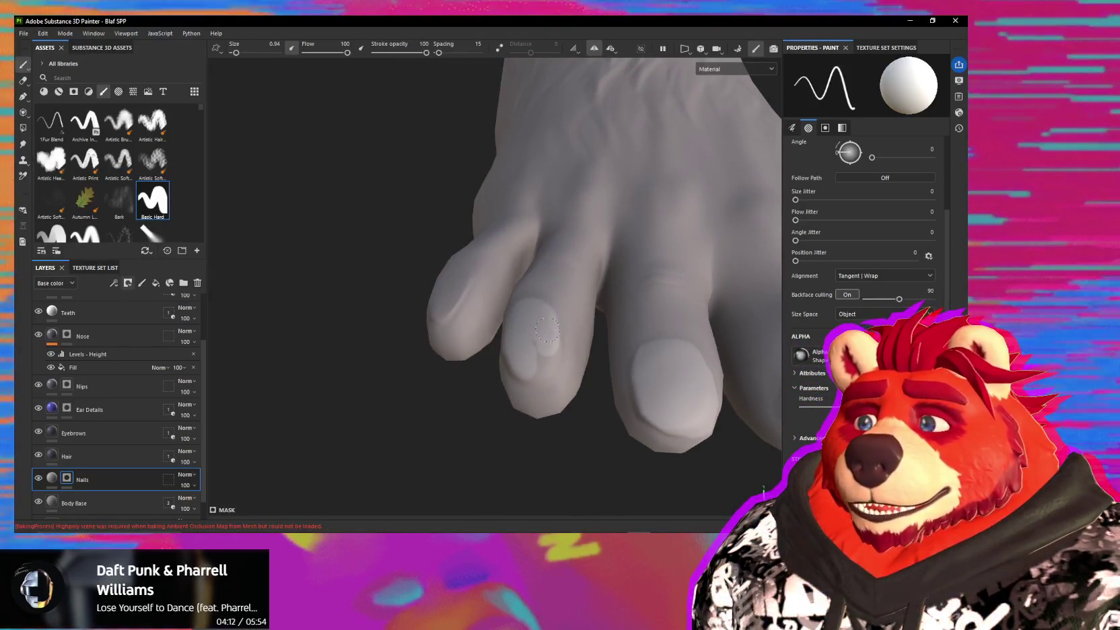
pyautogui.moveTo(537, 341)
pyautogui.keyDown('alt'); pyautogui.mouseDown()
pyautogui.moveTo(510, 310)
pyautogui.moveTo(539, 330)
pyautogui.mouseUp(); pyautogui.keyUp('alt')
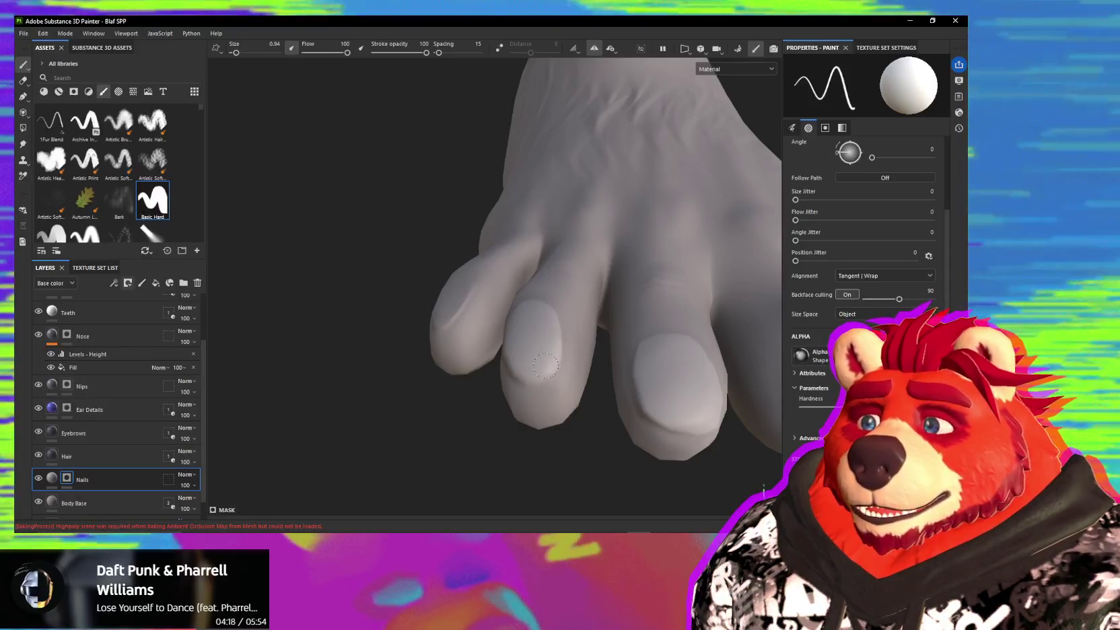
pyautogui.moveTo(542, 368)
pyautogui.keyDown('alt'); pyautogui.mouseDown()
pyautogui.moveTo(558, 342)
pyautogui.moveTo(525, 325)
pyautogui.moveTo(552, 336)
pyautogui.mouseUp(); pyautogui.keyUp('alt')
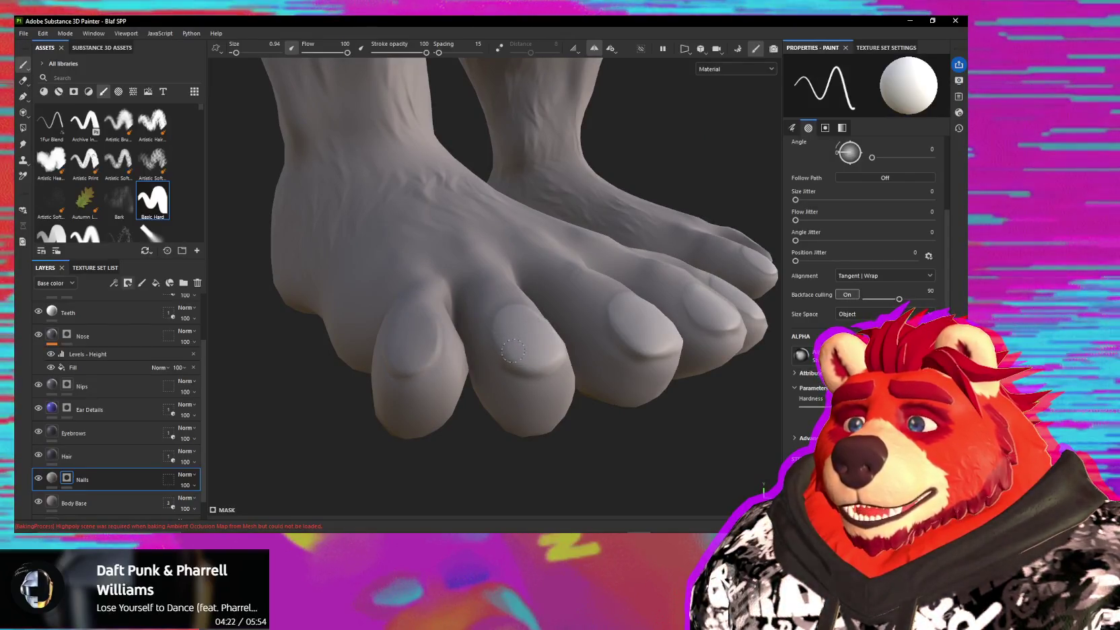
pyautogui.moveTo(532, 356)
pyautogui.keyDown('alt'); pyautogui.mouseDown()
pyautogui.moveTo(473, 367)
pyautogui.moveTo(499, 347)
pyautogui.mouseUp(); pyautogui.keyUp('alt')
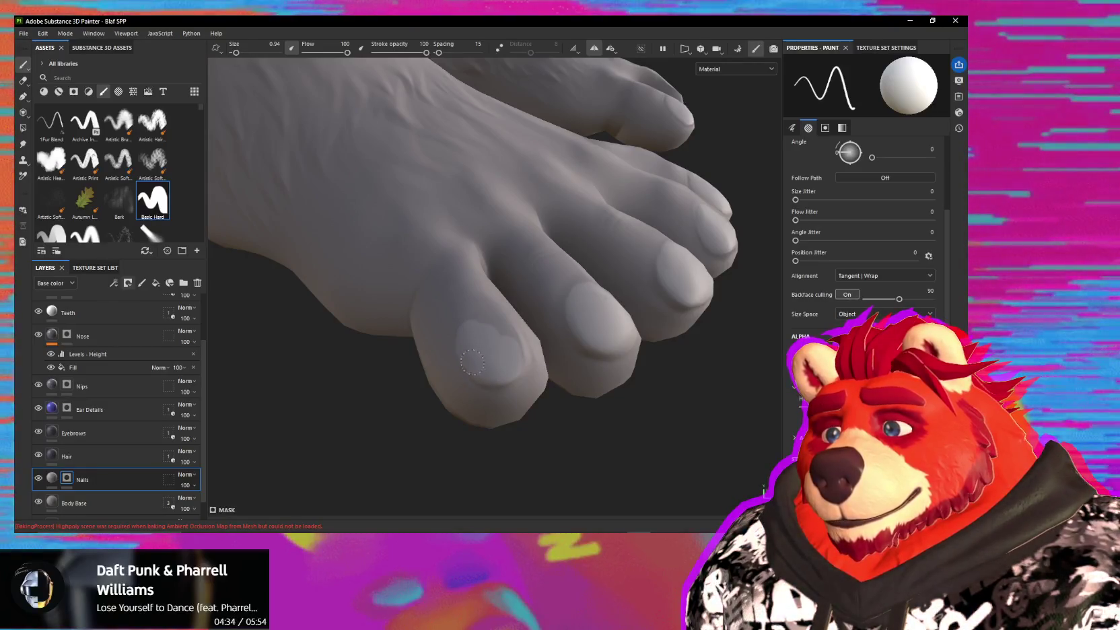
pyautogui.keyDown('alt'); pyautogui.moveTo(470, 358); pyautogui.dragTo(497, 346); pyautogui.keyUp('alt')
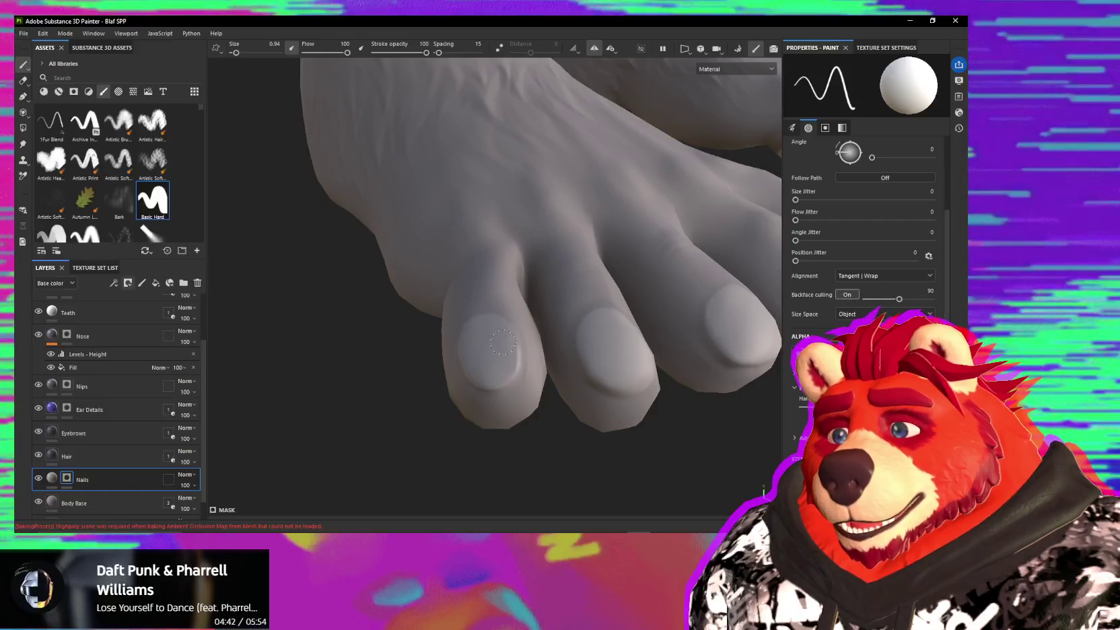
pyautogui.keyDown('alt'); pyautogui.moveTo(491, 335); pyautogui.dragTo(497, 335); pyautogui.keyUp('alt')
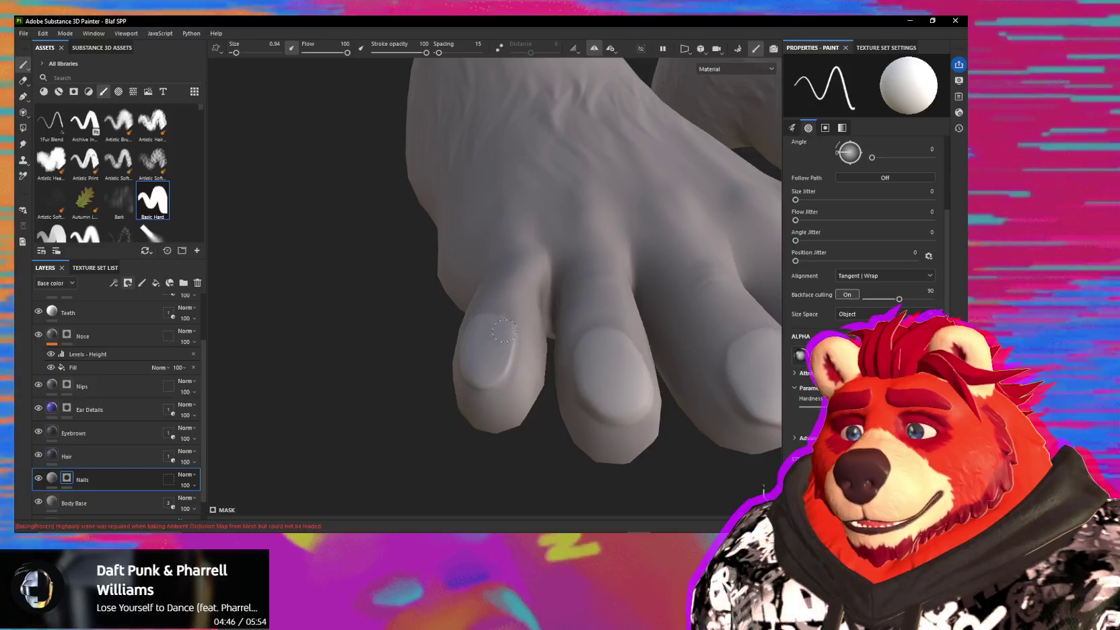
pyautogui.moveTo(500, 347)
pyautogui.keyDown('alt'); pyautogui.mouseDown()
pyautogui.moveTo(551, 337)
pyautogui.moveTo(542, 314)
pyautogui.moveTo(551, 316)
pyautogui.mouseUp(); pyautogui.keyUp('alt')
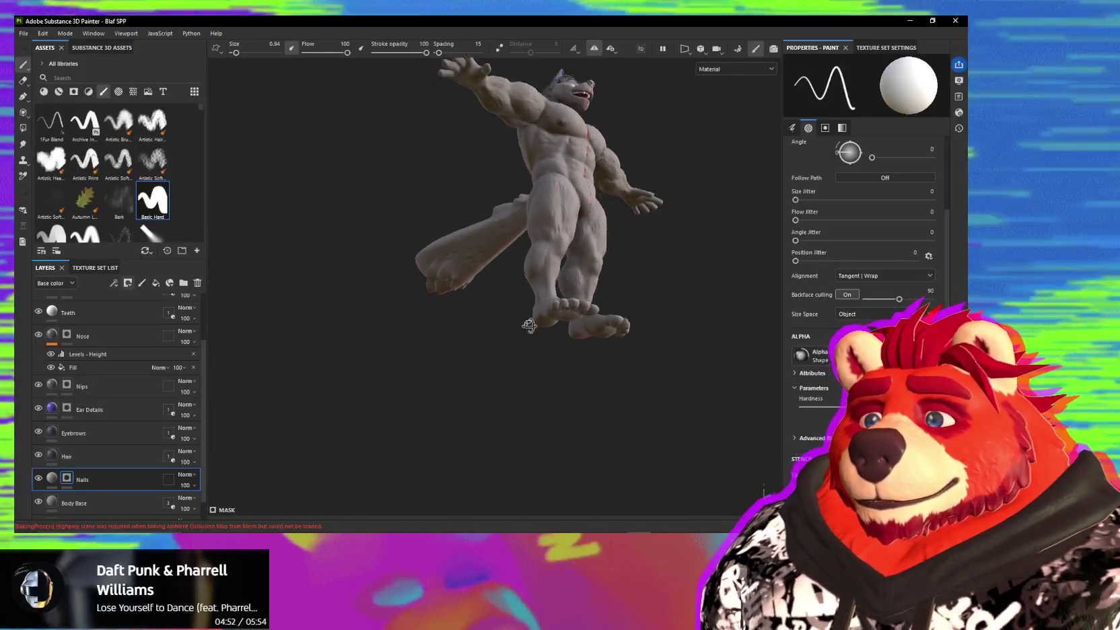
# - Orbit out to the whole wolf, then zoom in toward its head and chest
pyautogui.moveTo(643, 321)
pyautogui.keyDown('alt'); pyautogui.mouseDown()
pyautogui.moveTo(459, 333)
pyautogui.moveTo(482, 308)
pyautogui.moveTo(511, 309)
pyautogui.mouseUp(); pyautogui.keyUp('alt')
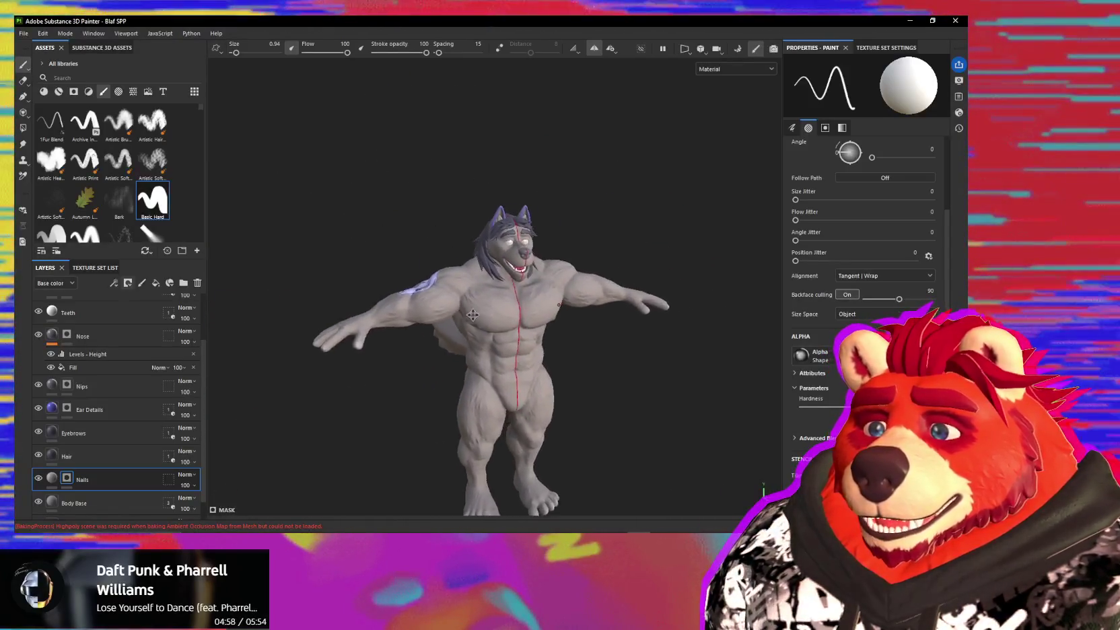
pyautogui.scroll(3, 495, 303)
pyautogui.scroll(1, 567, 286)
pyautogui.scroll(1, 539, 296)
pyautogui.scroll(2, 518, 306)
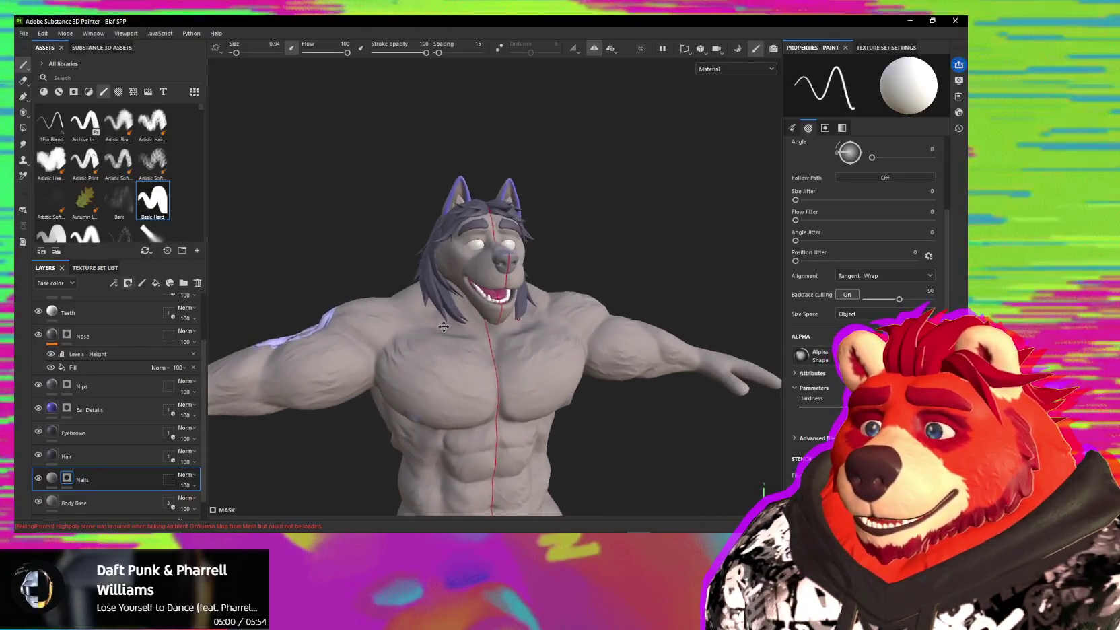
# - Zoom in and rotate the head so the open mouth faces the camera
pyautogui.scroll(2, 506, 314)
pyautogui.scroll(2, 498, 313)
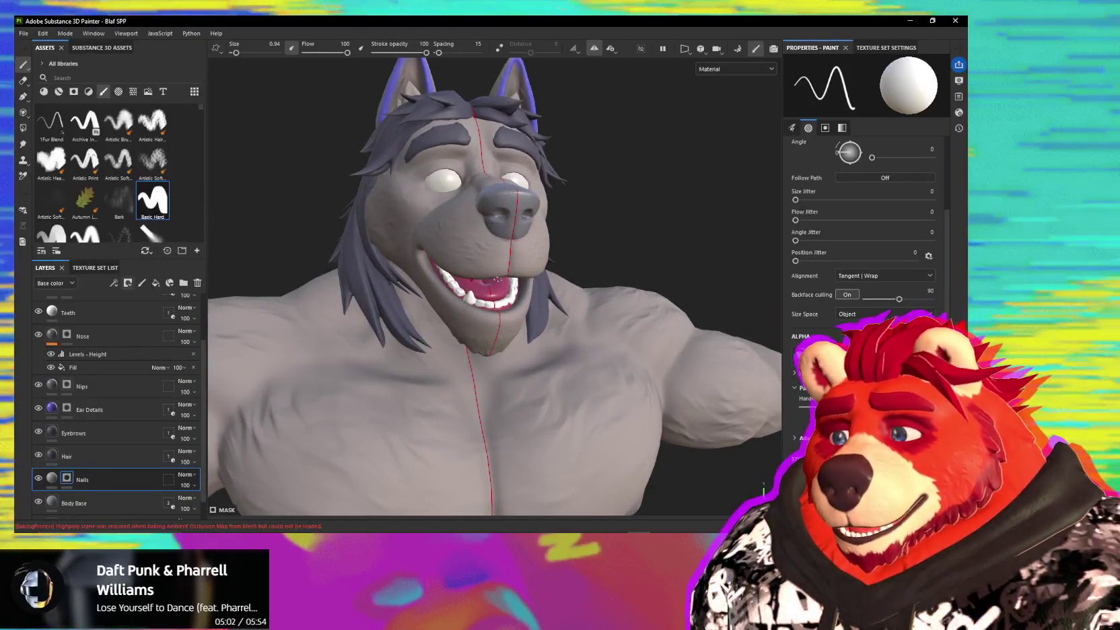
pyautogui.scroll(1, 497, 278)
pyautogui.scroll(2, 484, 279)
pyautogui.scroll(2, 471, 280)
pyautogui.scroll(2, 452, 280)
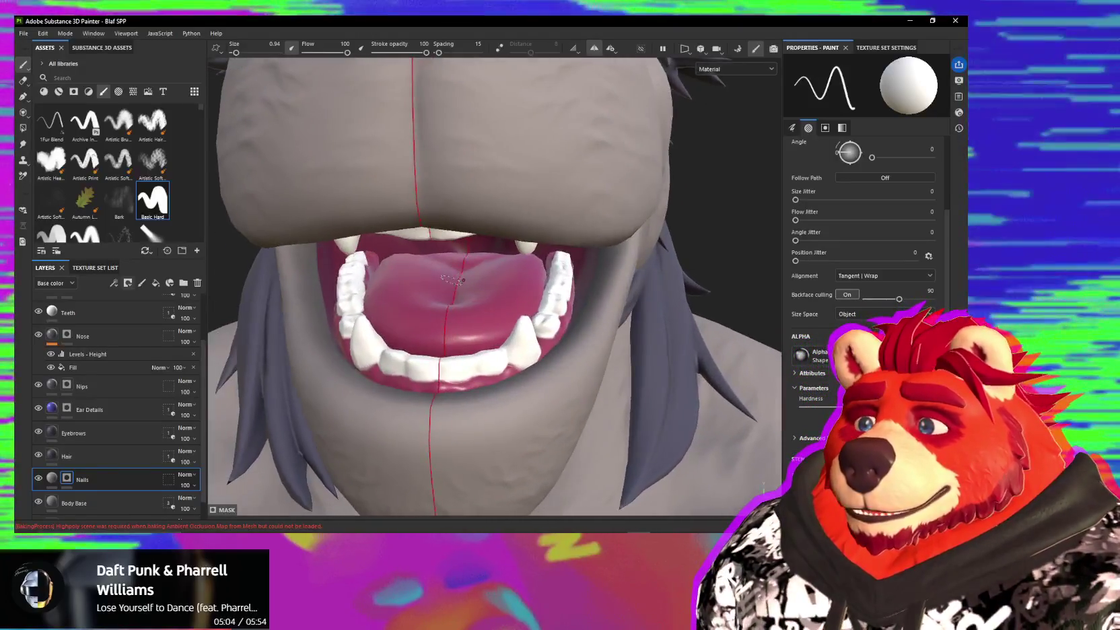
pyautogui.keyDown('alt'); pyautogui.moveTo(452, 279); pyautogui.dragTo(489, 302); pyautogui.keyUp('alt')
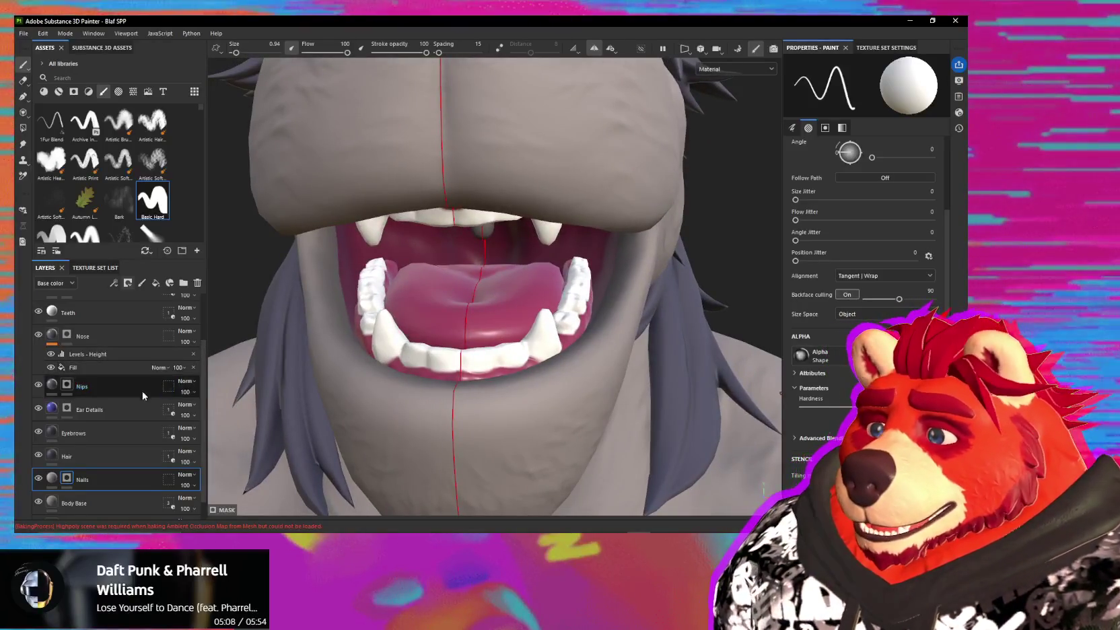
pyautogui.scroll(2, 141, 399)
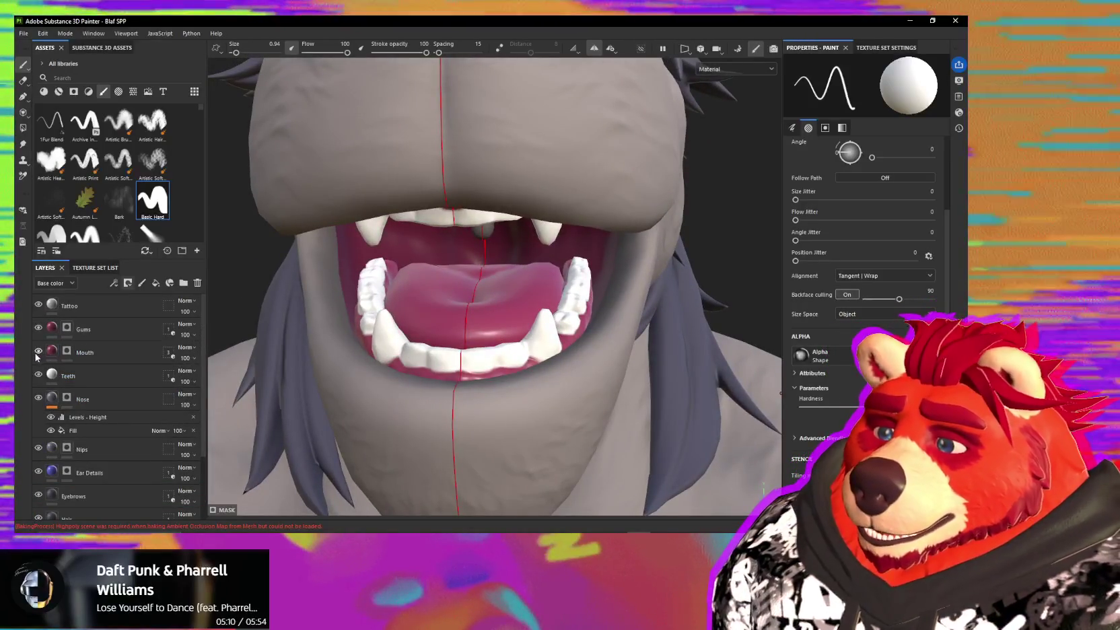
# - Make the Mouth layer active and switch to the Polygon Fill tool
pyautogui.click(89, 354)
pyautogui.click(90, 356)
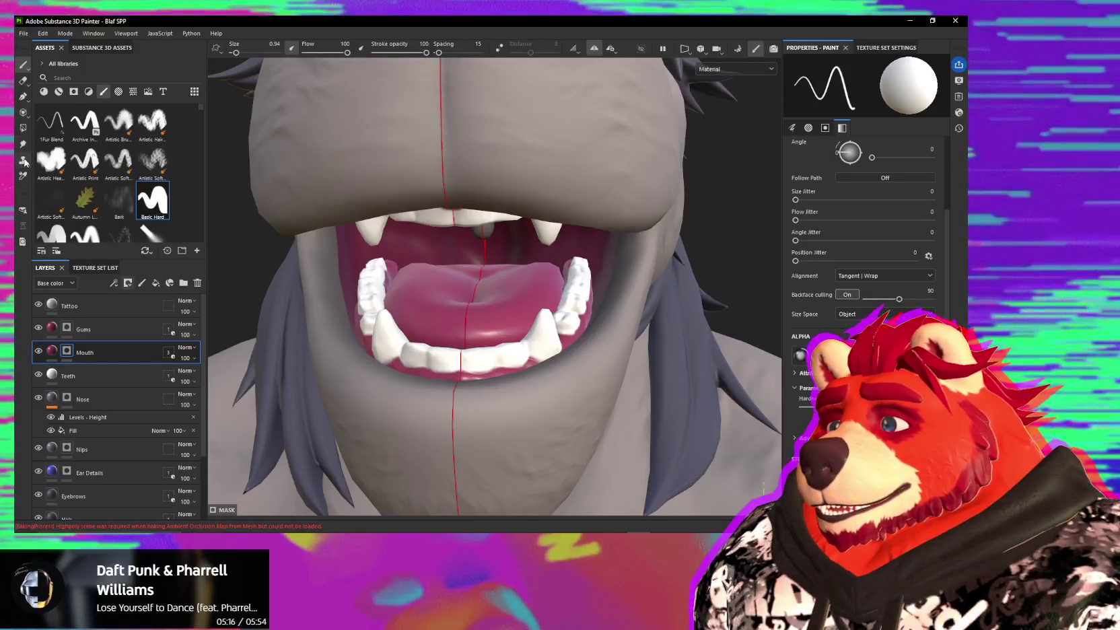
pyautogui.click(23, 127)
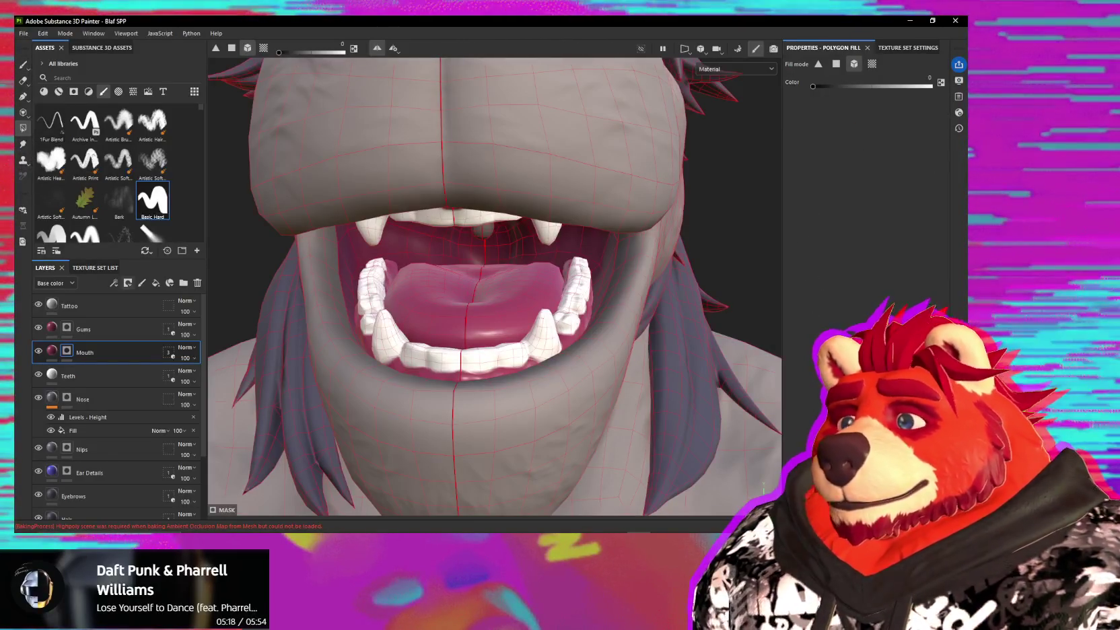
# - Fill the tongue polygons on the Mouth mask, then add a new fill layer above Mouth
pyautogui.keyDown('alt'); pyautogui.moveTo(513, 252); pyautogui.dragTo(503, 313); pyautogui.keyUp('alt')
pyautogui.click(496, 291)
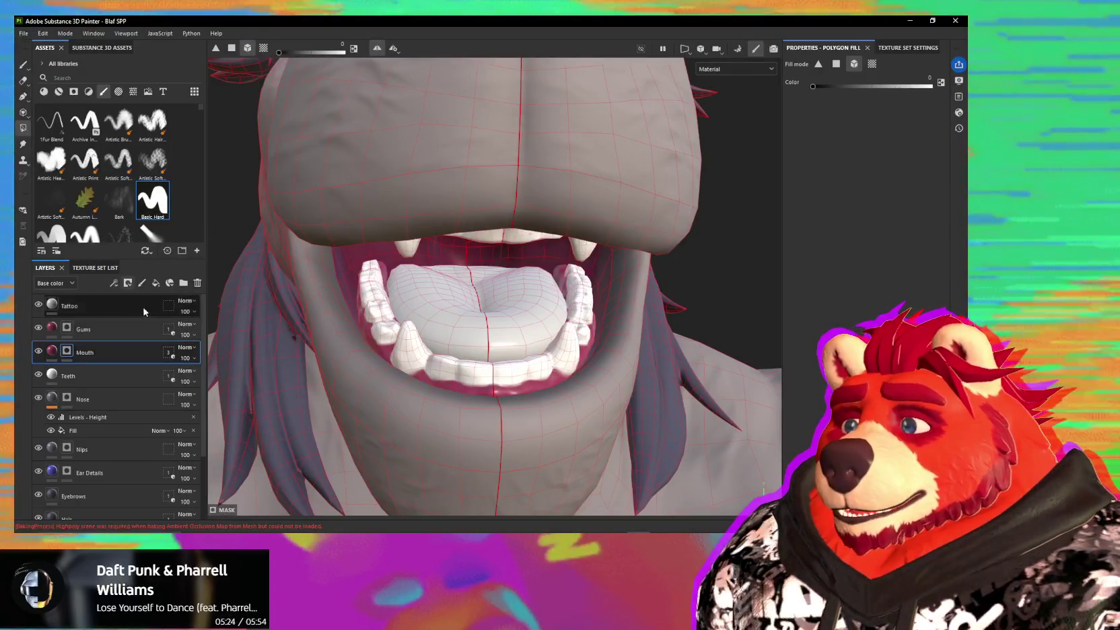
pyautogui.click(52, 350)
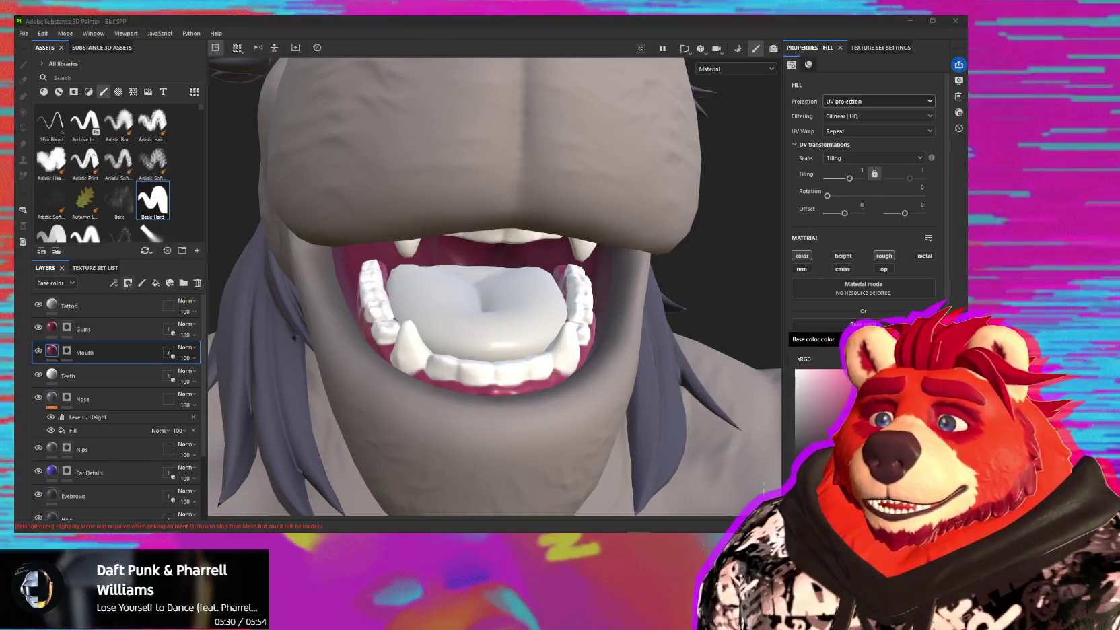
pyautogui.press('Escape')
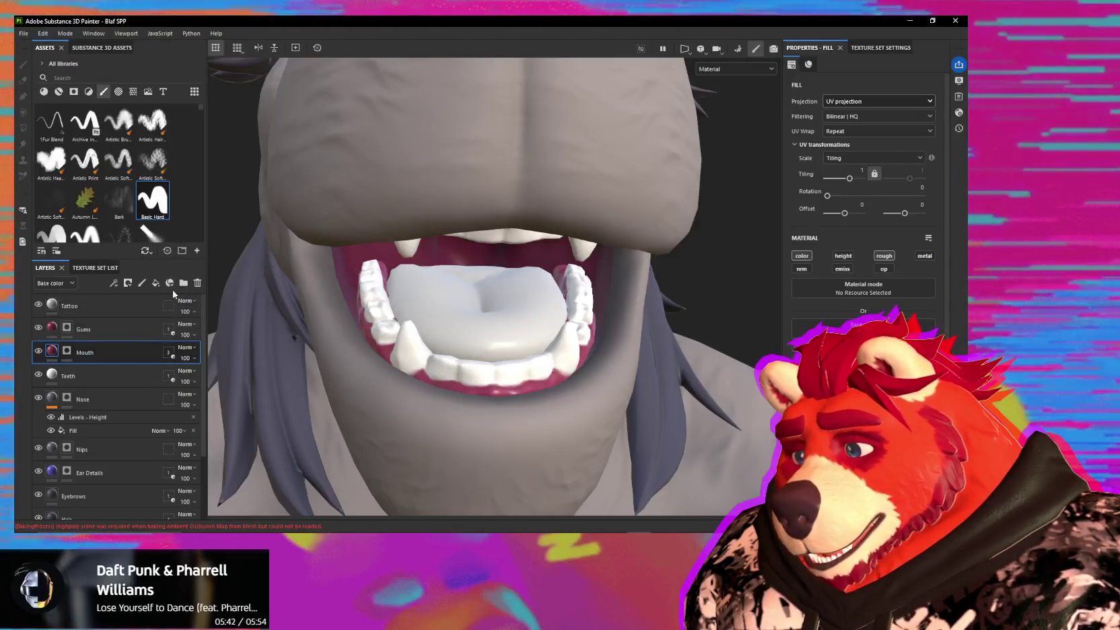
pyautogui.click(155, 288)
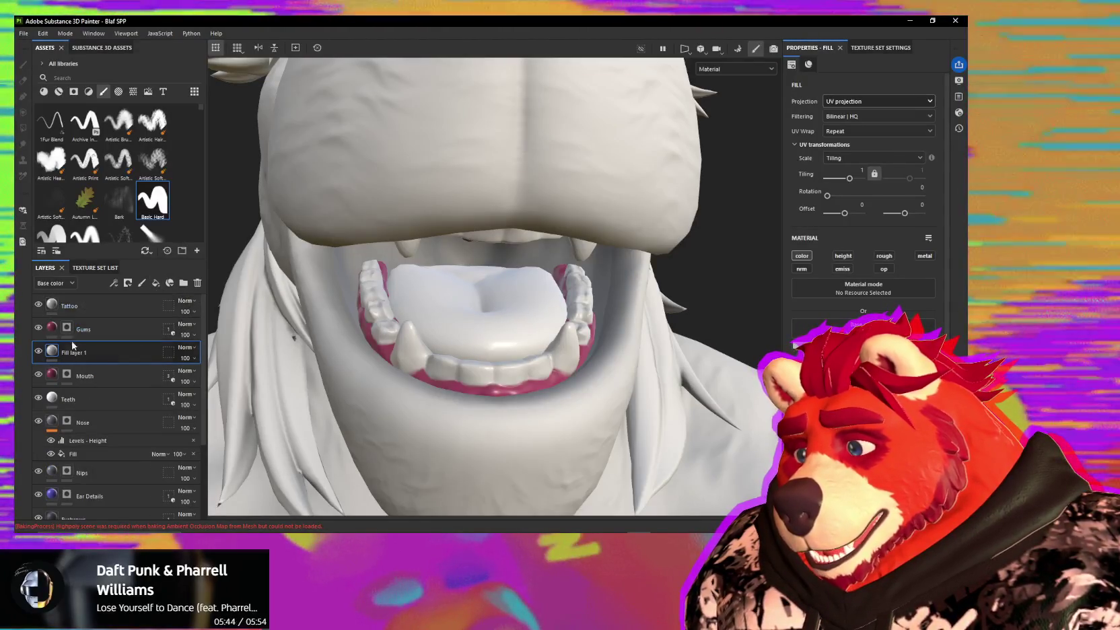
# - Give Fill layer 1 a dark pink base colour and enable its roughness channel
pyautogui.click(864, 324)
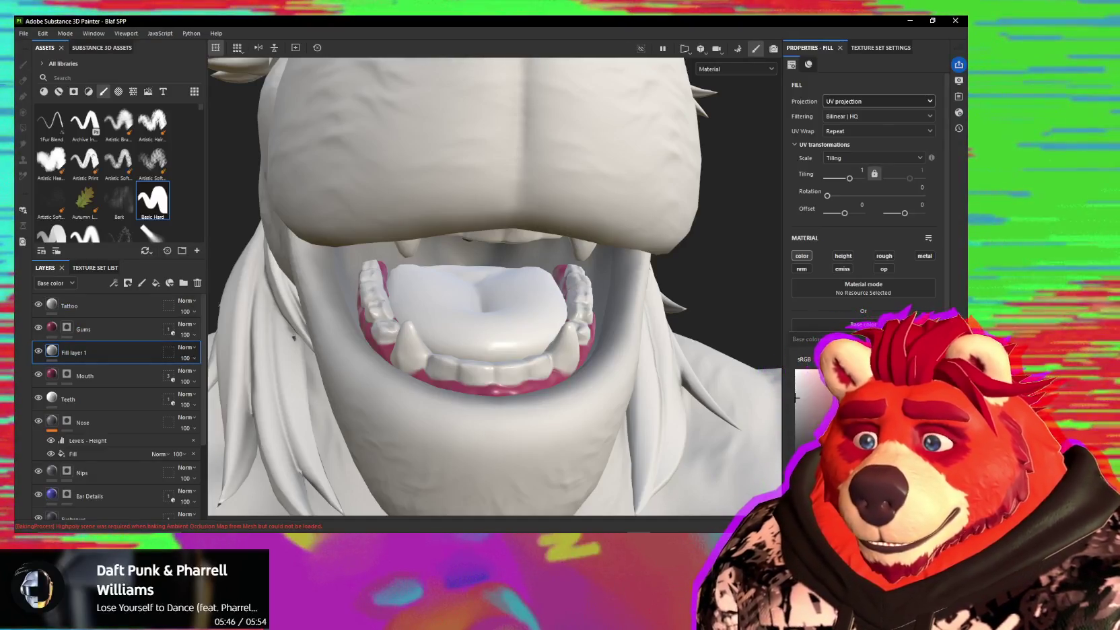
pyautogui.click(796, 397)
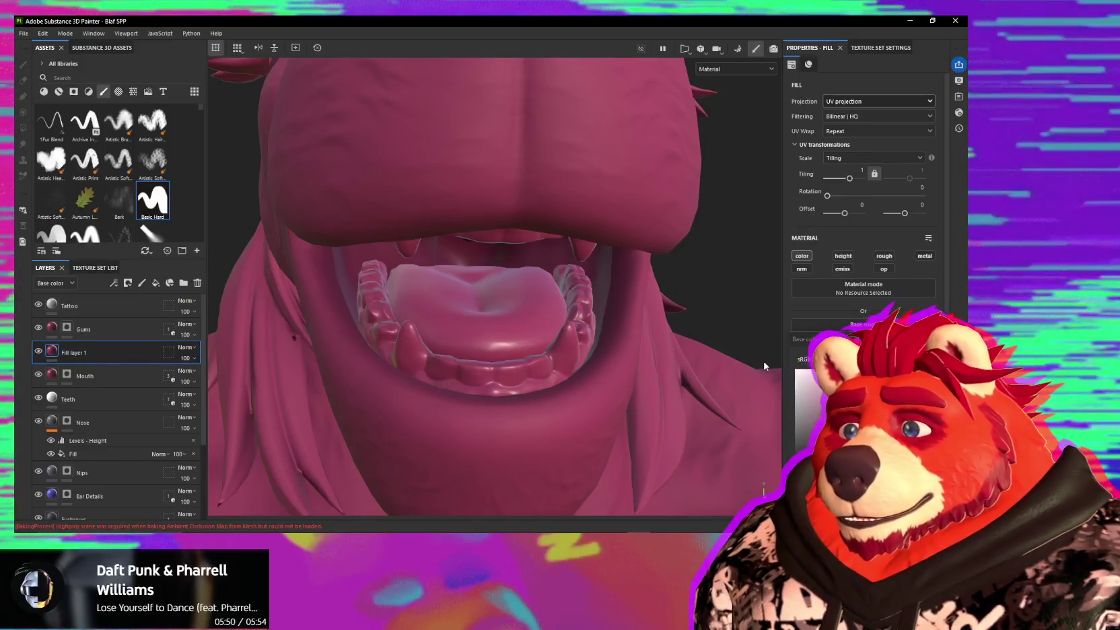
pyautogui.click(69, 375)
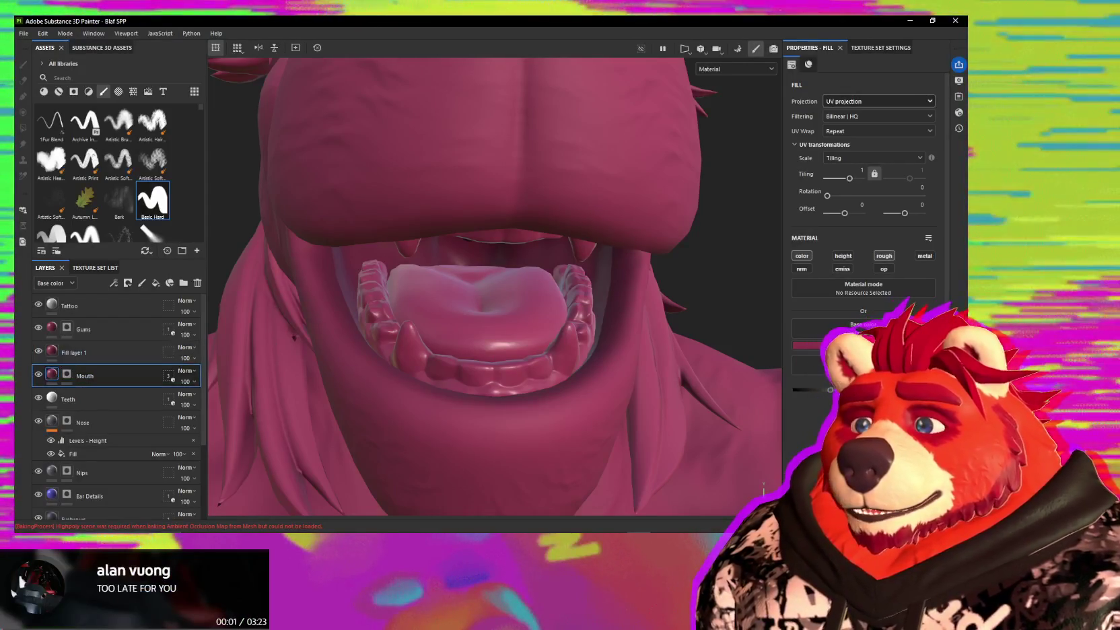
pyautogui.click(74, 352)
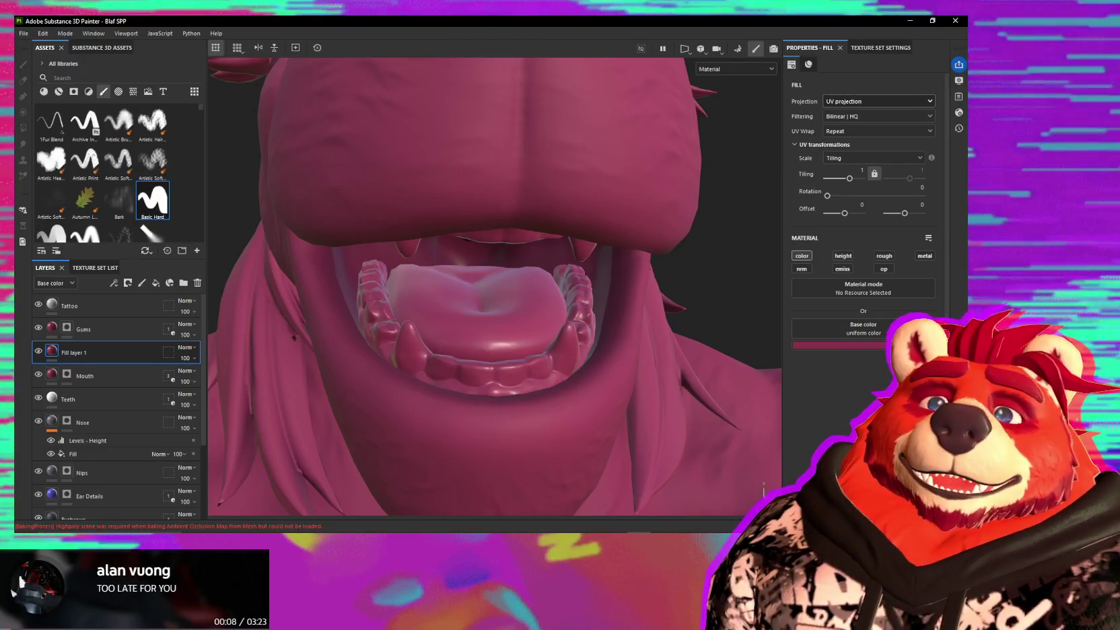
pyautogui.click(880, 257)
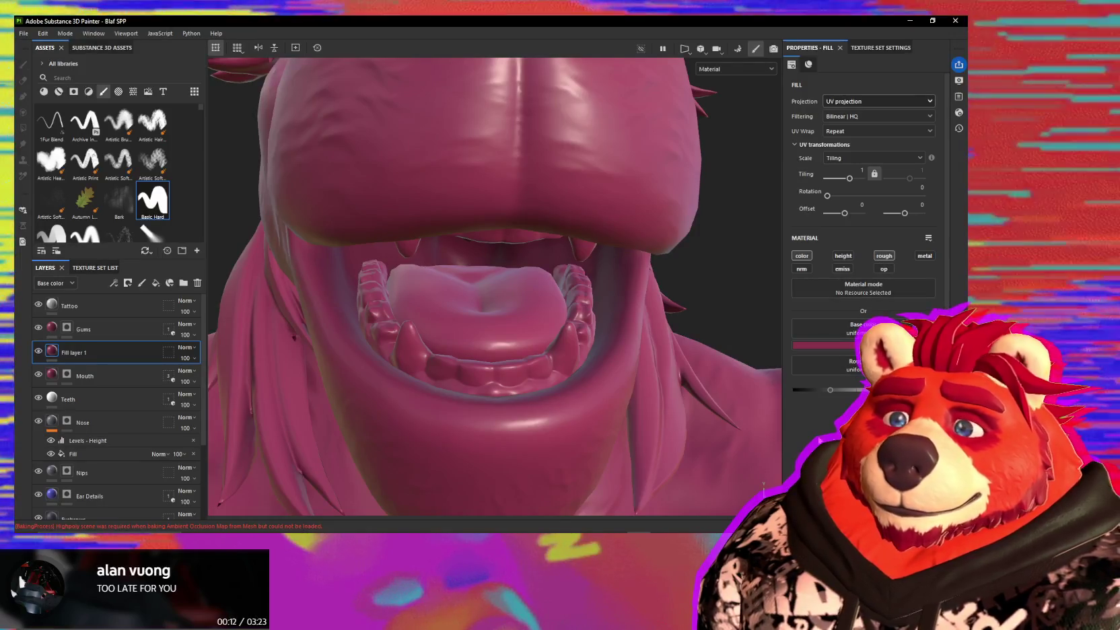
# - Add a mesh-name geometry mask to Fill layer 1 that keeps only Tongue_Low
pyautogui.click(128, 284)
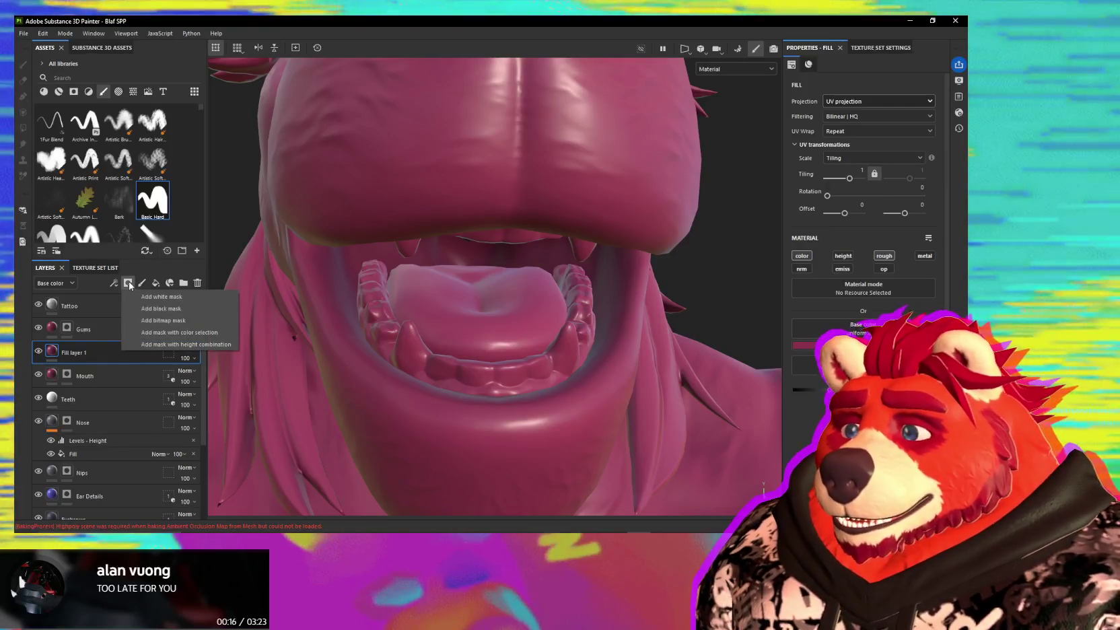
pyautogui.click(169, 353)
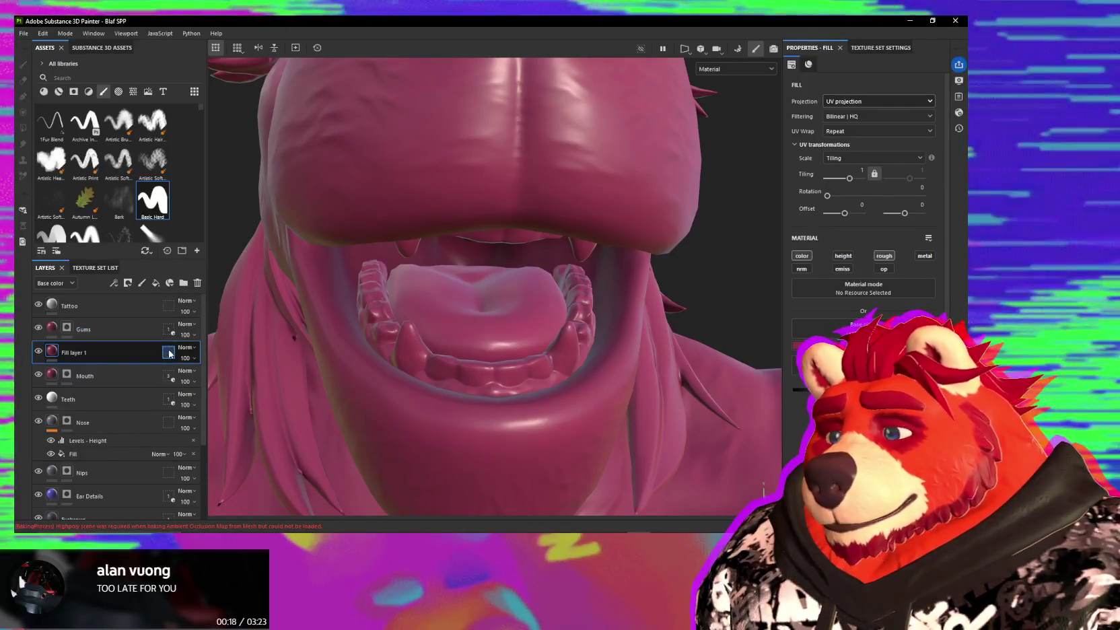
pyautogui.click(169, 353)
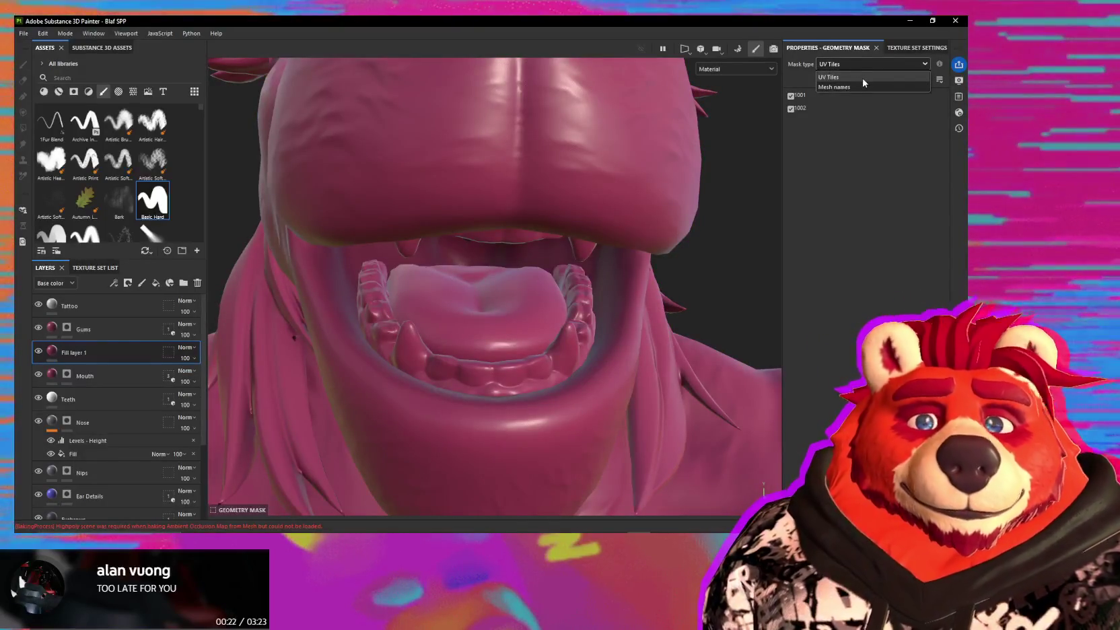
pyautogui.click(850, 87)
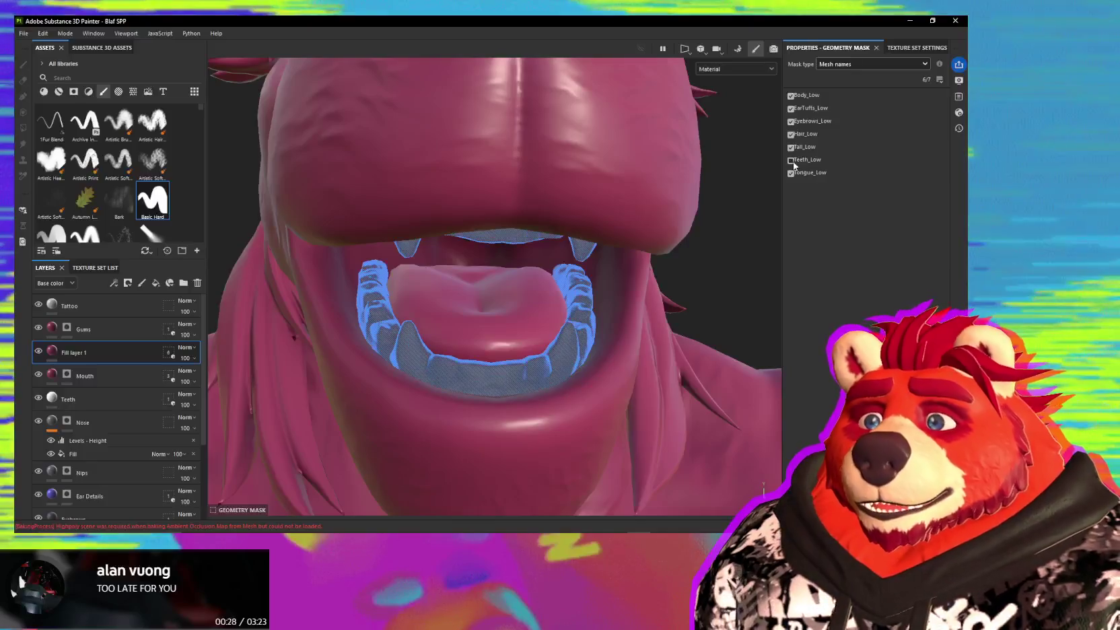
pyautogui.click(791, 160)
pyautogui.click(791, 148)
pyautogui.click(790, 134)
pyautogui.click(791, 121)
pyautogui.click(790, 109)
pyautogui.click(790, 95)
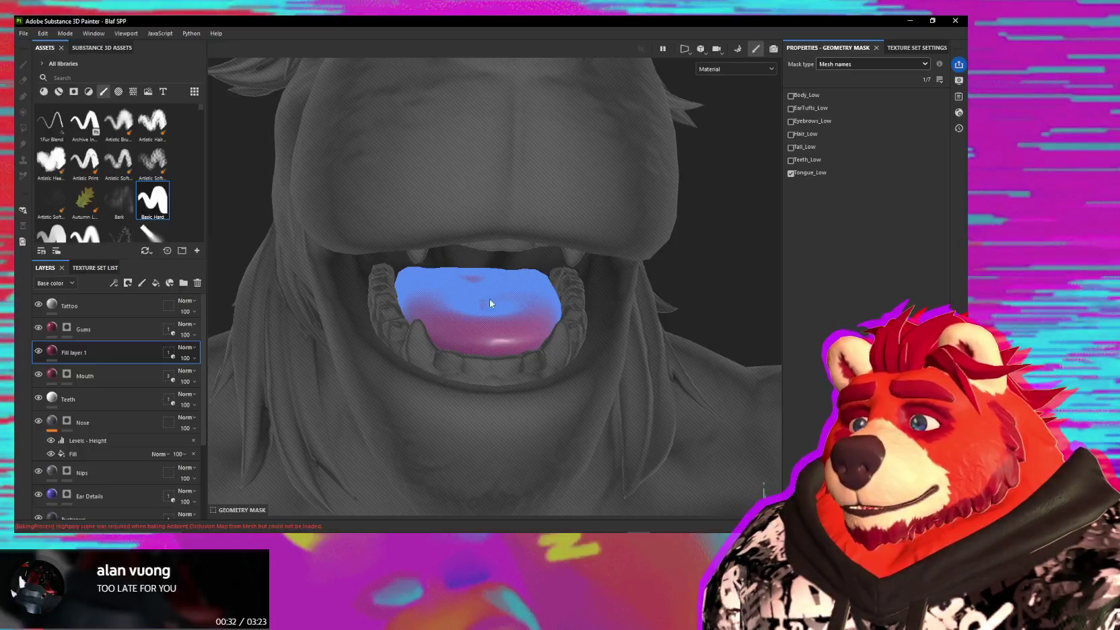
# - Rename Fill layer 1 to 'Tongue' and return to the full material view
pyautogui.doubleClick(71, 352)
pyautogui.write('Tongue')
pyautogui.press('Return')
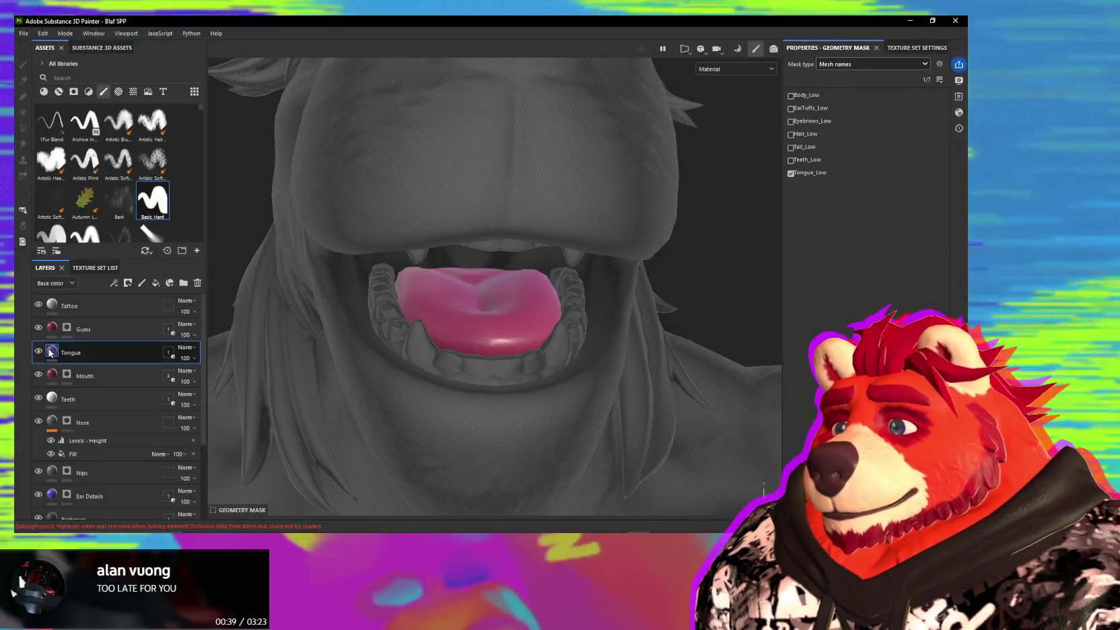
pyautogui.click(52, 350)
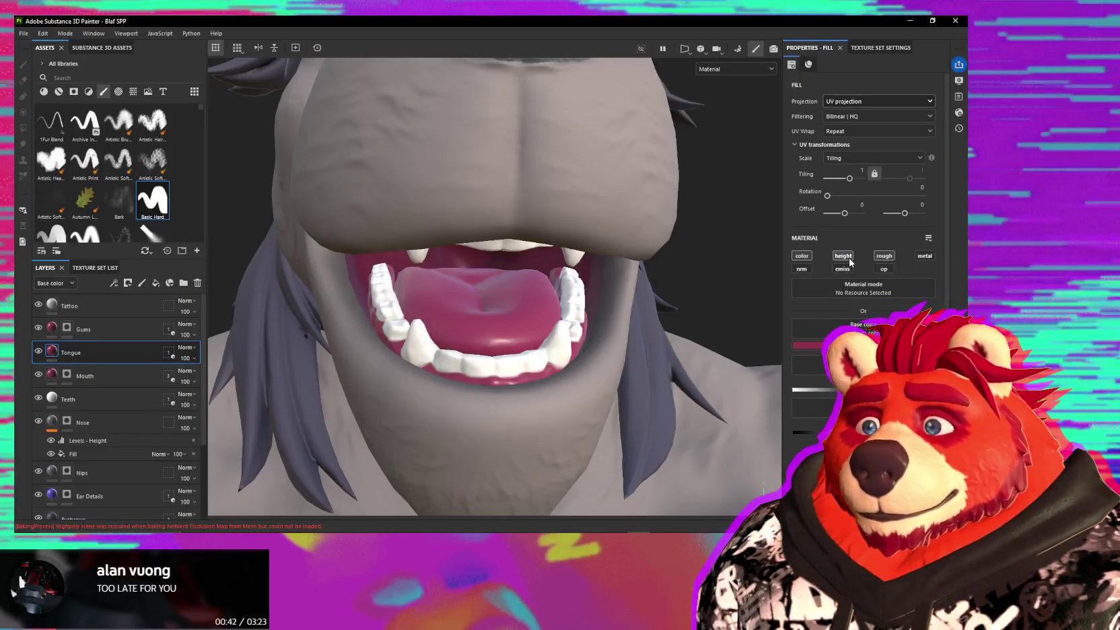
# - Set Polygon Fill on the Mouth layer's mask to UV-island mode with white colour
pyautogui.moveTo(485, 295)
pyautogui.keyDown('alt'); pyautogui.mouseDown()
pyautogui.moveTo(407, 255)
pyautogui.moveTo(502, 263)
pyautogui.mouseUp(); pyautogui.keyUp('alt')
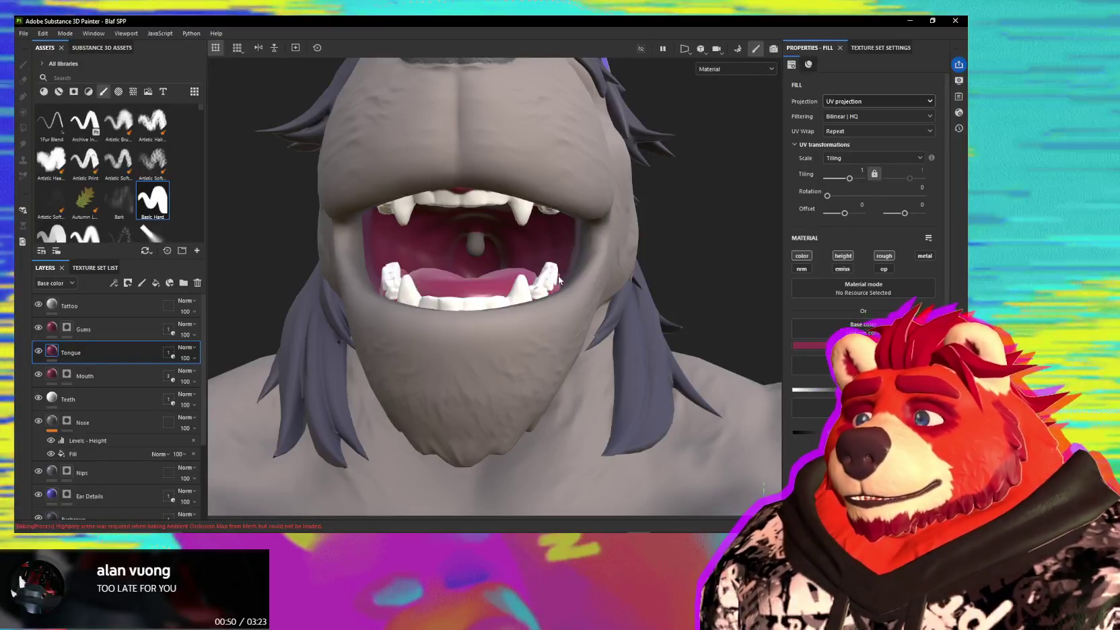
pyautogui.moveTo(558, 271)
pyautogui.keyDown('alt'); pyautogui.mouseDown()
pyautogui.moveTo(636, 262)
pyautogui.moveTo(449, 224)
pyautogui.mouseUp(); pyautogui.keyUp('alt')
pyautogui.scroll(5, 450, 225)
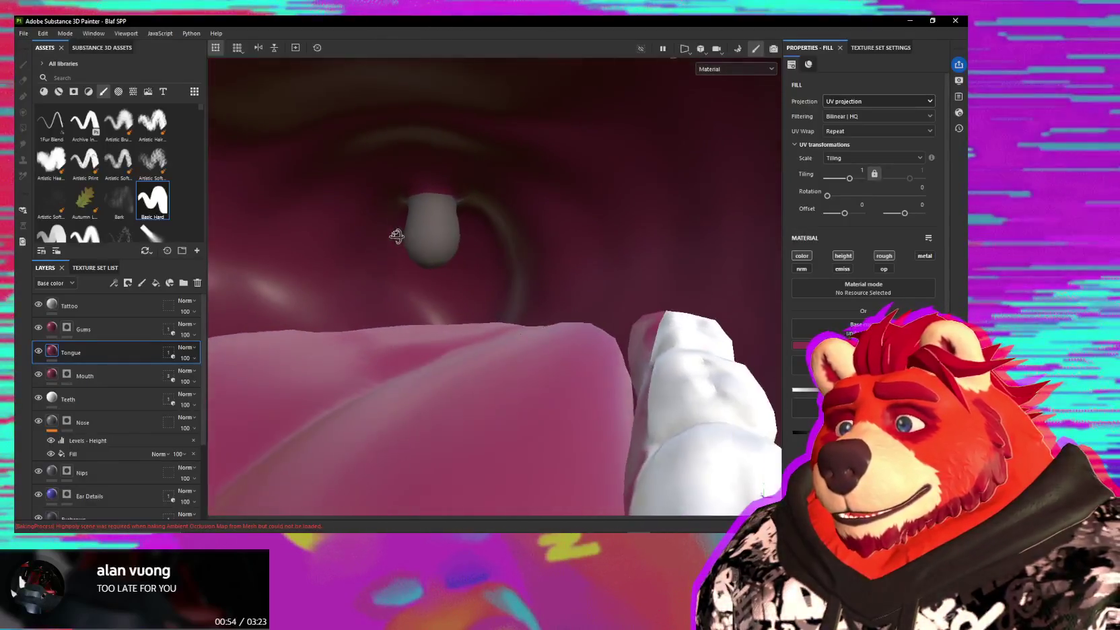
pyautogui.click(64, 381)
pyautogui.press('p')
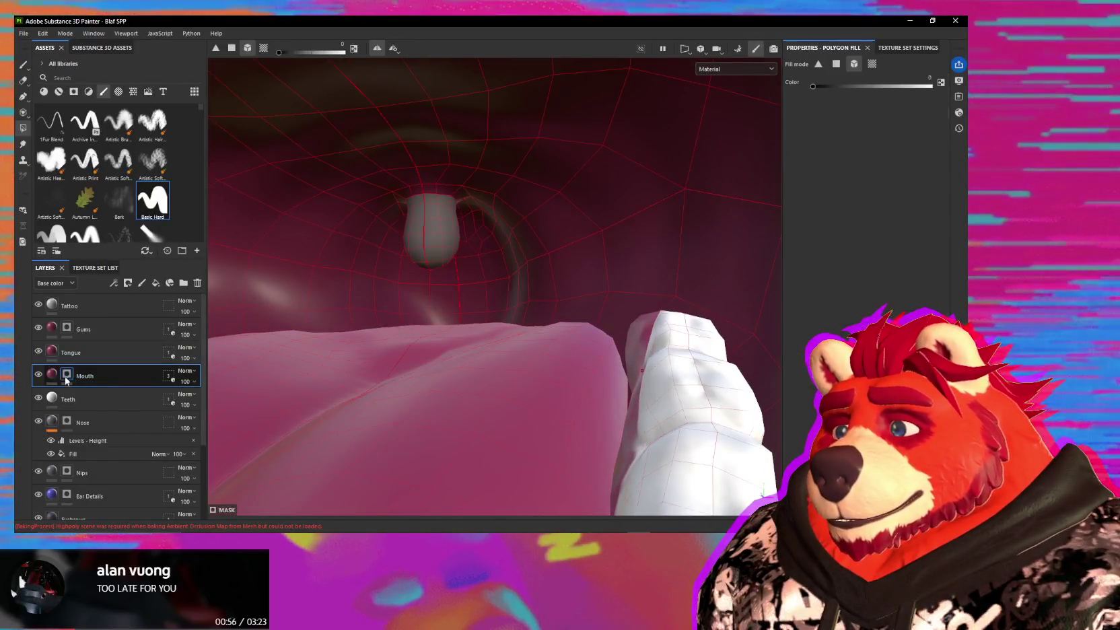
pyautogui.keyDown('alt'); pyautogui.moveTo(431, 231); pyautogui.dragTo(502, 230); pyautogui.keyUp('alt')
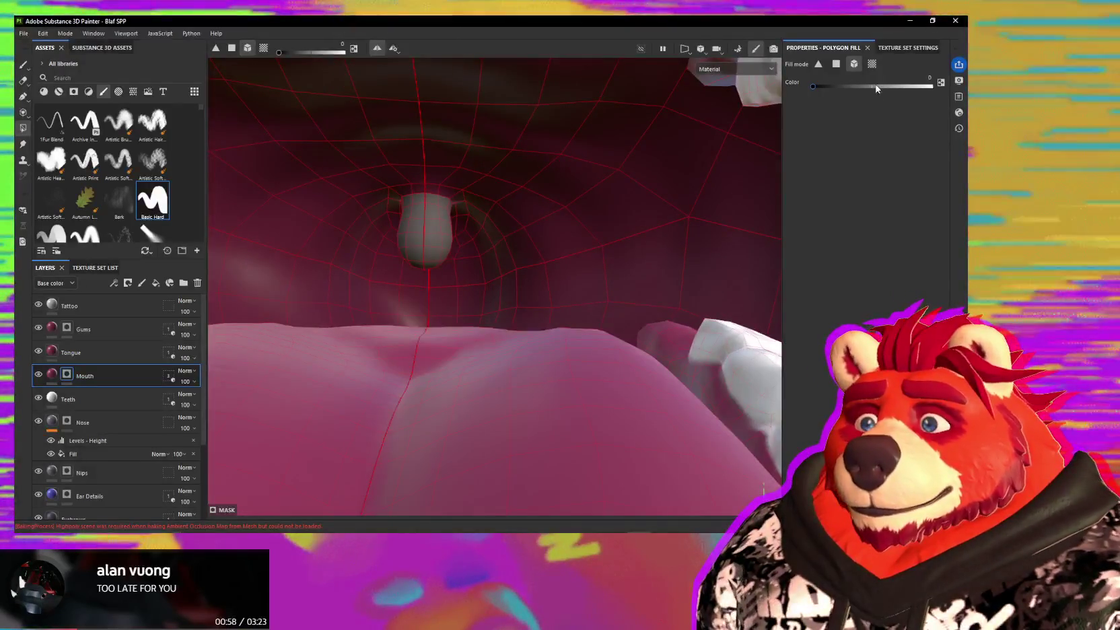
pyautogui.click(872, 64)
pyautogui.press('x')
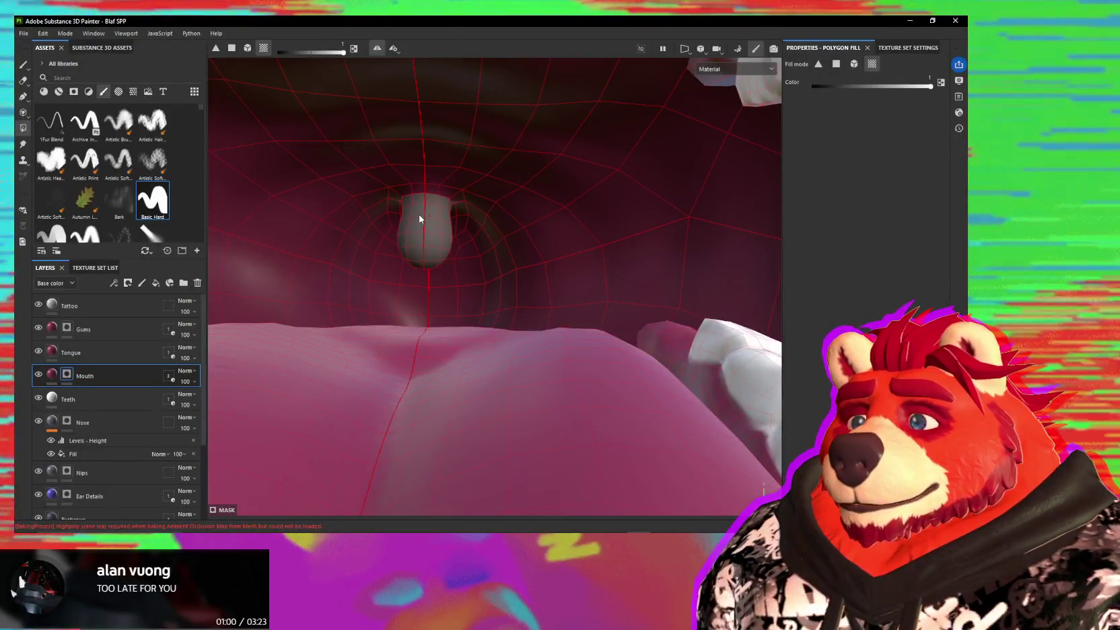
# - Reframe the head around the open mouth and reselect the Tongue layer
pyautogui.moveTo(419, 219)
pyautogui.keyDown('alt'); pyautogui.mouseDown()
pyautogui.moveTo(394, 231)
pyautogui.moveTo(886, 292)
pyautogui.moveTo(579, 286)
pyautogui.mouseUp(); pyautogui.keyUp('alt')
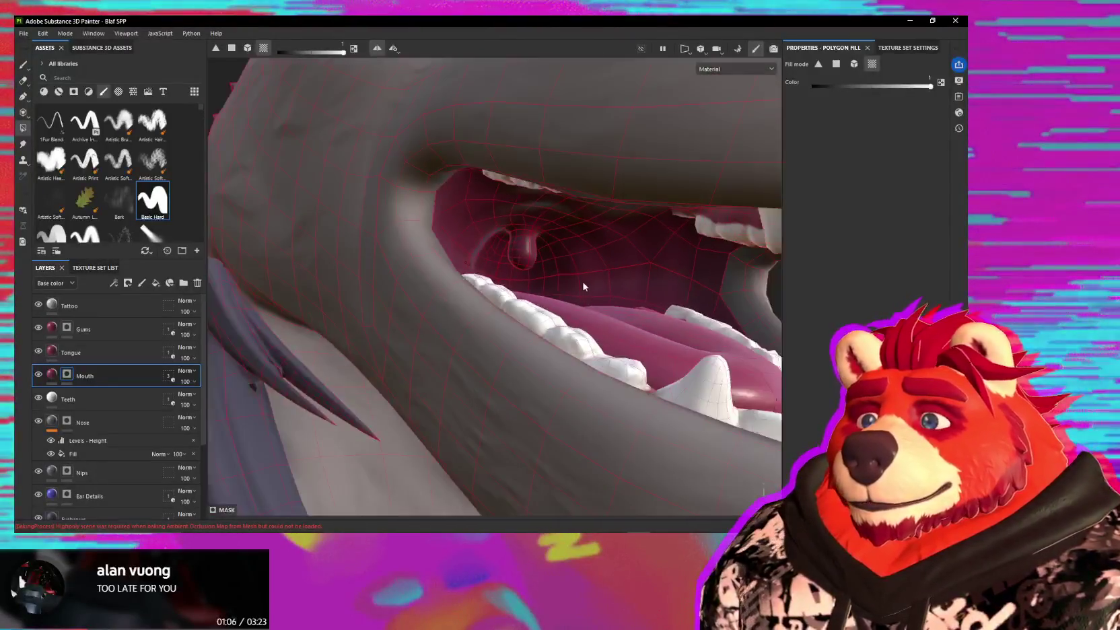
pyautogui.press('f')
pyautogui.keyDown('alt'); pyautogui.moveTo(539, 348); pyautogui.dragTo(539, 287, button='middle'); pyautogui.keyUp('alt')
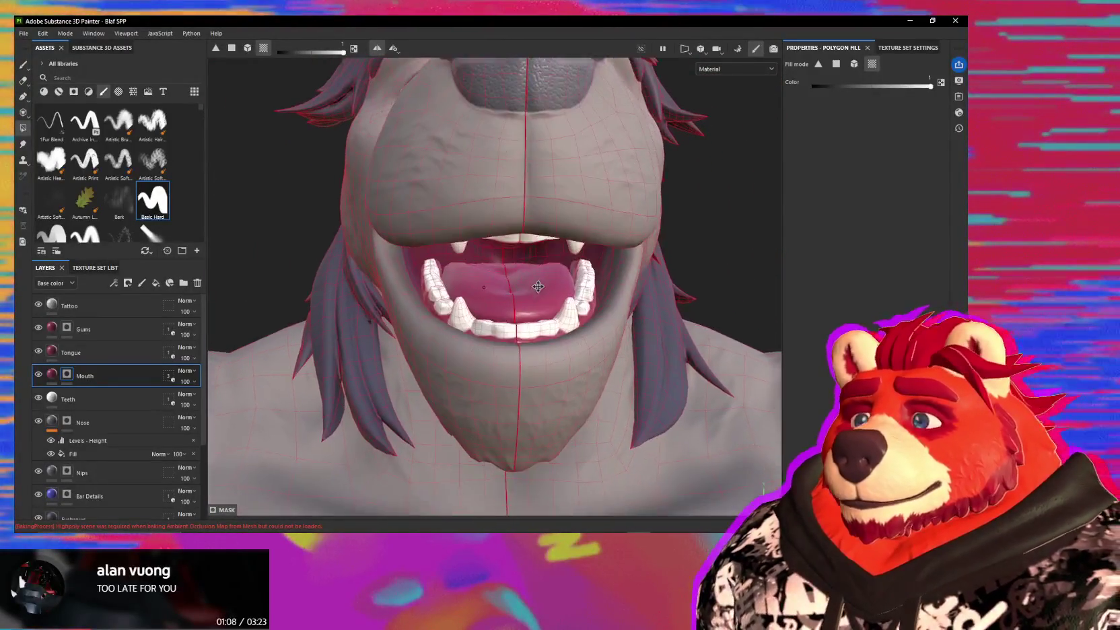
pyautogui.click(71, 352)
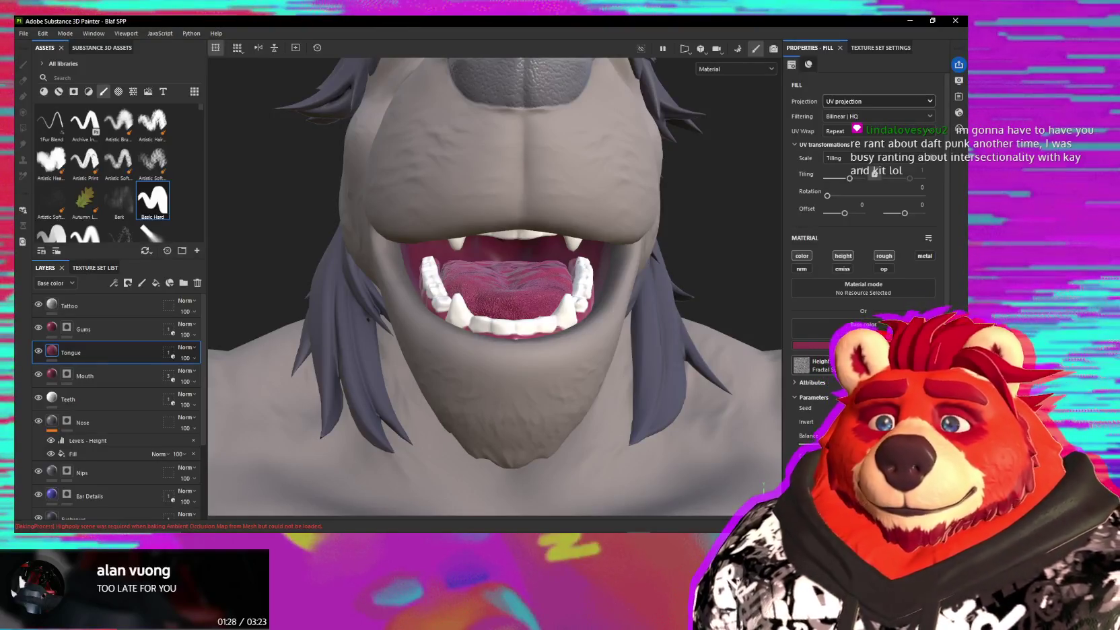
# - Orbit and zoom into the mouth to view the tongue's new bumpy height texture
pyautogui.moveTo(668, 364)
pyautogui.keyDown('alt'); pyautogui.mouseDown()
pyautogui.moveTo(518, 292)
pyautogui.moveTo(476, 319)
pyautogui.moveTo(622, 386)
pyautogui.moveTo(539, 347)
pyautogui.mouseUp(); pyautogui.keyUp('alt')
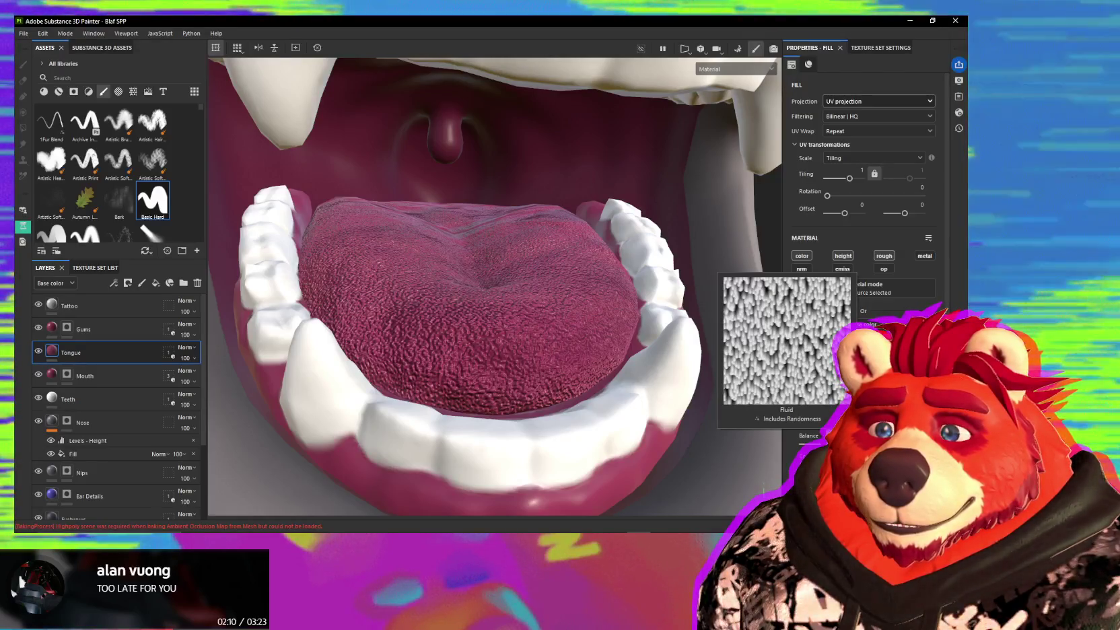
# - Enlarge the Fluid pattern's scale, lower its balance, and save the project
pyautogui.click(875, 350)
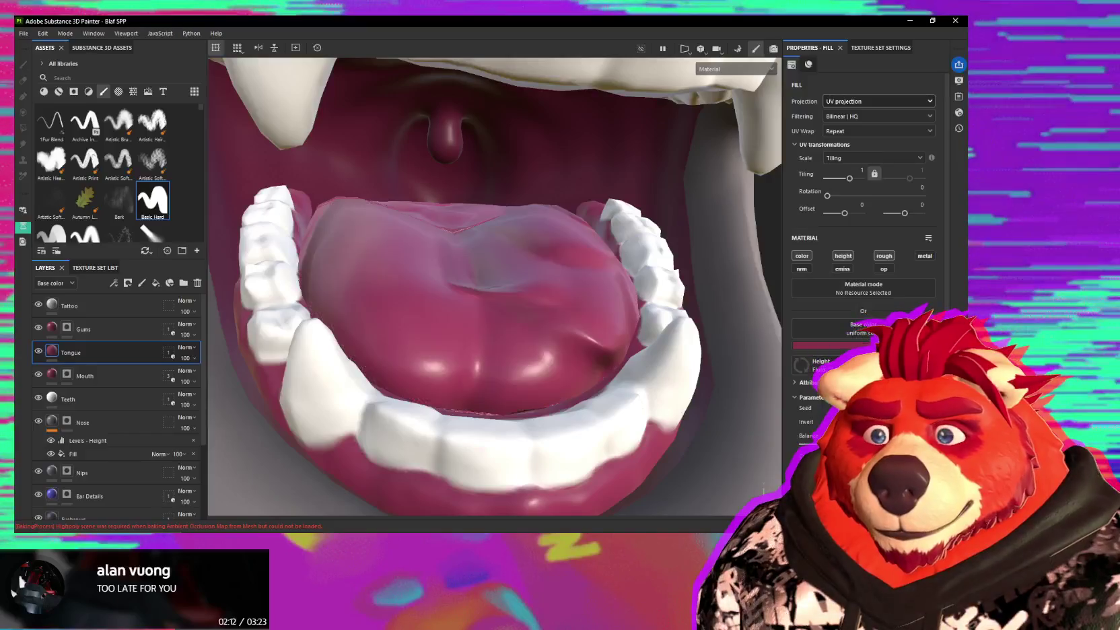
pyautogui.keyDown('alt'); pyautogui.moveTo(719, 403); pyautogui.dragTo(536, 370); pyautogui.keyUp('alt')
pyautogui.scroll(-2, 862, 202)
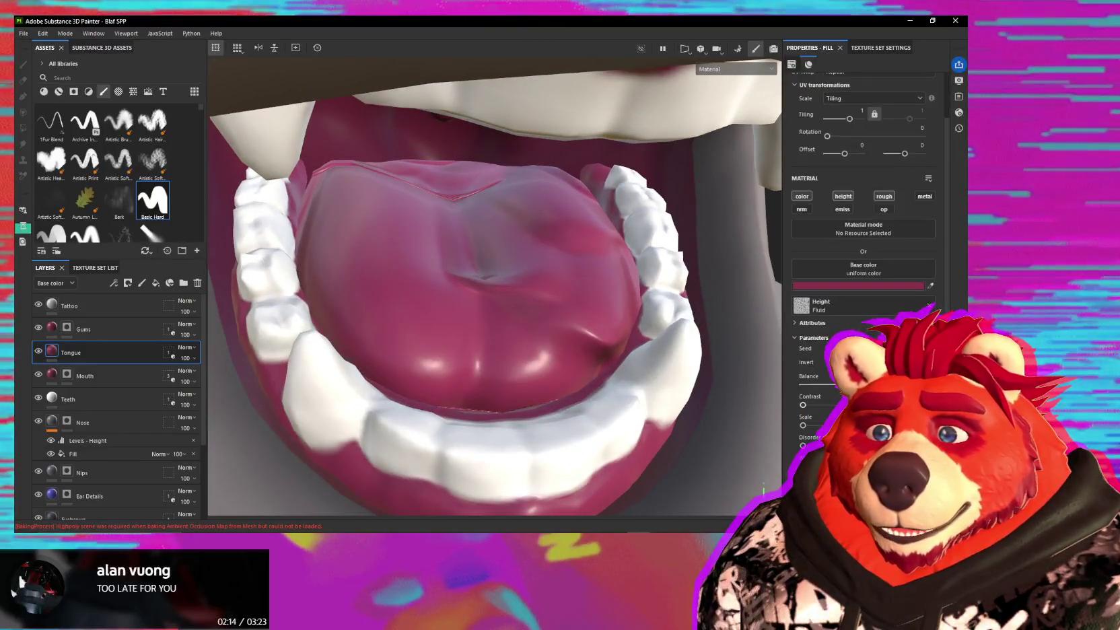
pyautogui.scroll(-2, 861, 202)
pyautogui.moveTo(803, 366); pyautogui.dragTo(854, 366)
pyautogui.moveTo(666, 336)
pyautogui.keyDown('alt'); pyautogui.mouseDown()
pyautogui.moveTo(603, 307)
pyautogui.moveTo(652, 310)
pyautogui.mouseUp(); pyautogui.keyUp('alt')
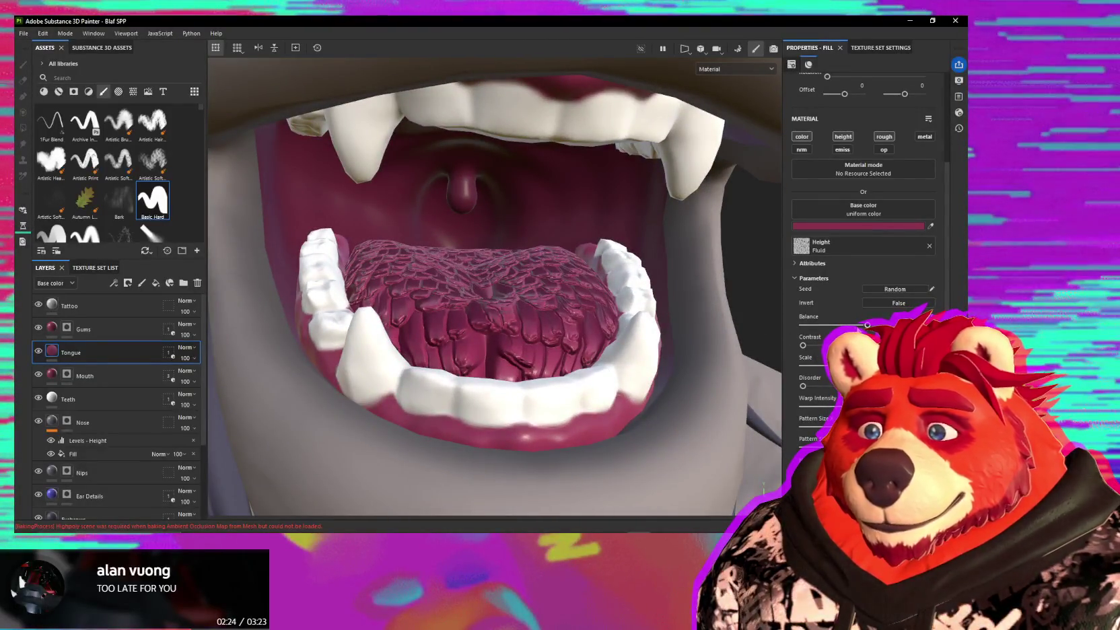
pyautogui.moveTo(866, 324); pyautogui.dragTo(845, 324)
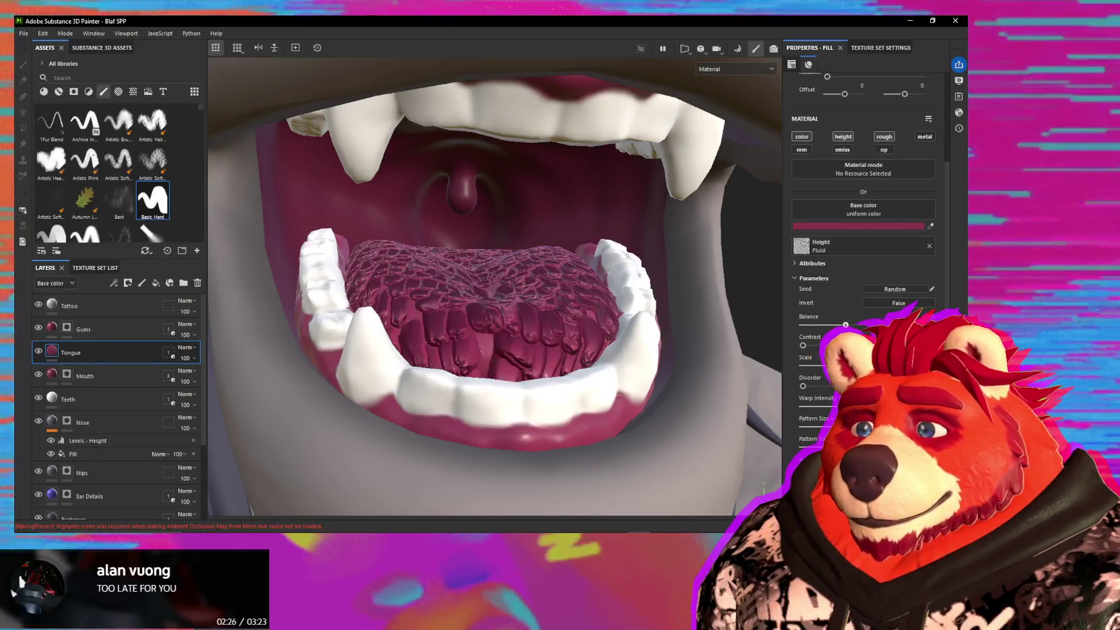
pyautogui.hotkey('ctrl', 's')
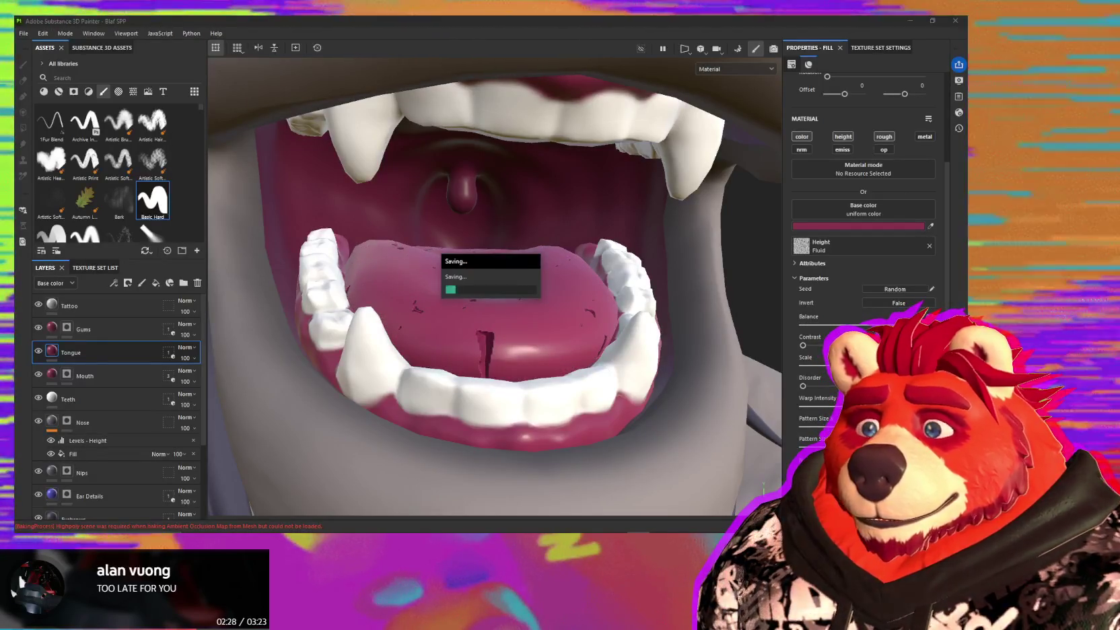
# - Tune the Fluid balance, contrast, warp intensity and pattern size into fleshy scale-like bumps
pyautogui.moveTo(871, 325); pyautogui.dragTo(868, 325)
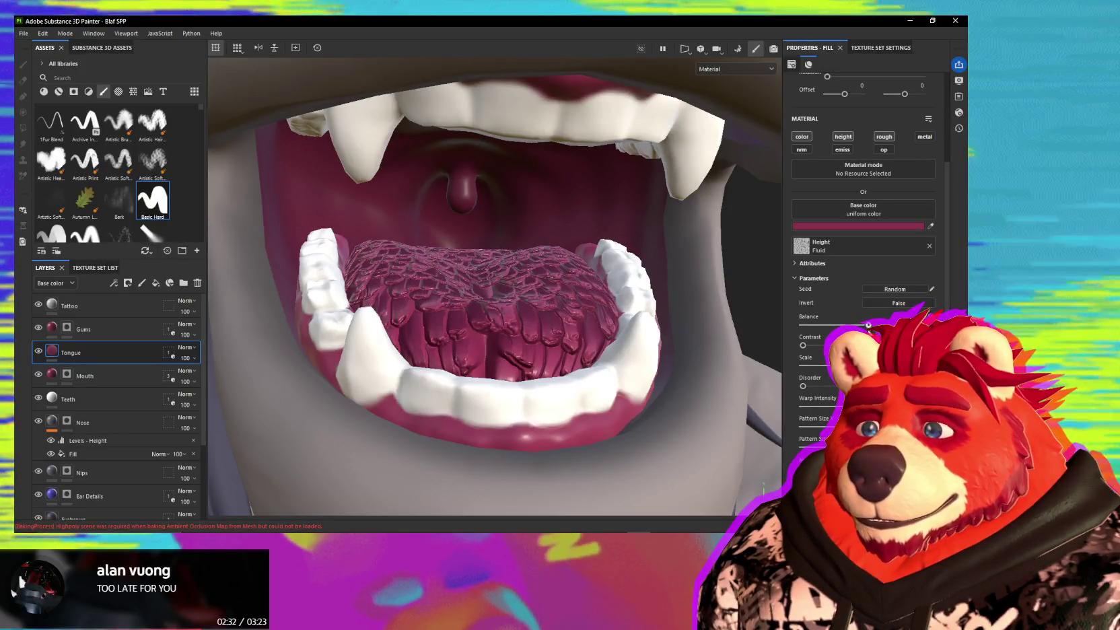
pyautogui.moveTo(802, 345)
pyautogui.mouseDown()
pyautogui.moveTo(816, 345)
pyautogui.moveTo(802, 345)
pyautogui.mouseUp()
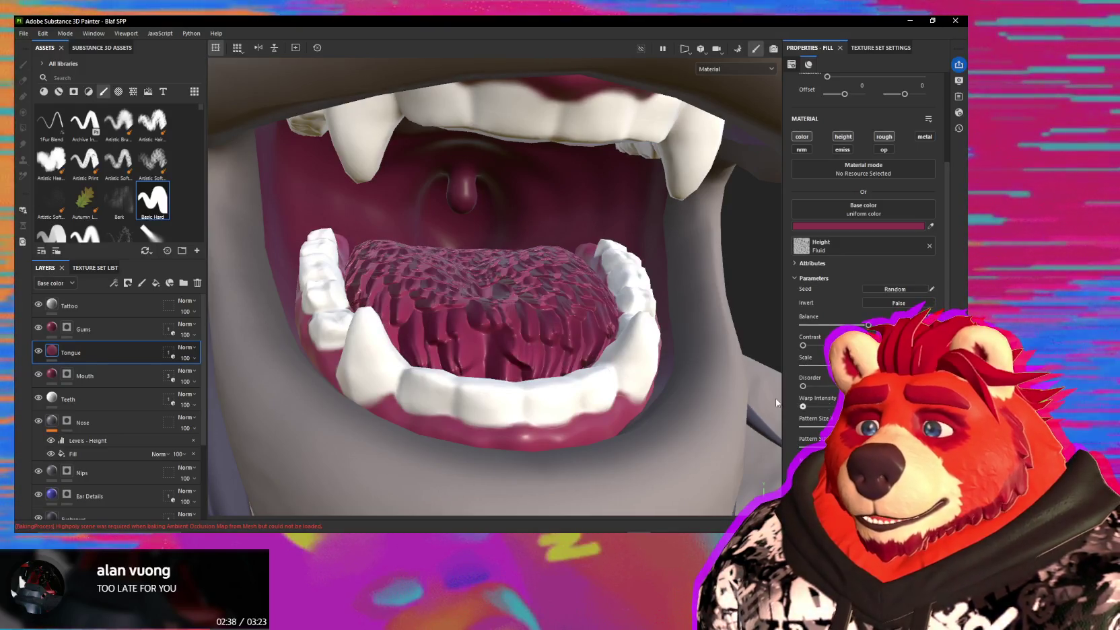
pyautogui.moveTo(833, 406); pyautogui.dragTo(875, 406)
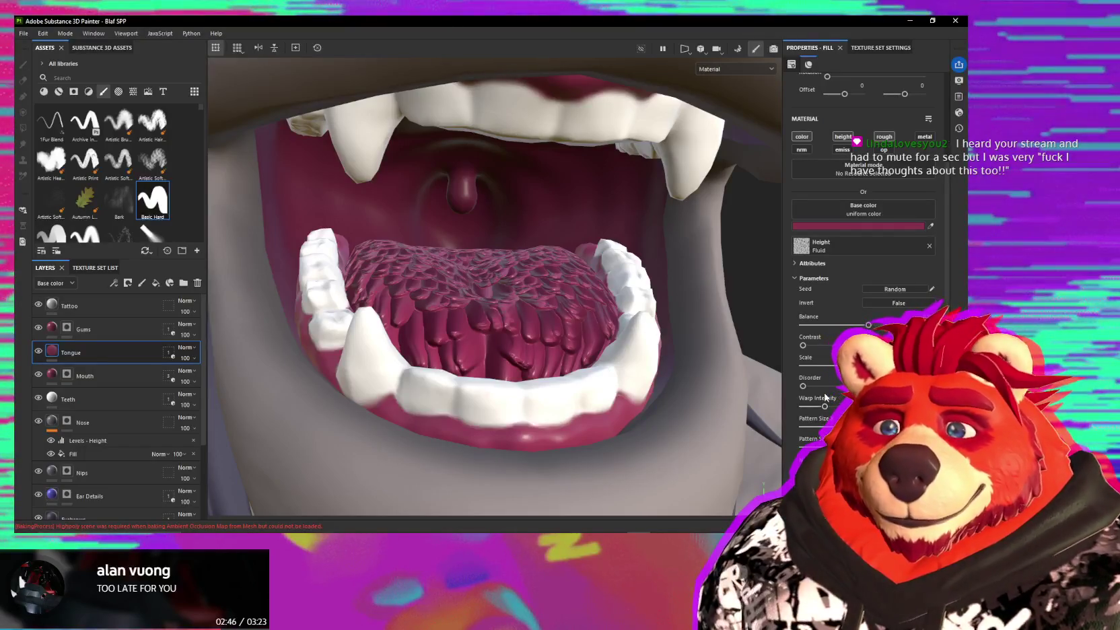
pyautogui.moveTo(518, 310)
pyautogui.keyDown('alt'); pyautogui.mouseDown()
pyautogui.moveTo(613, 344)
pyautogui.moveTo(583, 340)
pyautogui.mouseUp(); pyautogui.keyUp('alt')
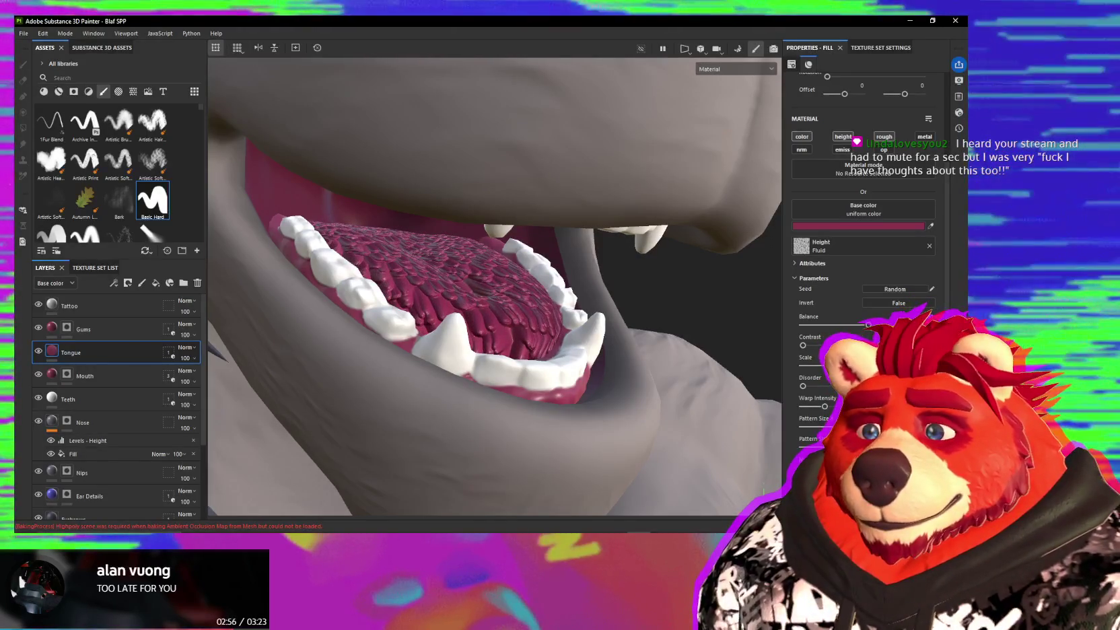
pyautogui.moveTo(804, 426); pyautogui.dragTo(815, 426)
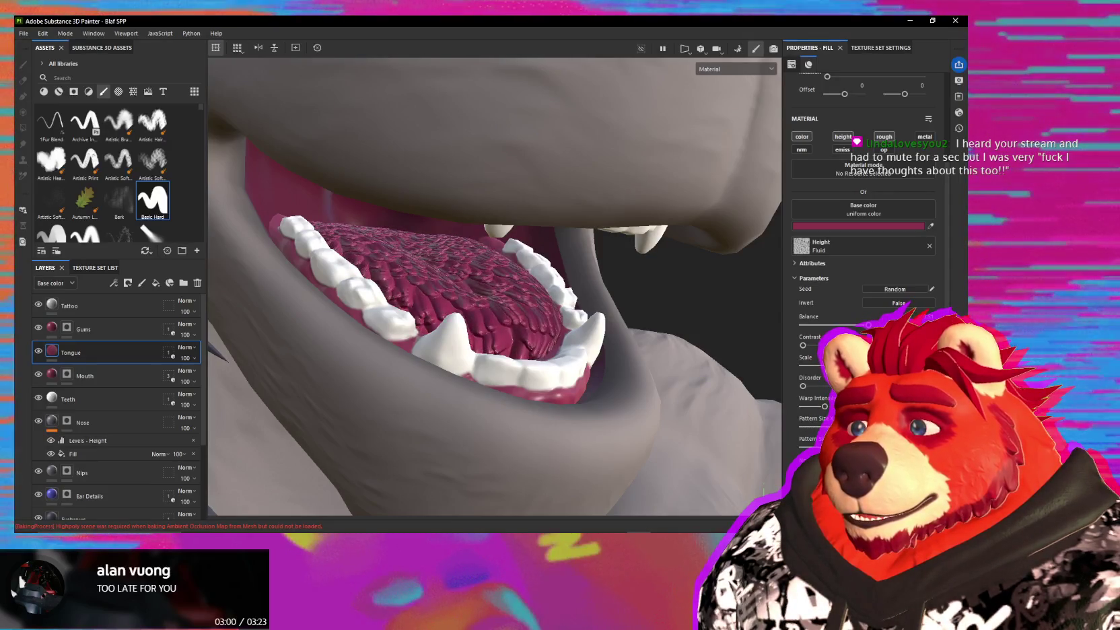
pyautogui.keyDown('alt'); pyautogui.moveTo(491, 282); pyautogui.dragTo(437, 282); pyautogui.keyUp('alt')
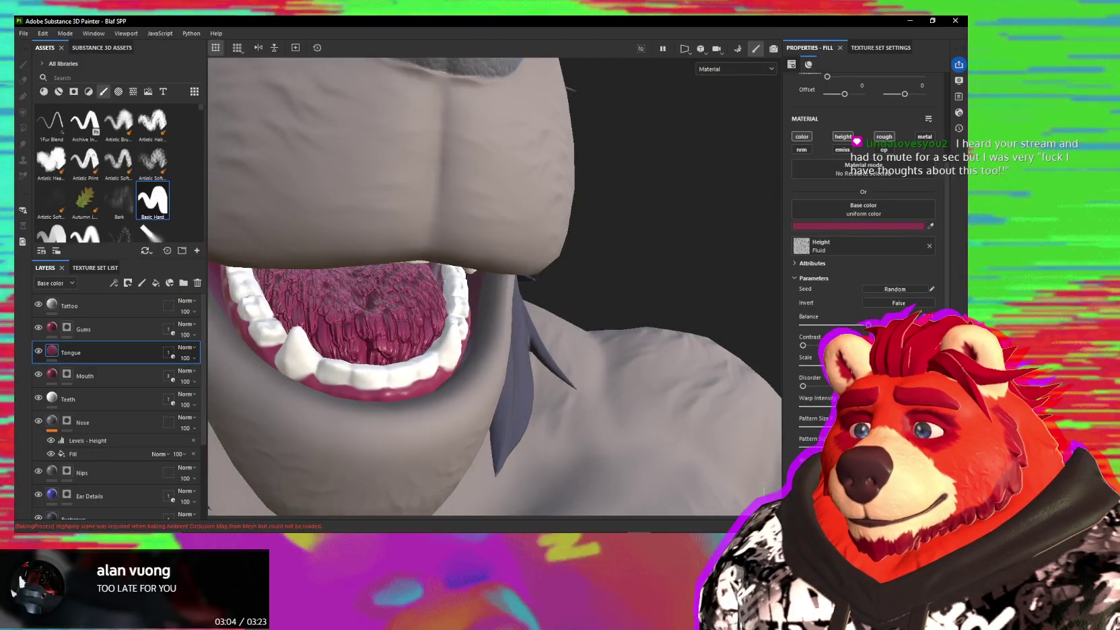
pyautogui.keyDown('alt'); pyautogui.moveTo(471, 370); pyautogui.dragTo(584, 371); pyautogui.keyUp('alt')
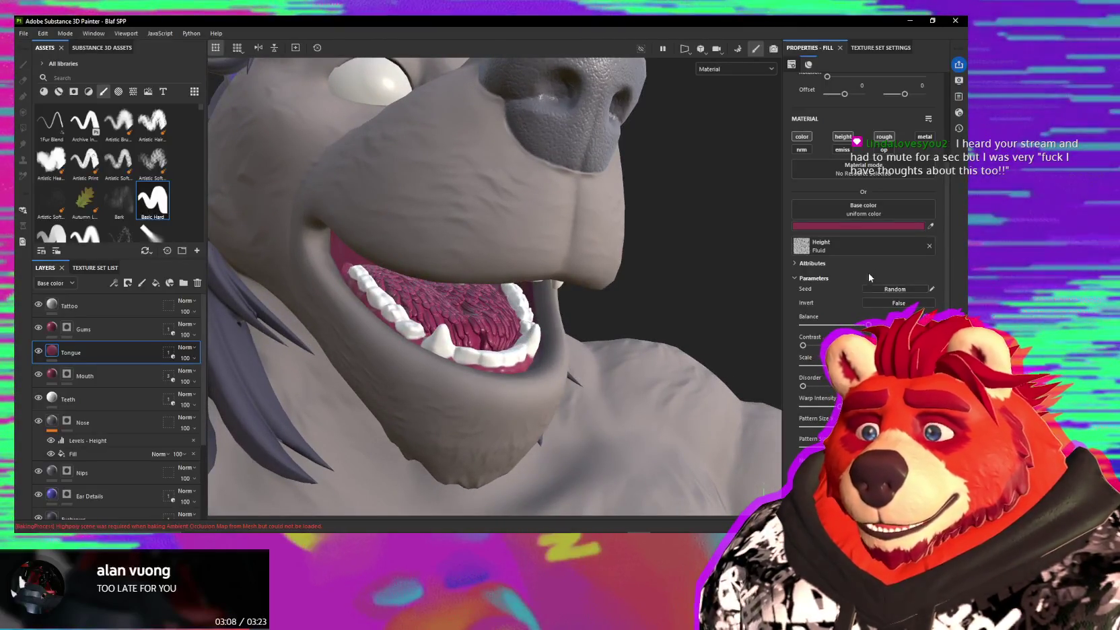
# - Swap the Tongue layer's Fluid height texture for the Feather Stylized procedural
pyautogui.click(852, 242)
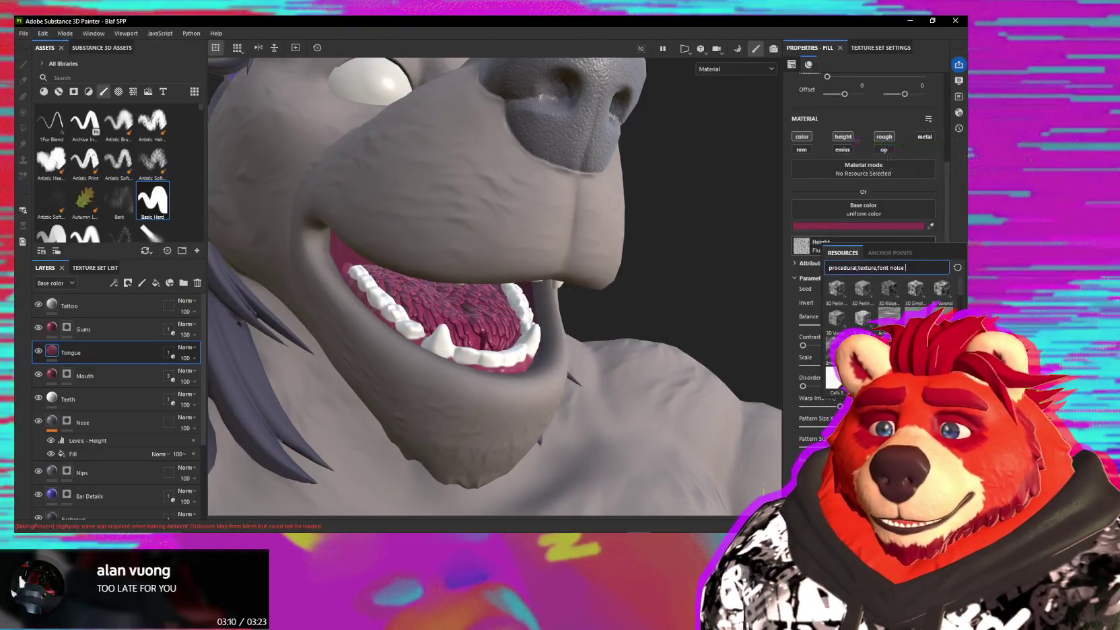
pyautogui.scroll(-5, 889, 309)
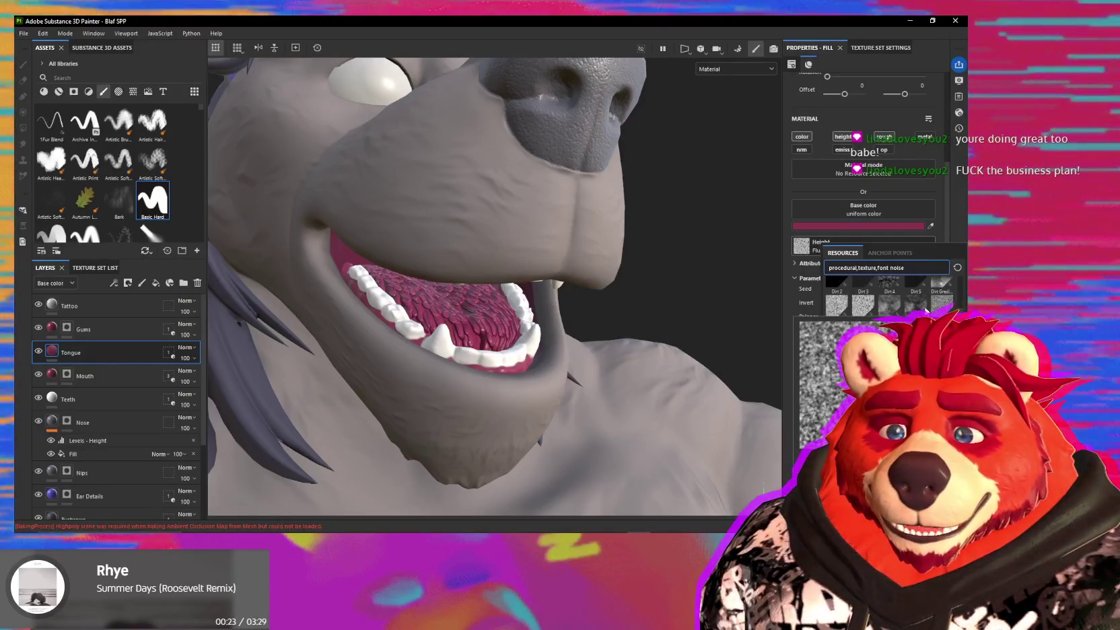
pyautogui.click(840, 300)
pyautogui.moveTo(690, 319)
pyautogui.keyDown('alt'); pyautogui.mouseDown()
pyautogui.moveTo(561, 315)
pyautogui.moveTo(422, 333)
pyautogui.mouseUp(); pyautogui.keyUp('alt')
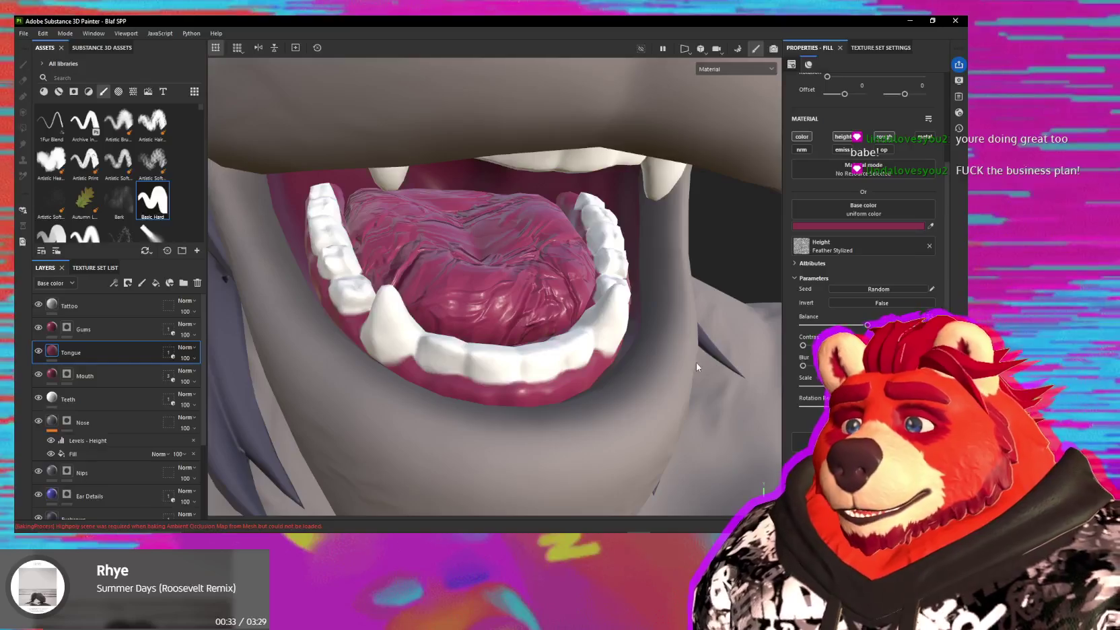
# - Add a Contrast Luminosity filter effect to the Tongue layer
pyautogui.rightClick(112, 349)
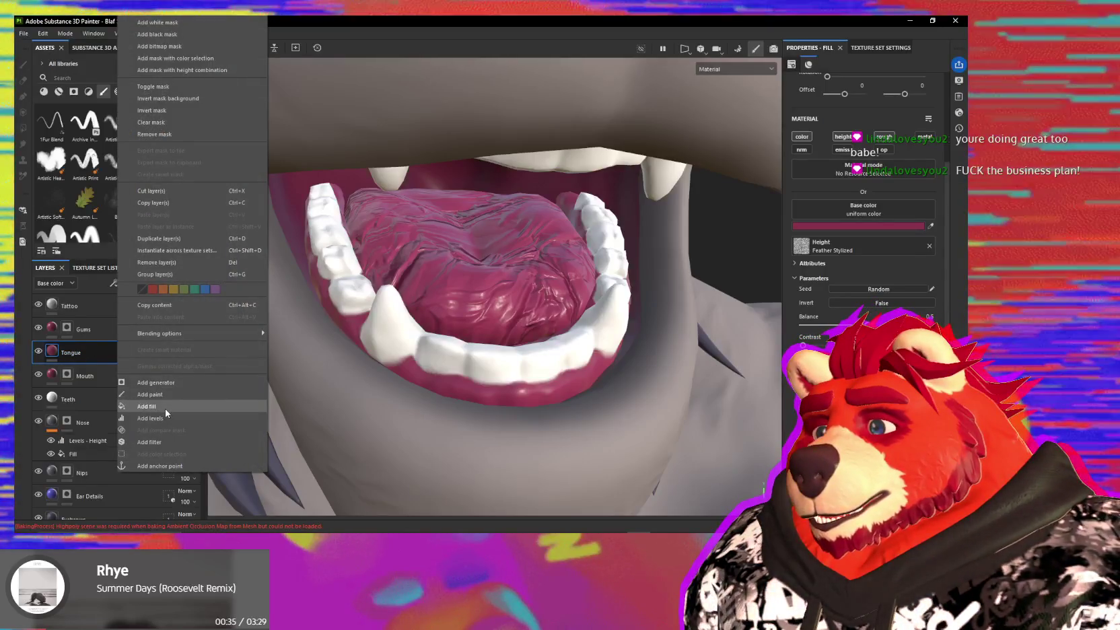
pyautogui.click(149, 441)
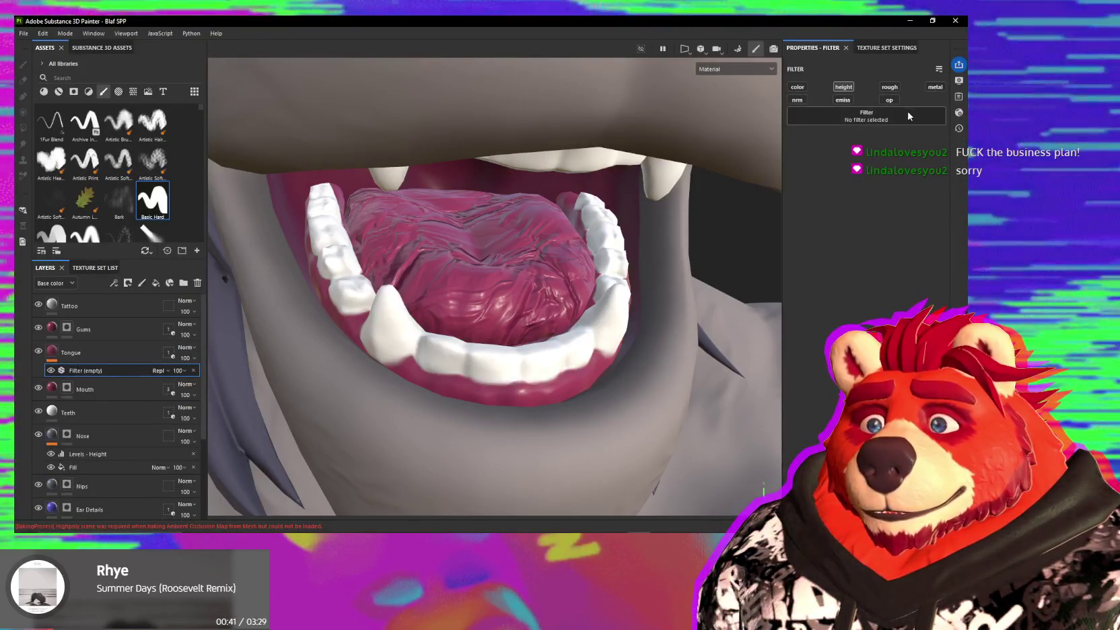
pyautogui.click(911, 115)
pyautogui.write('on')
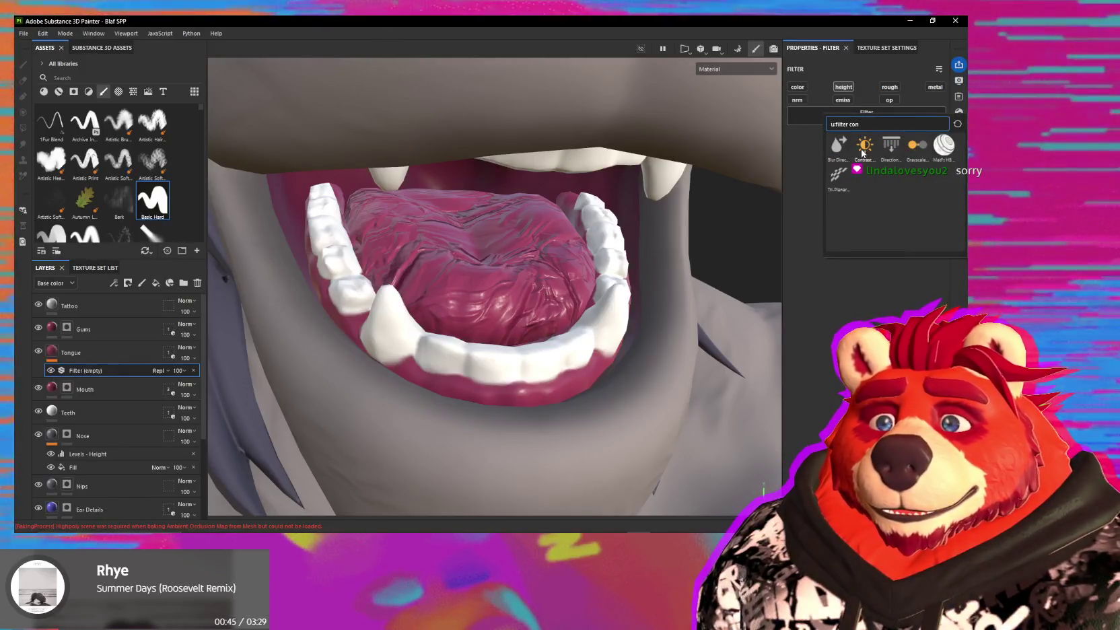
pyautogui.click(862, 151)
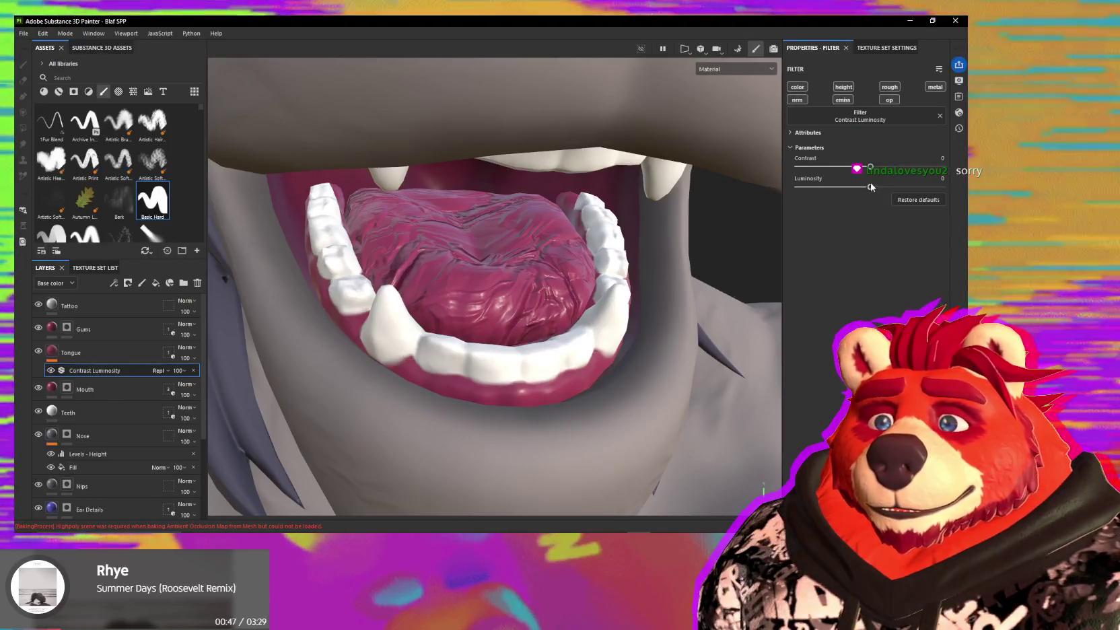
# - Limit the filter to the height channel only, with luminosity about -0.70
pyautogui.moveTo(848, 194)
pyautogui.mouseDown()
pyautogui.moveTo(893, 195)
pyautogui.moveTo(878, 195)
pyautogui.mouseUp()
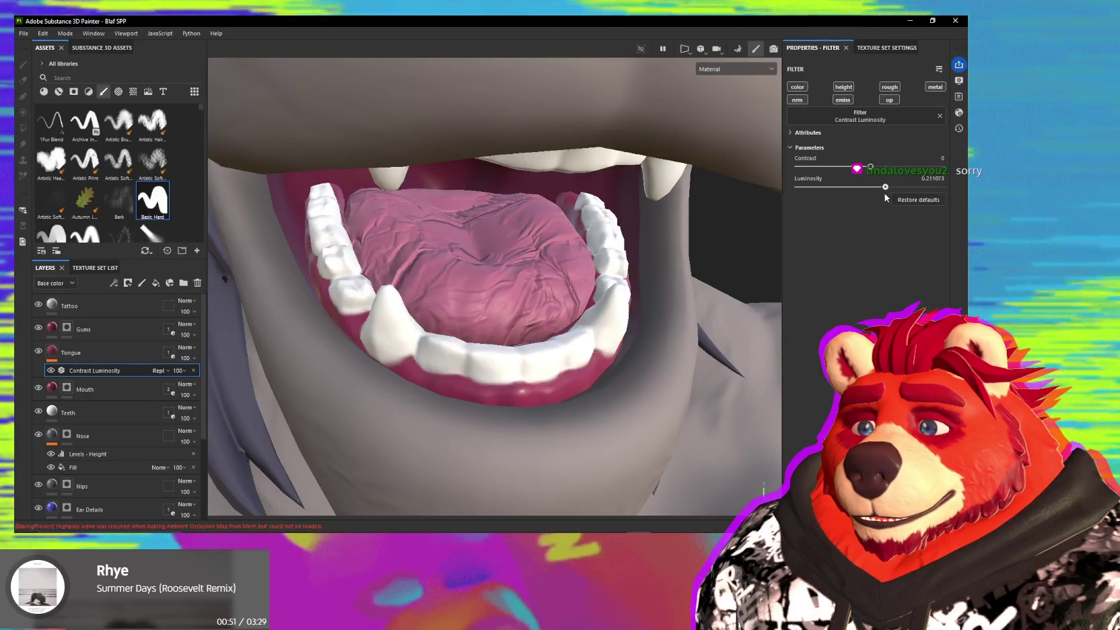
pyautogui.click(800, 90)
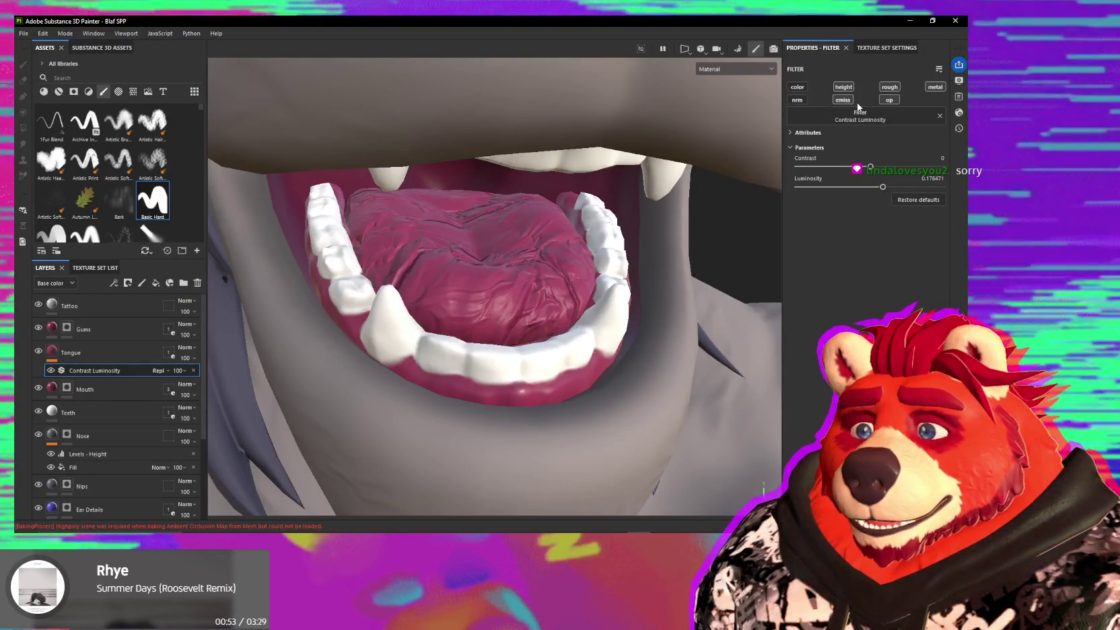
pyautogui.click(889, 87)
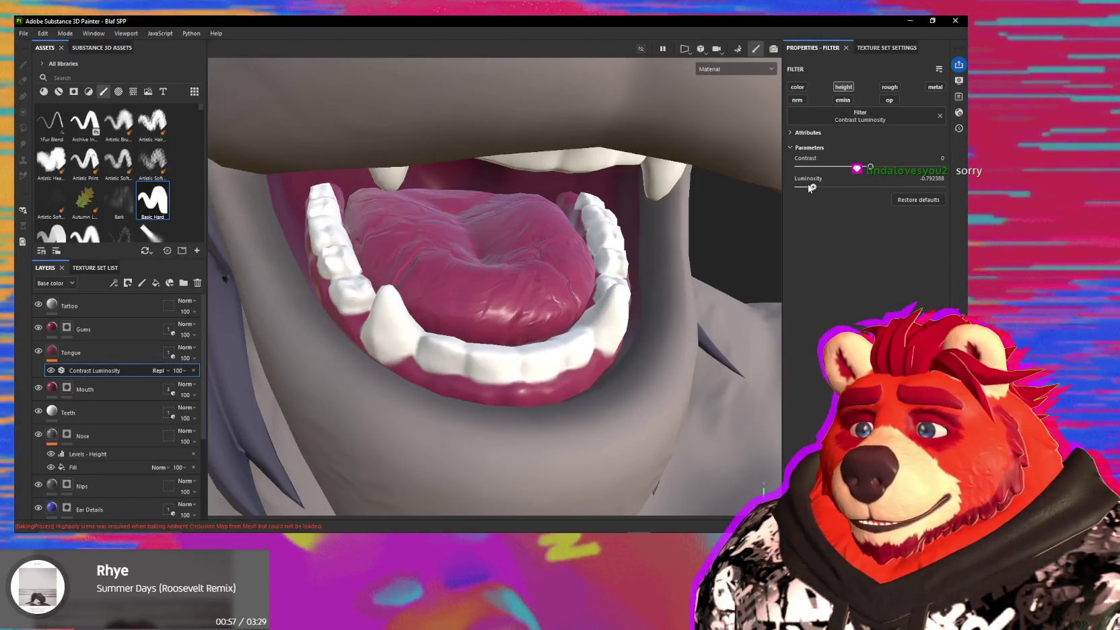
pyautogui.moveTo(804, 189); pyautogui.dragTo(820, 188)
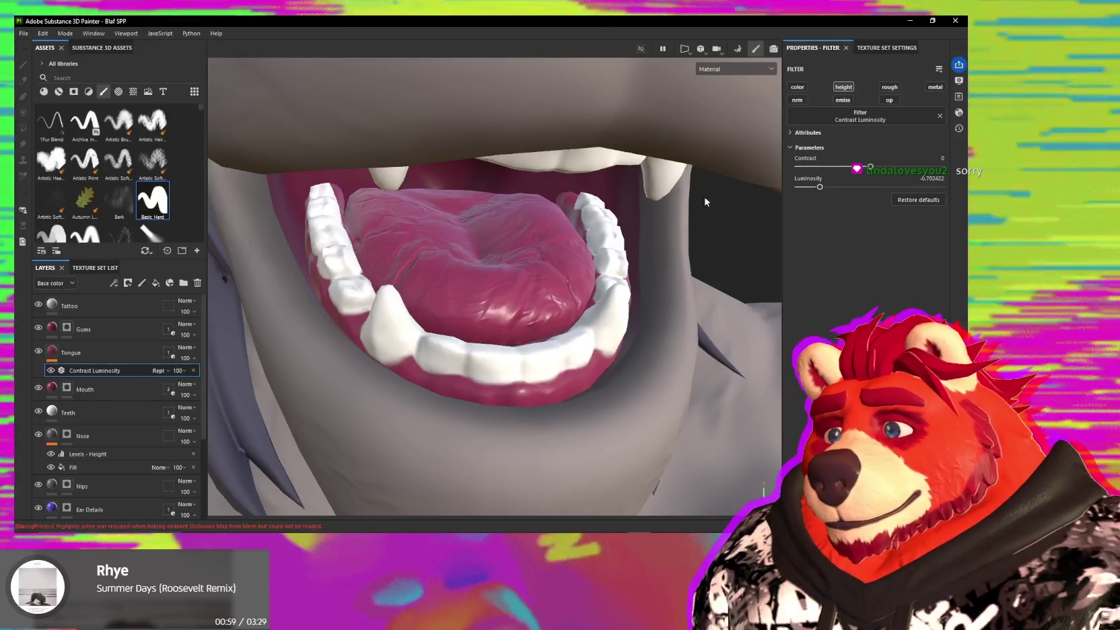
pyautogui.click(94, 353)
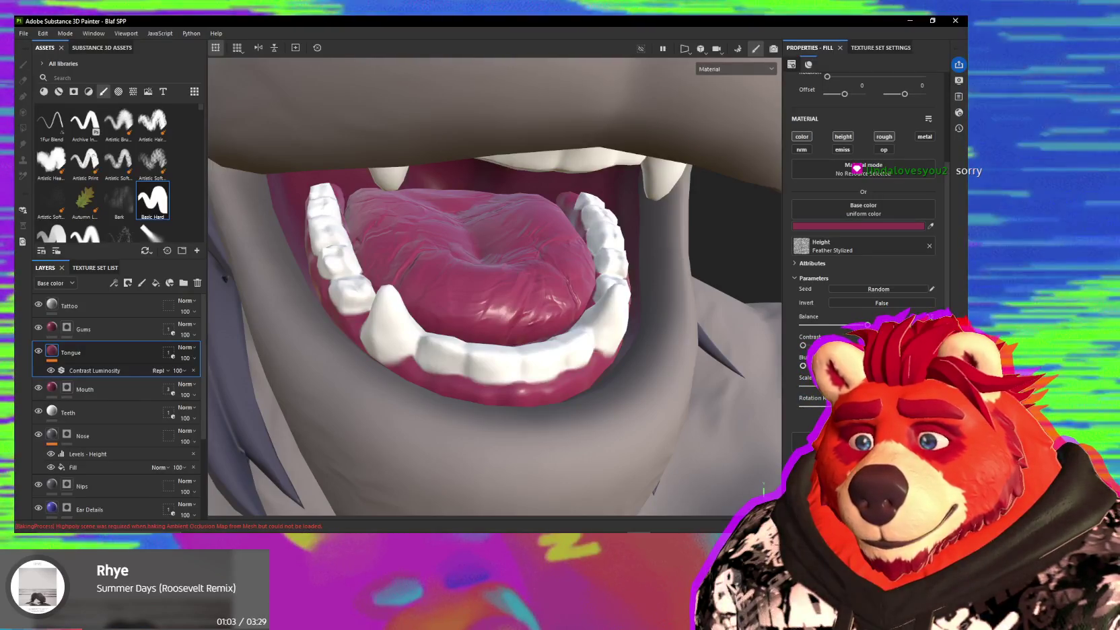
# - Slightly blur the Tongue fill texture and raise its UV tiling to 14.5
pyautogui.moveTo(802, 365); pyautogui.dragTo(806, 366)
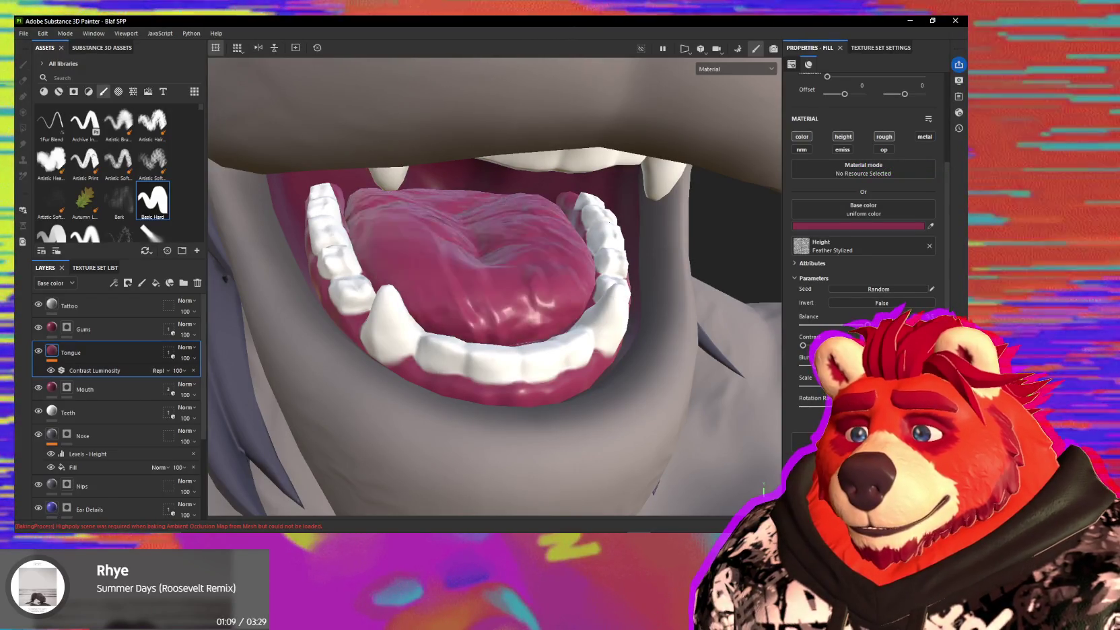
pyautogui.scroll(2, 837, 154)
pyautogui.scroll(2, 838, 159)
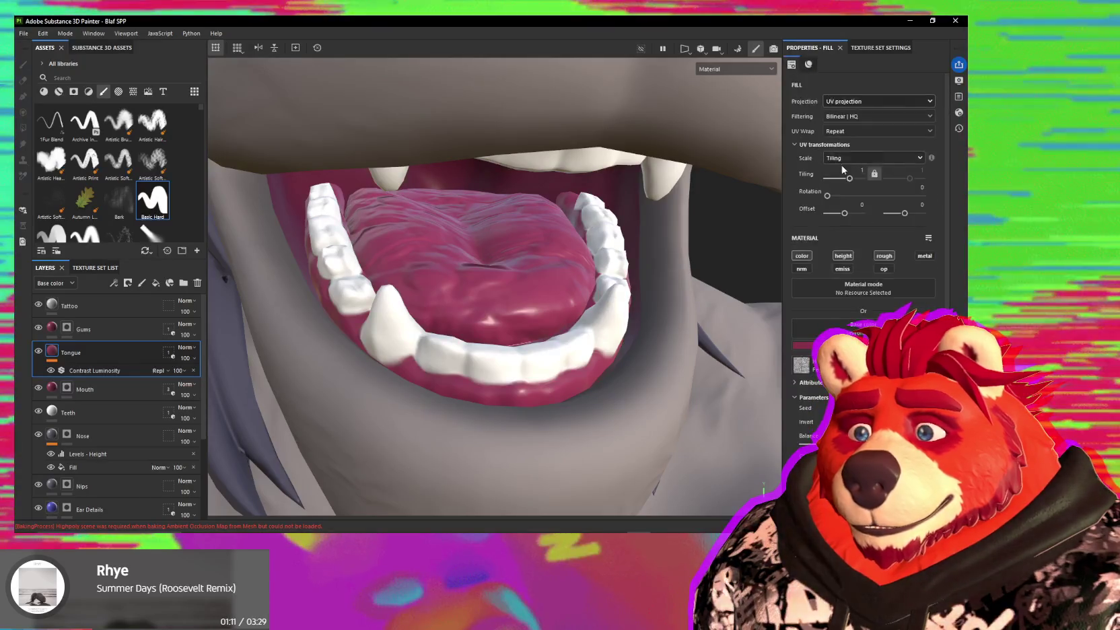
pyautogui.moveTo(852, 182); pyautogui.dragTo(857, 182)
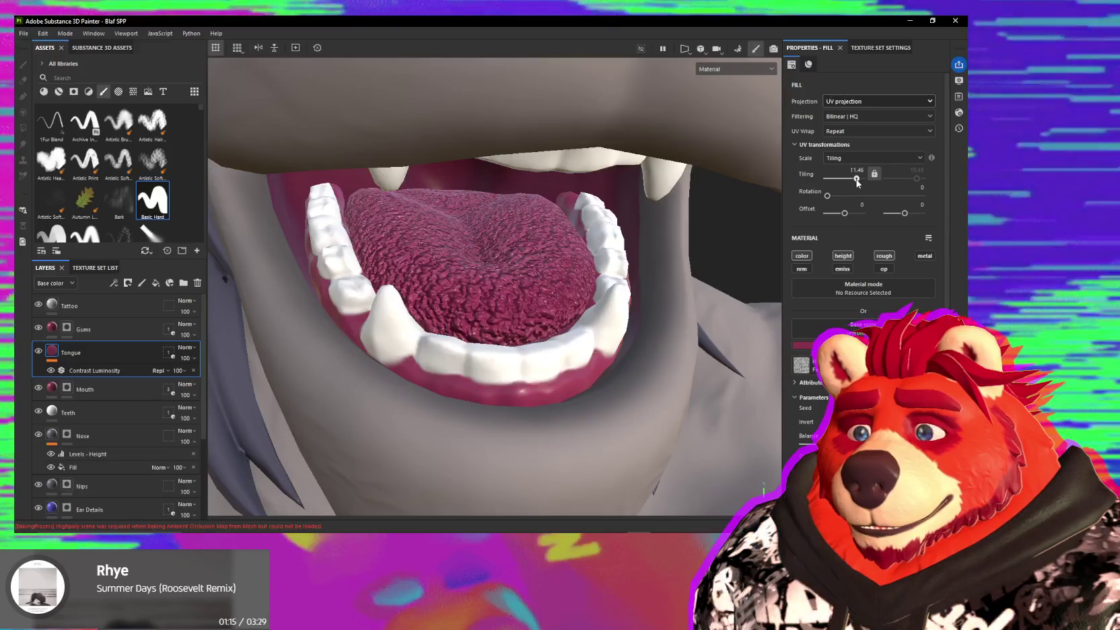
pyautogui.moveTo(856, 182); pyautogui.dragTo(858, 183)
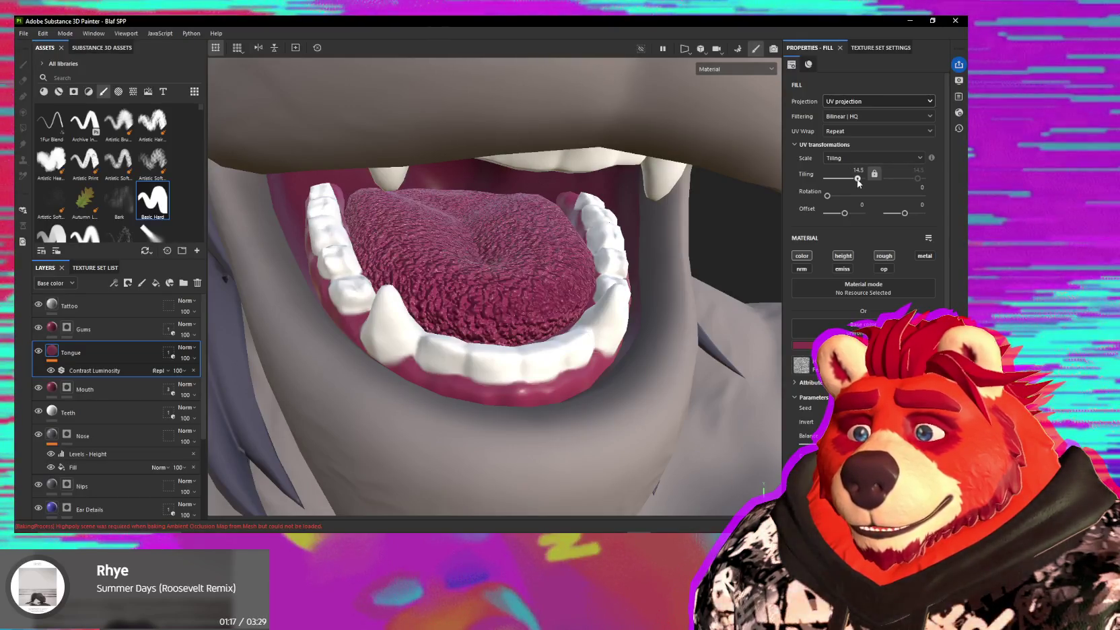
pyautogui.moveTo(471, 269)
pyautogui.keyDown('alt'); pyautogui.mouseDown()
pyautogui.moveTo(508, 279)
pyautogui.moveTo(445, 276)
pyautogui.moveTo(568, 300)
pyautogui.mouseUp(); pyautogui.keyUp('alt')
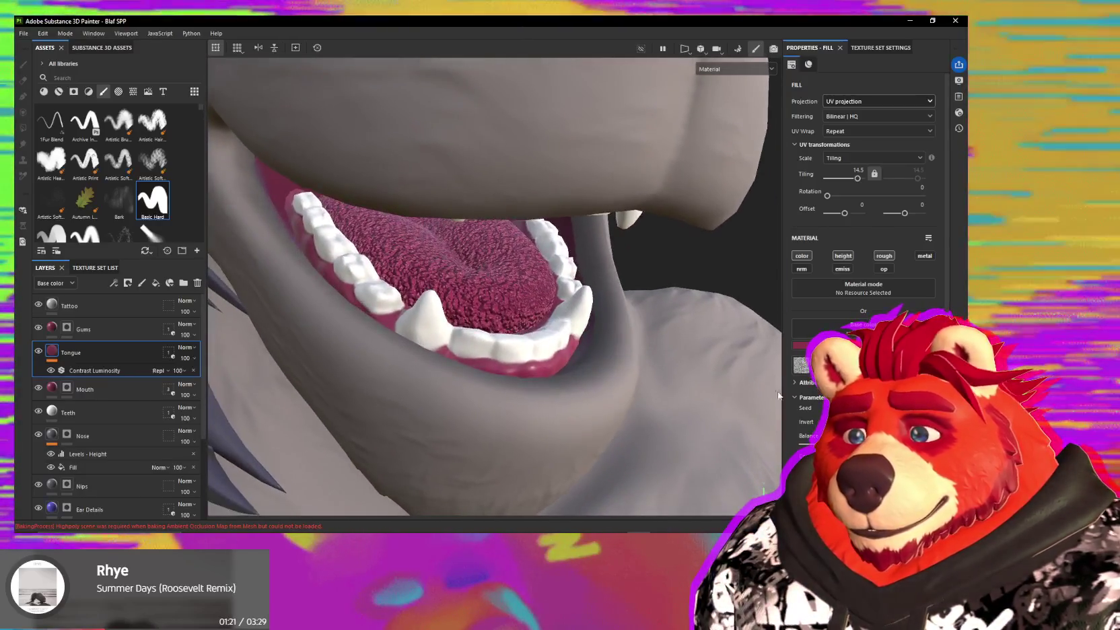
pyautogui.scroll(-1, 805, 414)
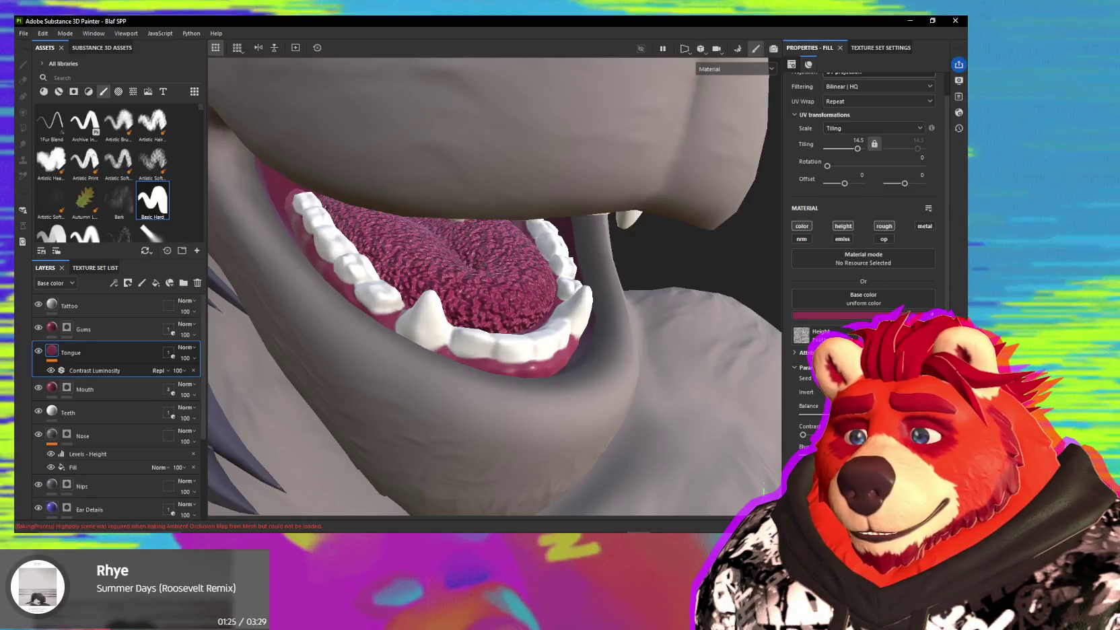
# - Try nudging the tongue filter's luminosity up from -1
pyautogui.click(115, 373)
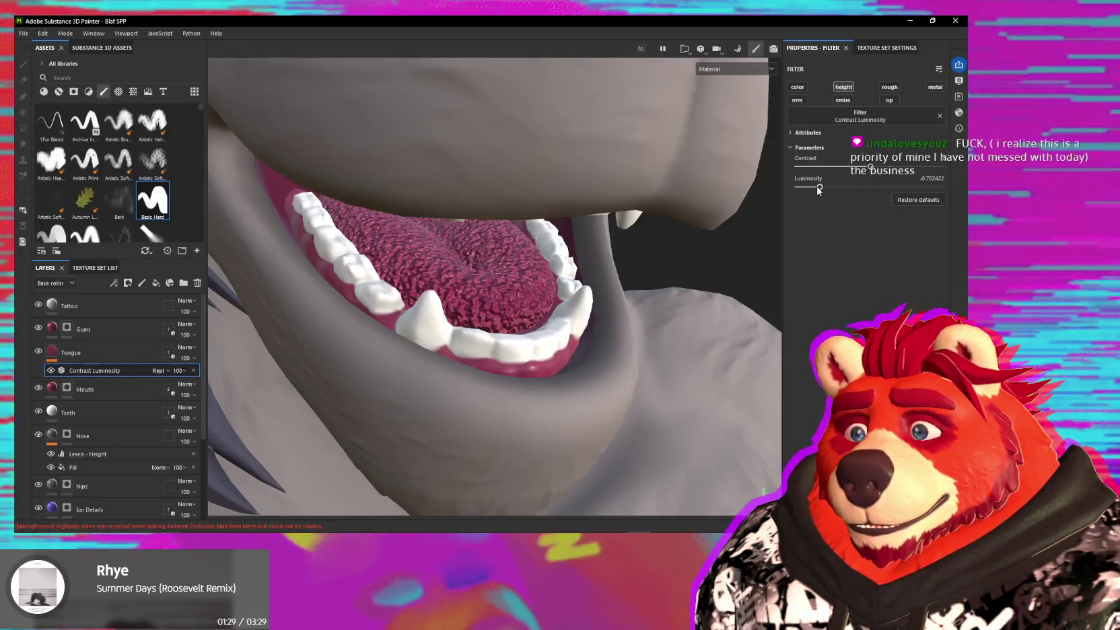
pyautogui.moveTo(801, 191); pyautogui.dragTo(800, 188)
pyautogui.moveTo(484, 216)
pyautogui.keyDown('alt'); pyautogui.mouseDown()
pyautogui.moveTo(374, 229)
pyautogui.moveTo(500, 297)
pyautogui.moveTo(371, 297)
pyautogui.moveTo(479, 300)
pyautogui.mouseUp(); pyautogui.keyUp('alt')
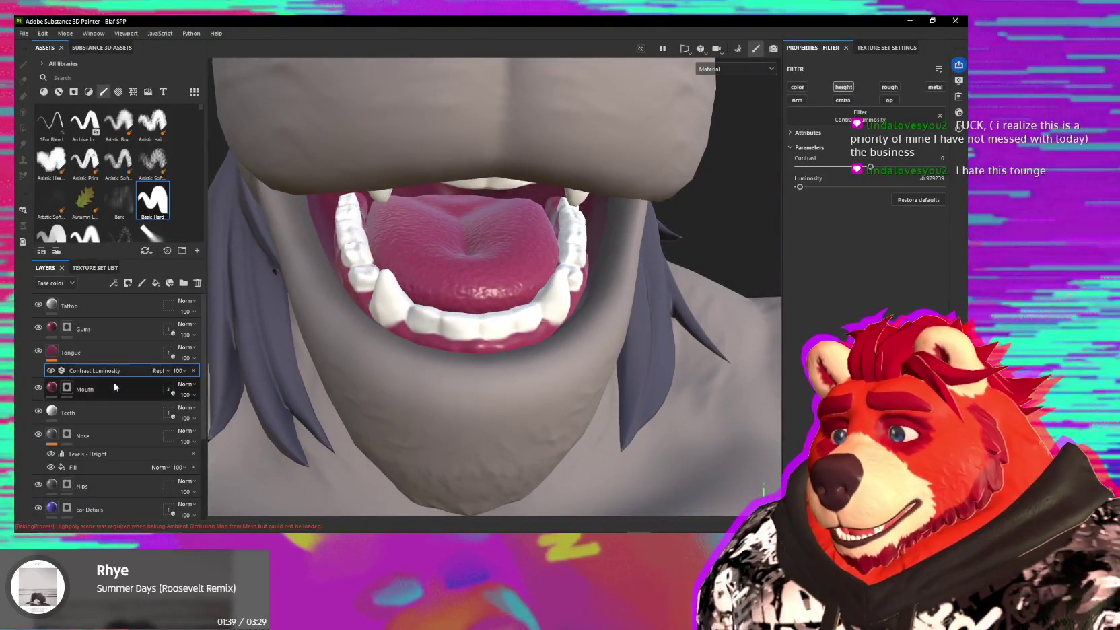
pyautogui.click(111, 357)
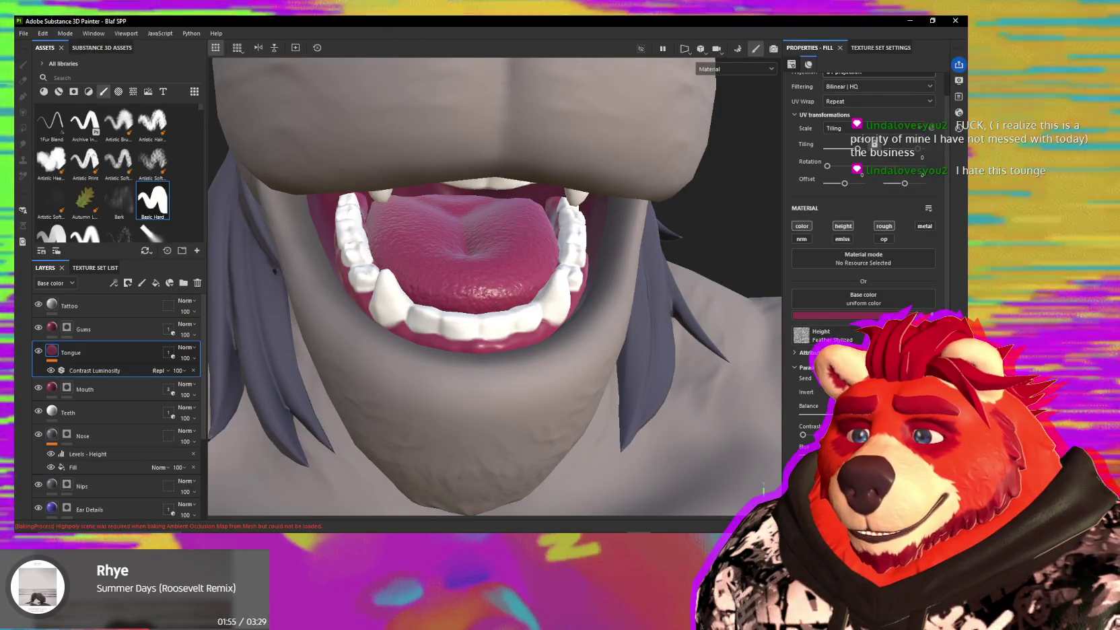
# - Settle the tongue filter's luminosity at about -0.985, checking the mouth from several angles
pyautogui.click(115, 371)
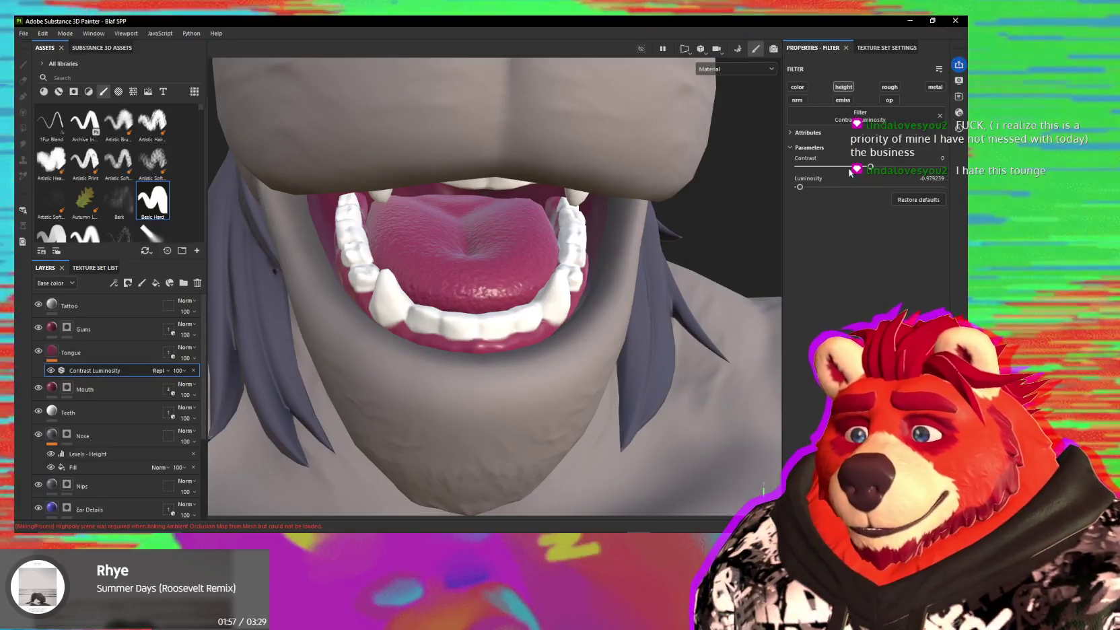
pyautogui.moveTo(799, 188); pyautogui.dragTo(886, 187)
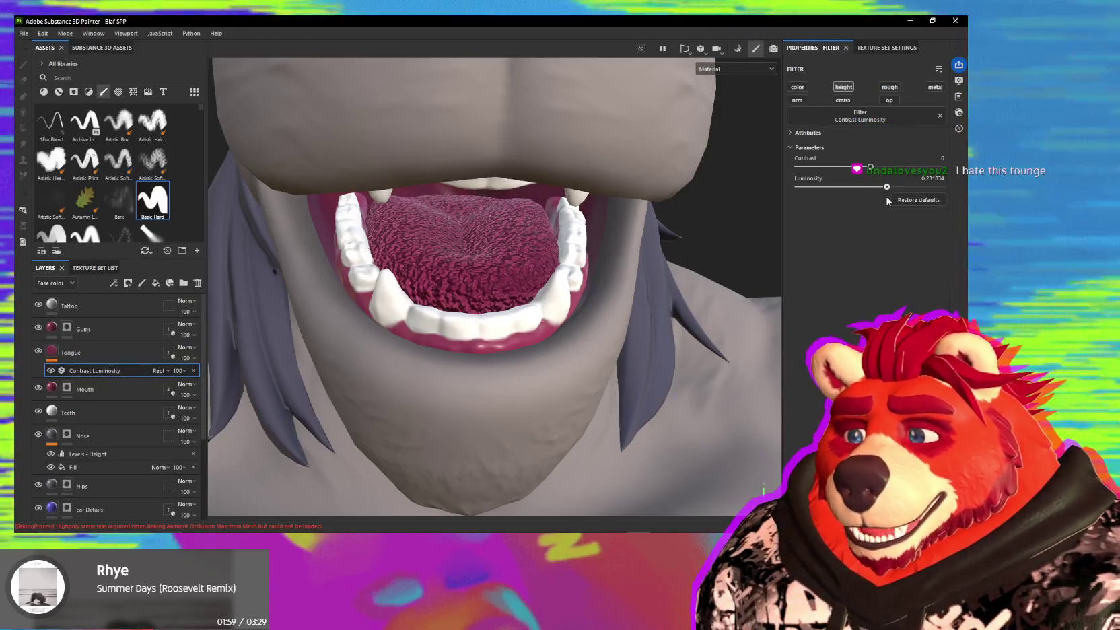
pyautogui.moveTo(730, 236)
pyautogui.keyDown('alt'); pyautogui.mouseDown()
pyautogui.moveTo(542, 321)
pyautogui.moveTo(725, 306)
pyautogui.mouseUp(); pyautogui.keyUp('alt')
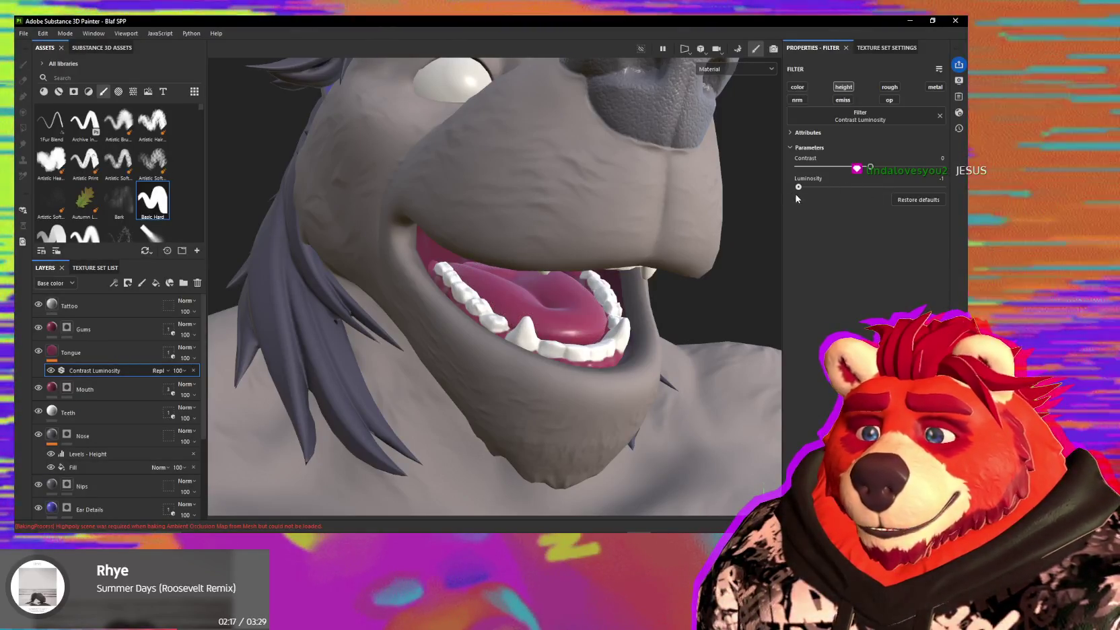
pyautogui.click(799, 195)
pyautogui.moveTo(799, 195); pyautogui.dragTo(798, 195)
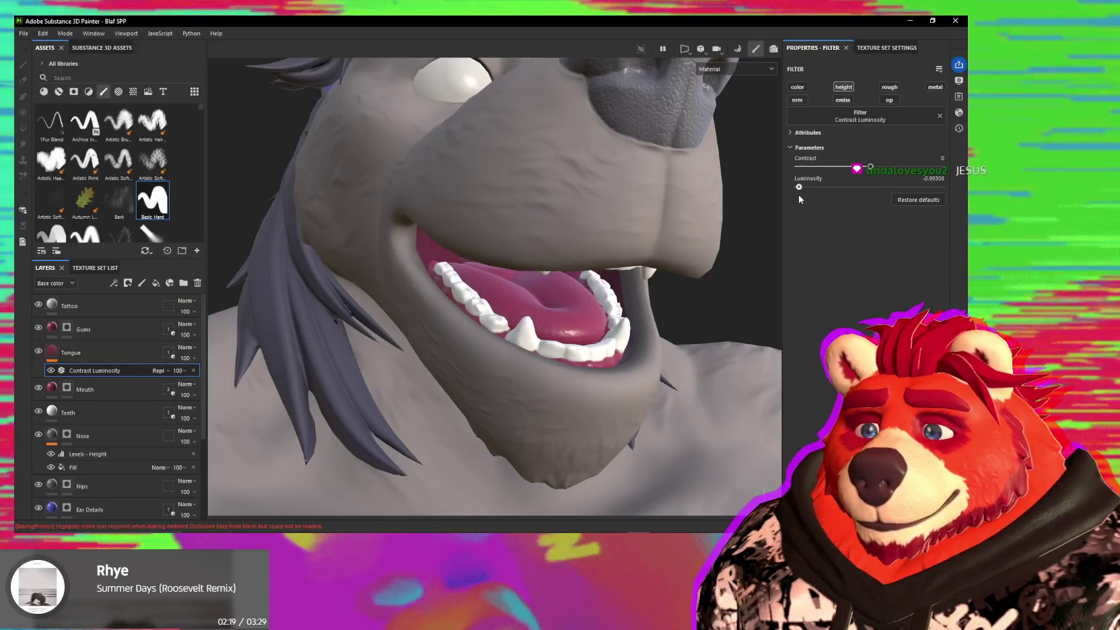
pyautogui.moveTo(606, 269)
pyautogui.keyDown('alt'); pyautogui.mouseDown()
pyautogui.moveTo(541, 266)
pyautogui.moveTo(537, 294)
pyautogui.moveTo(603, 300)
pyautogui.mouseUp(); pyautogui.keyUp('alt')
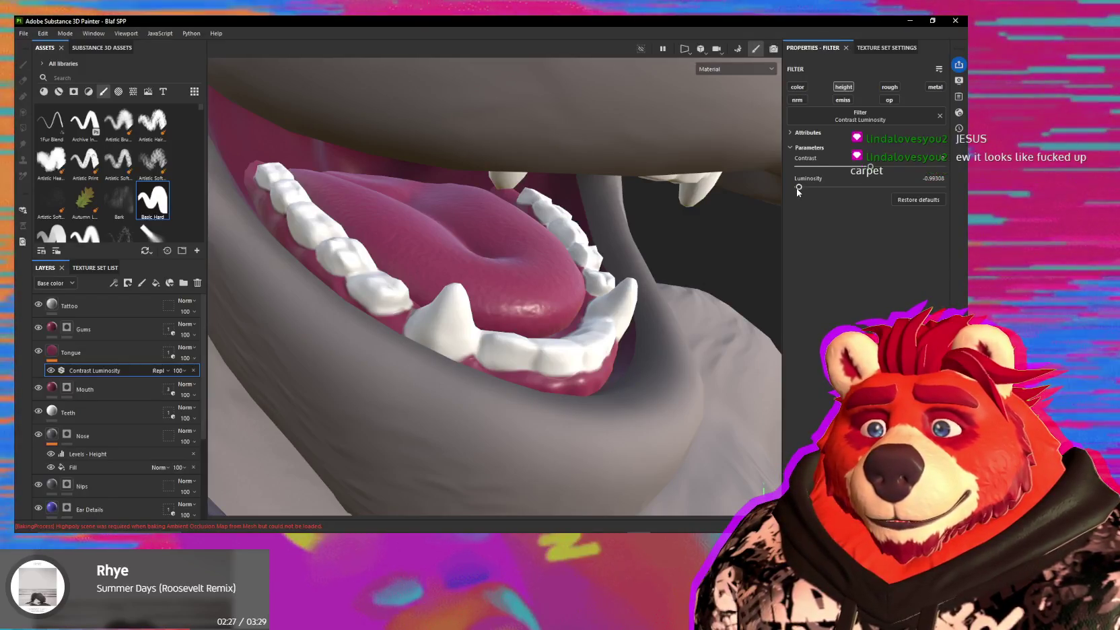
pyautogui.moveTo(797, 189); pyautogui.dragTo(792, 192)
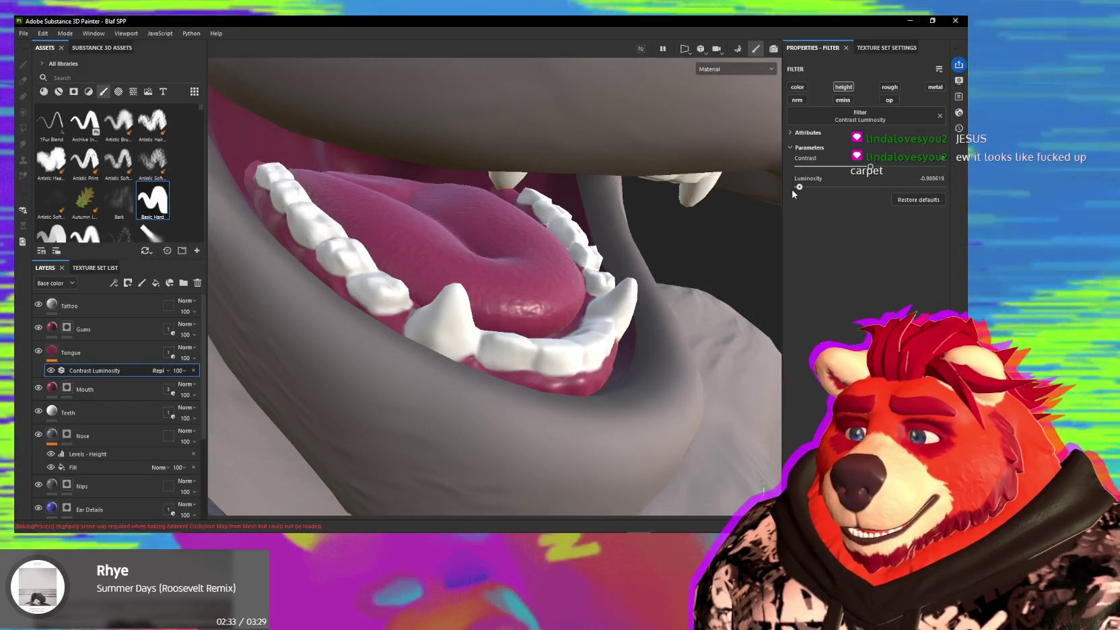
pyautogui.moveTo(793, 190); pyautogui.dragTo(795, 191)
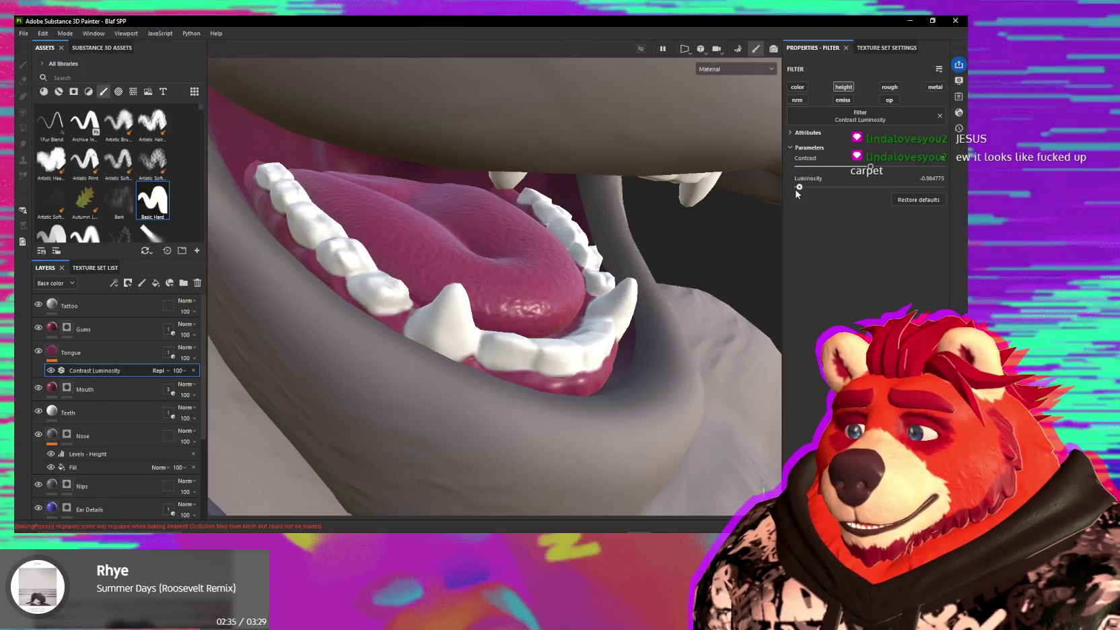
pyautogui.click(71, 353)
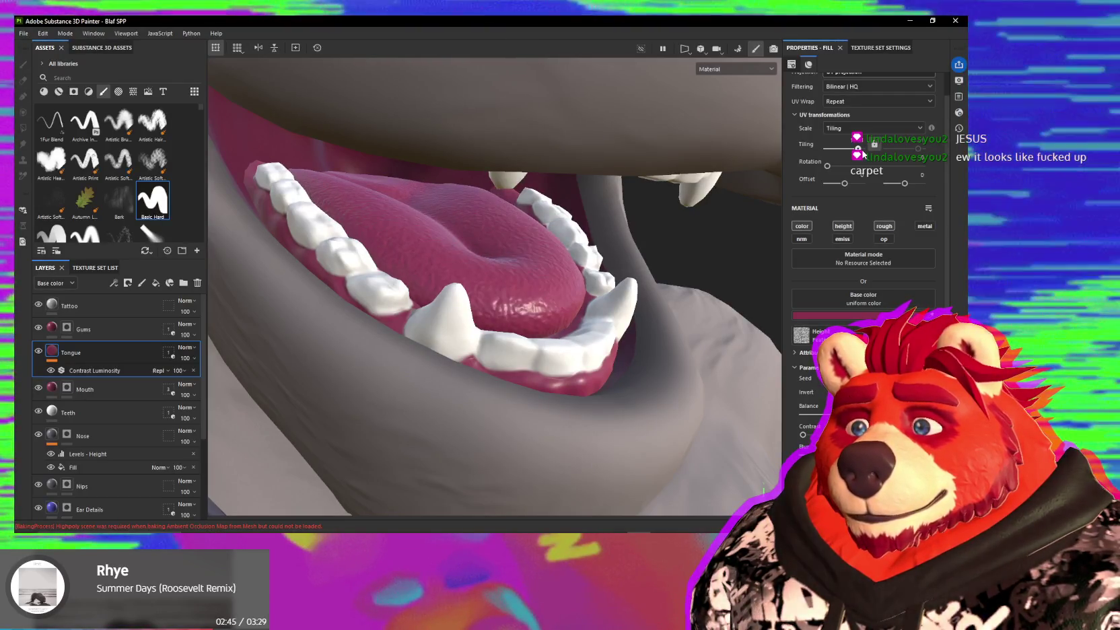
# - Reselect the Tongue fill and increase its tiling further for a denser texture
pyautogui.moveTo(491, 282)
pyautogui.keyDown('alt'); pyautogui.mouseDown()
pyautogui.moveTo(457, 270)
pyautogui.moveTo(582, 249)
pyautogui.moveTo(607, 265)
pyautogui.moveTo(513, 298)
pyautogui.mouseUp(); pyautogui.keyUp('alt')
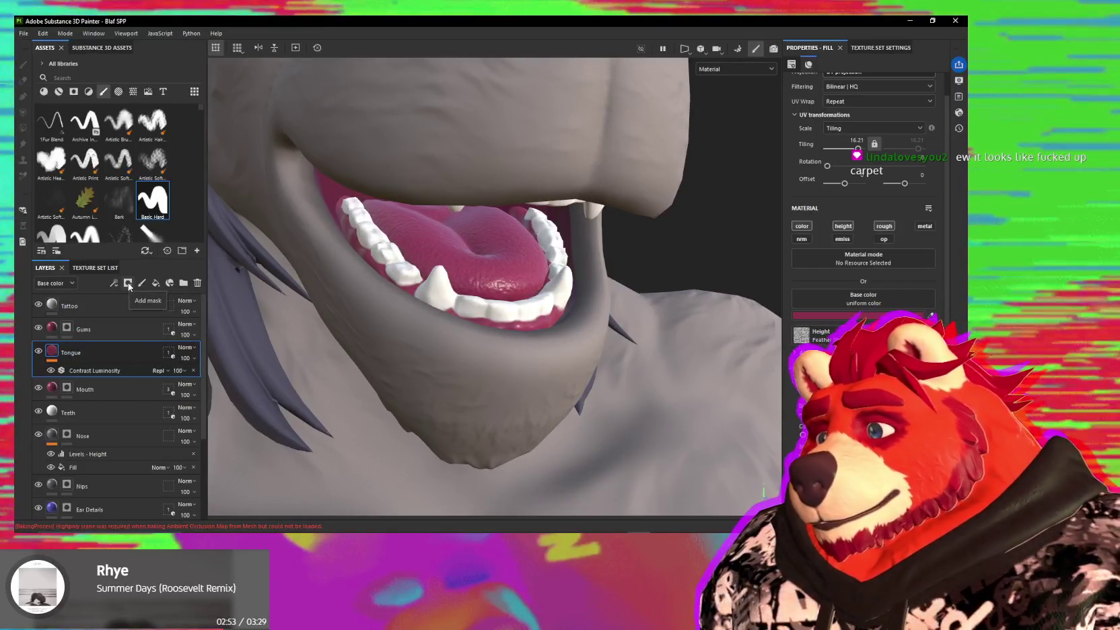
pyautogui.click(131, 370)
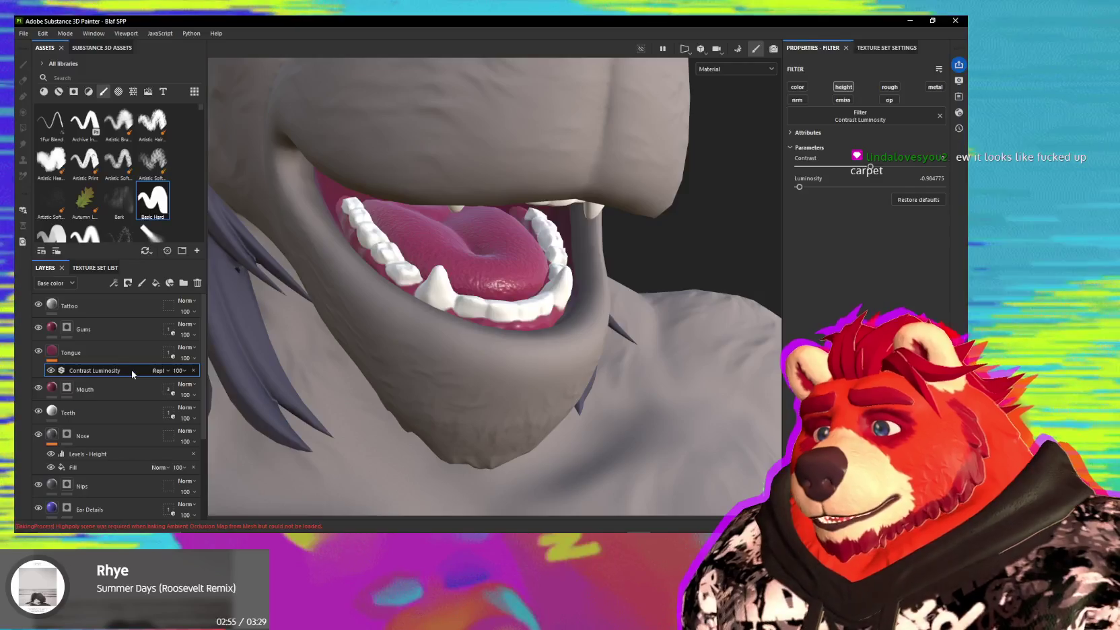
pyautogui.click(129, 362)
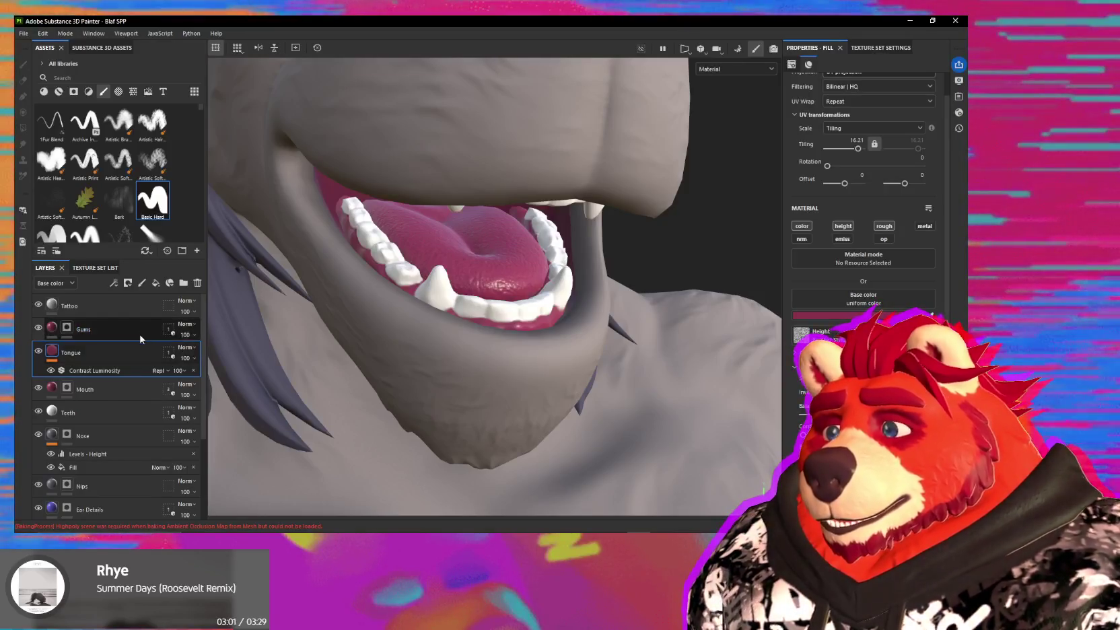
pyautogui.moveTo(493, 374)
pyautogui.keyDown('alt'); pyautogui.mouseDown()
pyautogui.moveTo(438, 364)
pyautogui.moveTo(445, 388)
pyautogui.moveTo(507, 358)
pyautogui.moveTo(514, 371)
pyautogui.moveTo(485, 368)
pyautogui.mouseUp(); pyautogui.keyUp('alt')
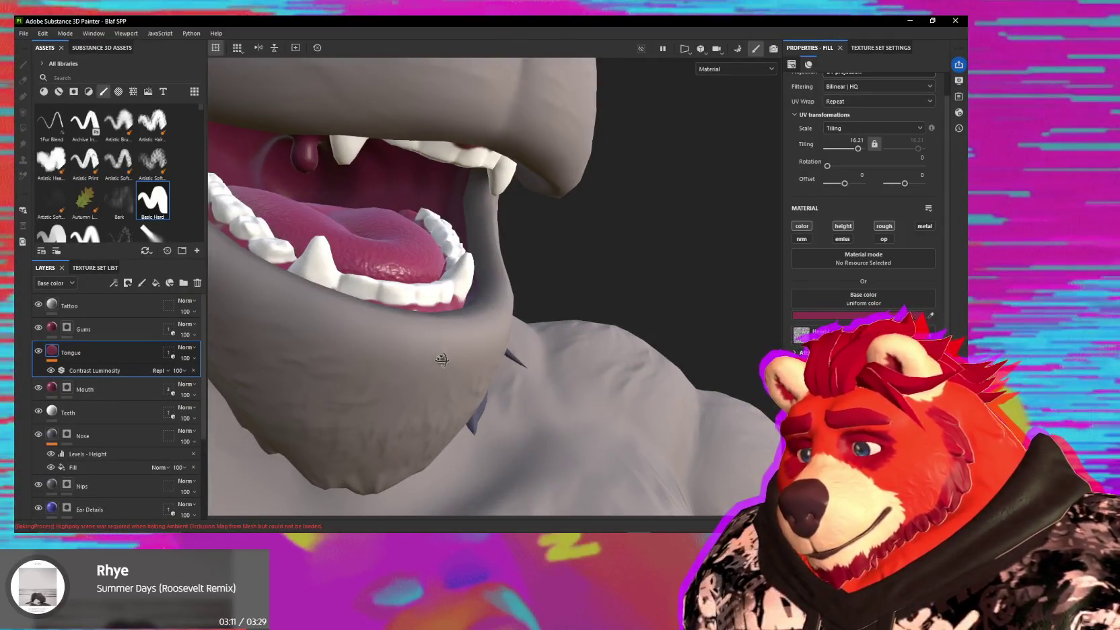
pyautogui.keyDown('alt'); pyautogui.moveTo(443, 356); pyautogui.dragTo(417, 364); pyautogui.keyUp('alt')
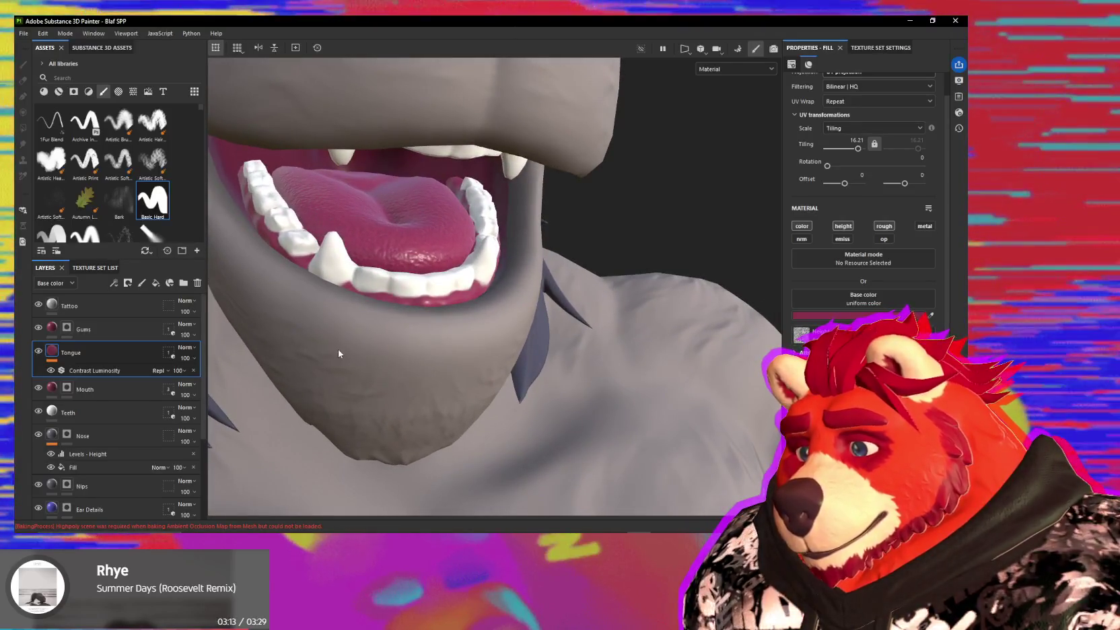
pyautogui.moveTo(857, 149); pyautogui.dragTo(869, 151)
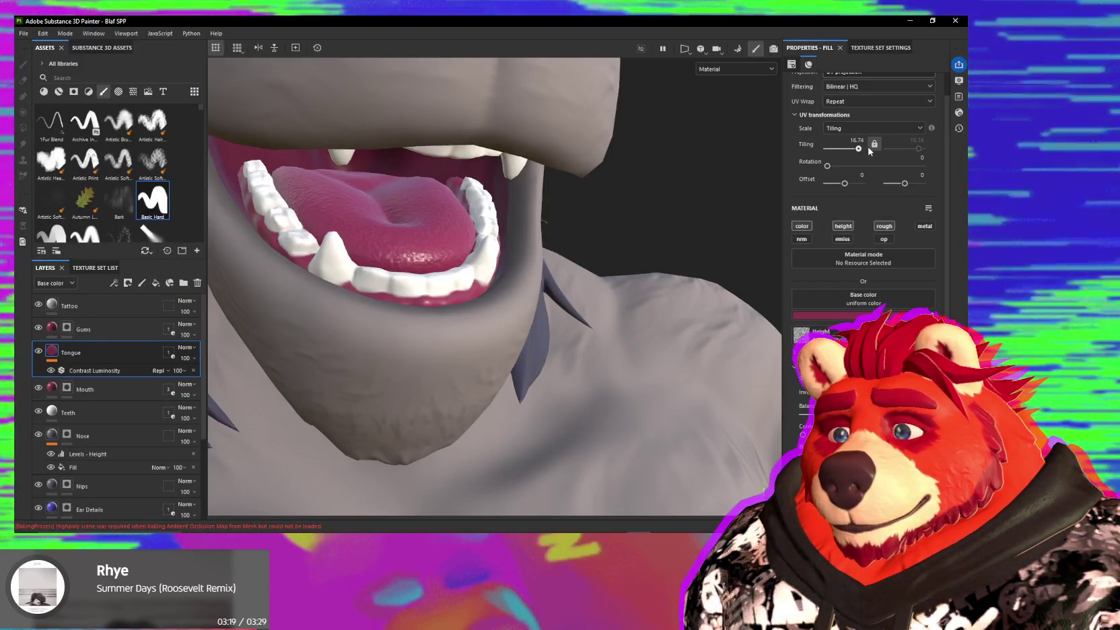
pyautogui.moveTo(336, 254)
pyautogui.keyDown('alt'); pyautogui.mouseDown()
pyautogui.moveTo(377, 243)
pyautogui.moveTo(482, 293)
pyautogui.mouseUp(); pyautogui.keyUp('alt')
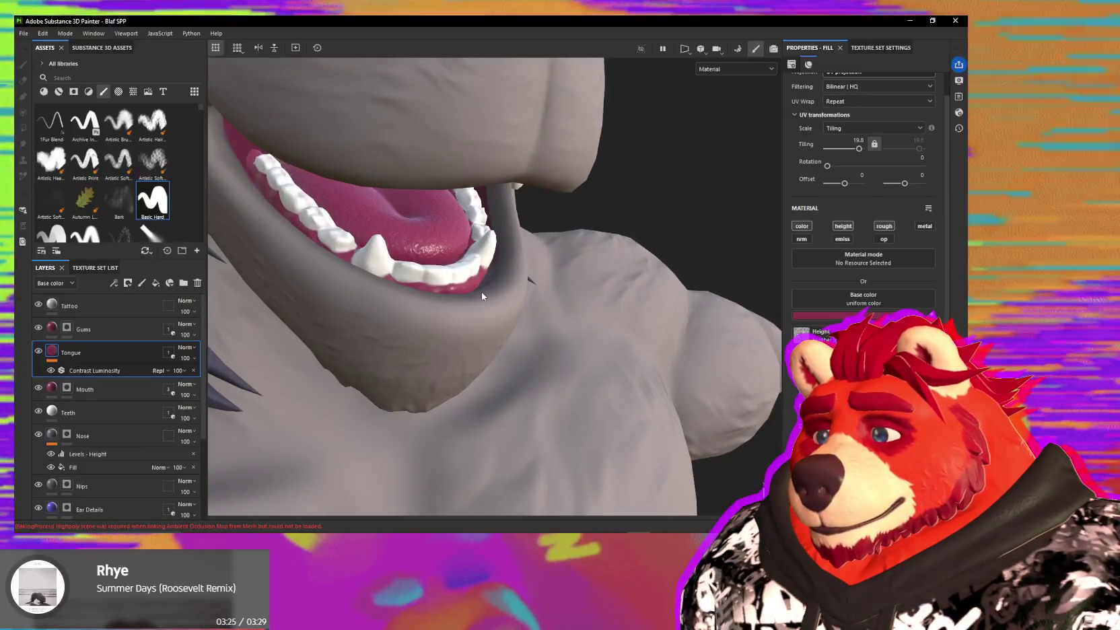
pyautogui.click(88, 371)
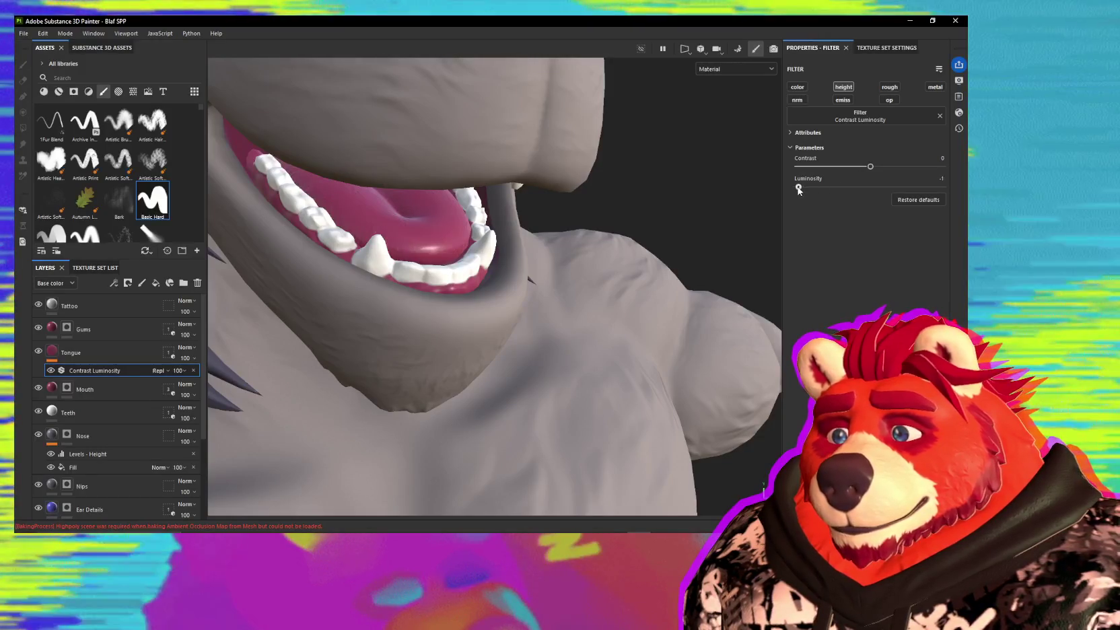
# - Lower the tongue filter's luminosity to about -0.993 and delete the stray Layer 1
pyautogui.moveTo(801, 190); pyautogui.dragTo(800, 189)
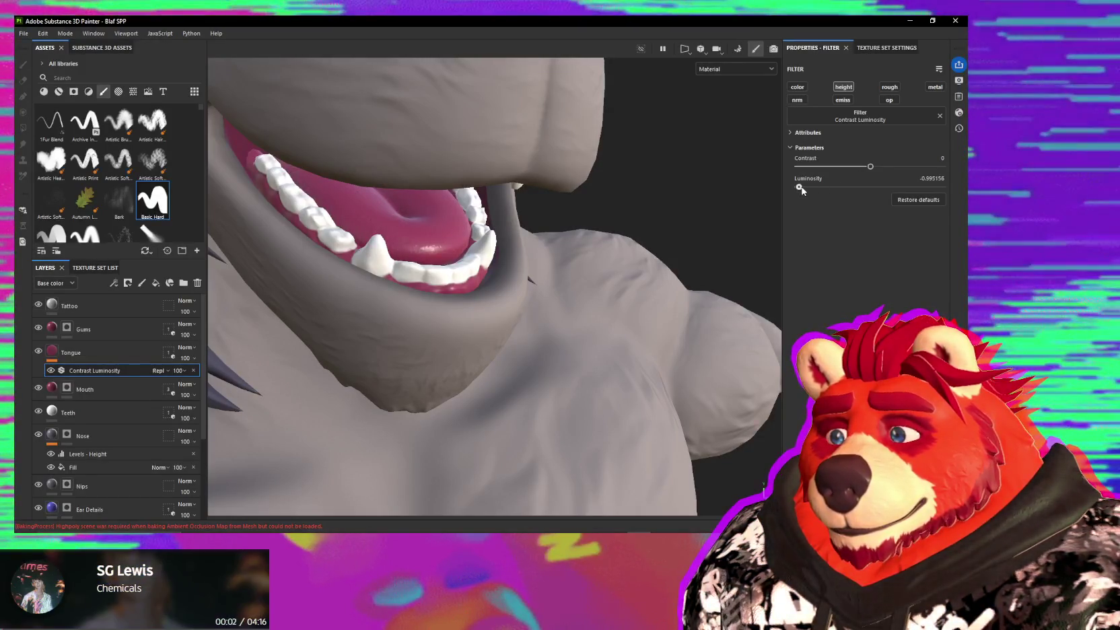
pyautogui.moveTo(640, 283)
pyautogui.keyDown('alt'); pyautogui.mouseDown()
pyautogui.moveTo(370, 276)
pyautogui.moveTo(525, 302)
pyautogui.moveTo(422, 306)
pyautogui.moveTo(452, 253)
pyautogui.moveTo(553, 236)
pyautogui.moveTo(548, 262)
pyautogui.moveTo(622, 260)
pyautogui.mouseUp(); pyautogui.keyUp('alt')
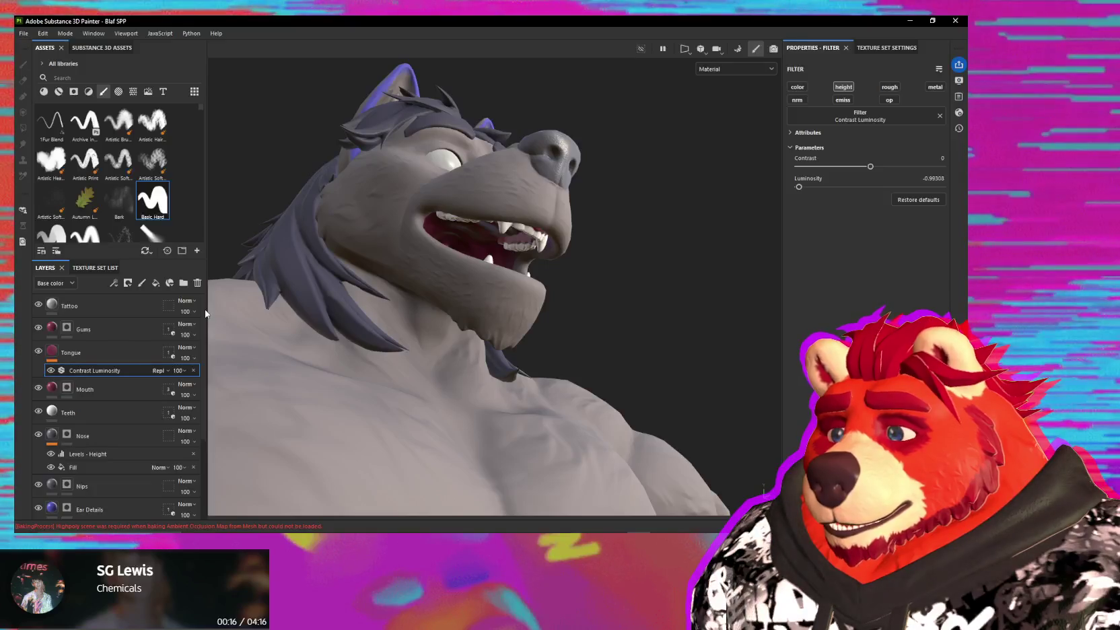
pyautogui.scroll(-3, 206, 313)
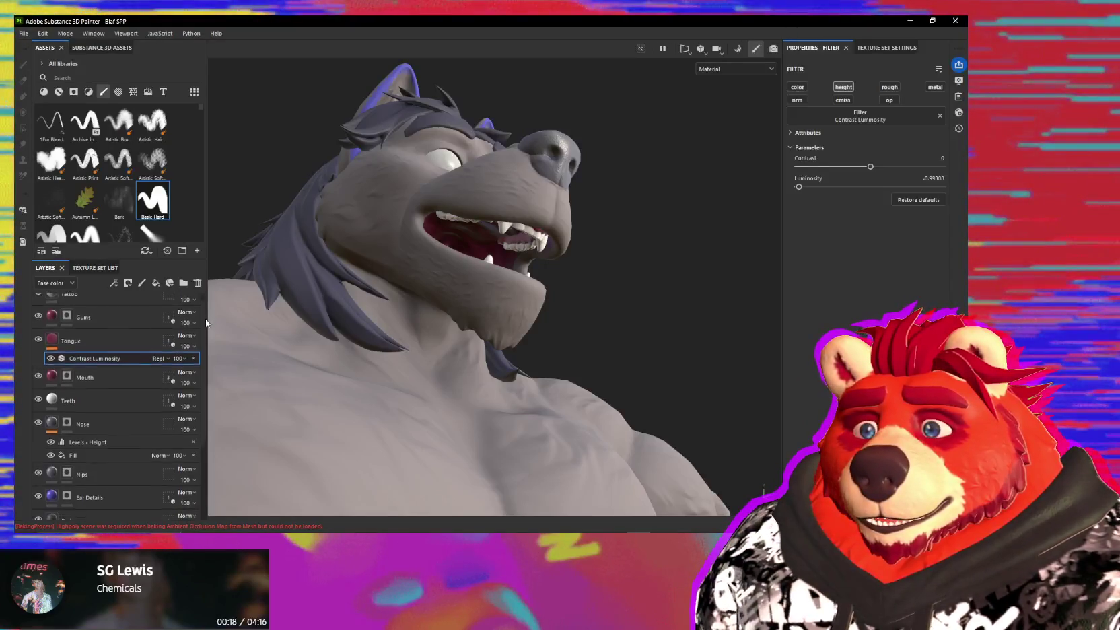
pyautogui.click(67, 503)
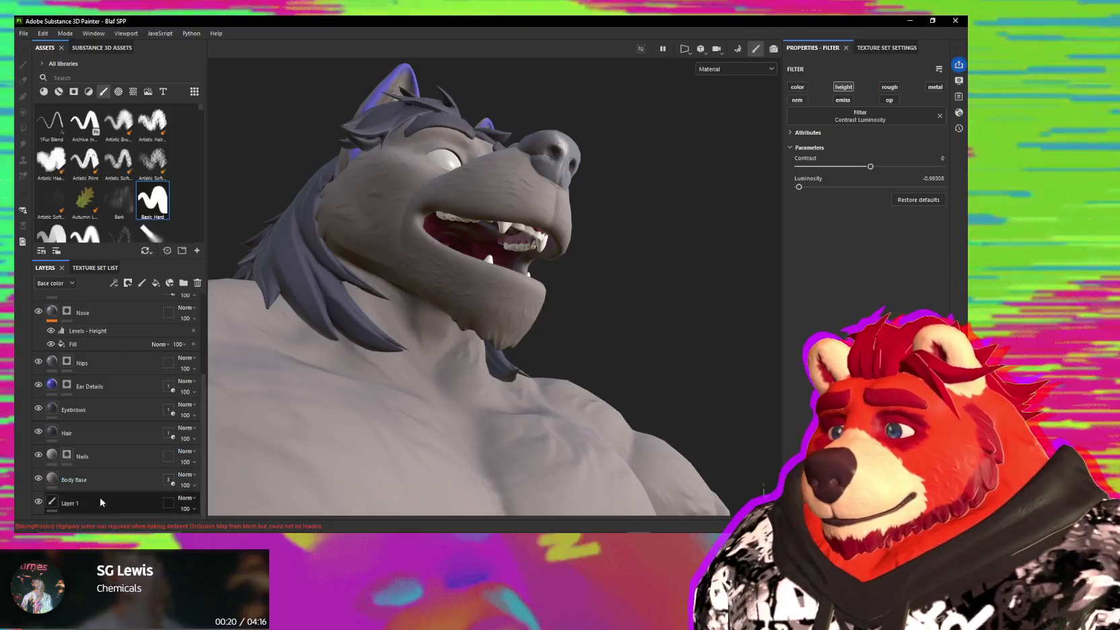
pyautogui.rightClick(68, 507)
pyautogui.click(127, 294)
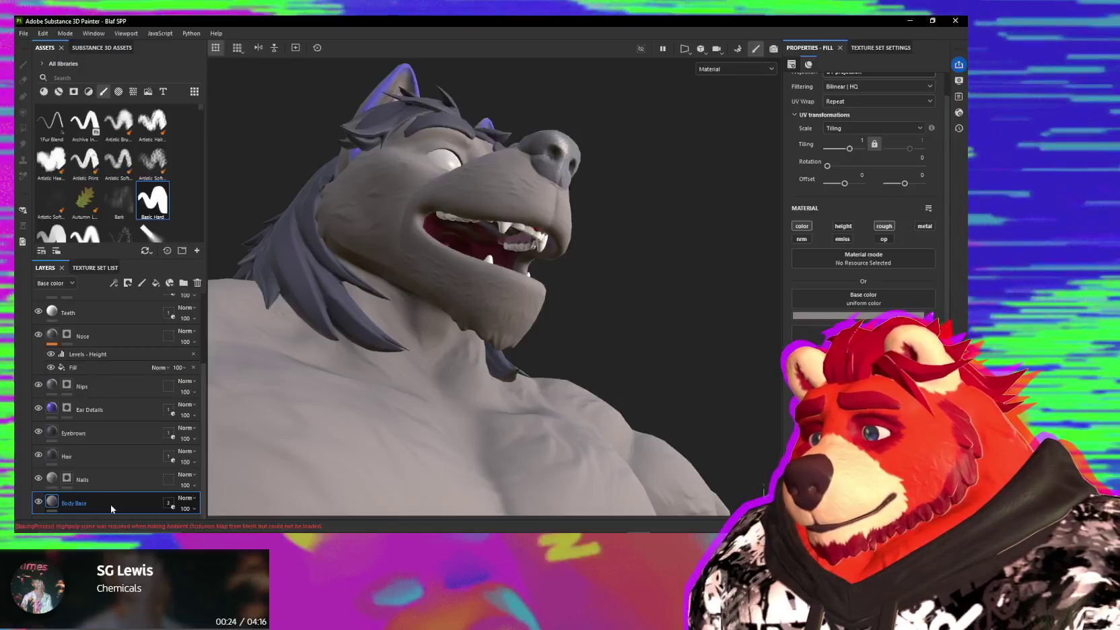
pyautogui.scroll(1, 154, 356)
pyautogui.scroll(1, 154, 355)
pyautogui.scroll(-2, 154, 356)
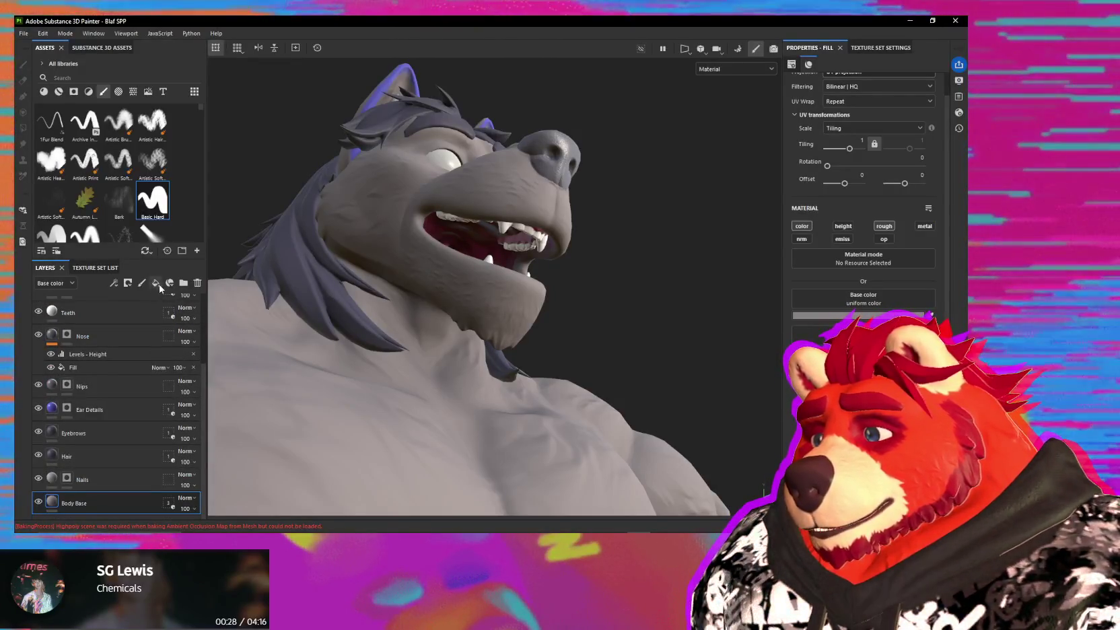
pyautogui.click(166, 288)
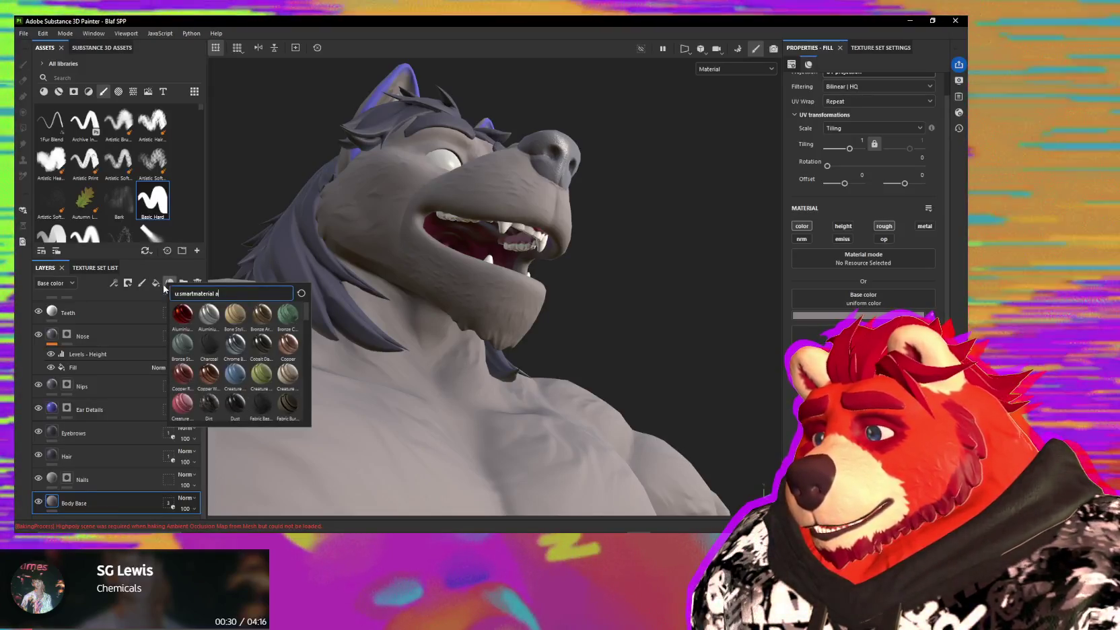
pyautogui.write('amb')
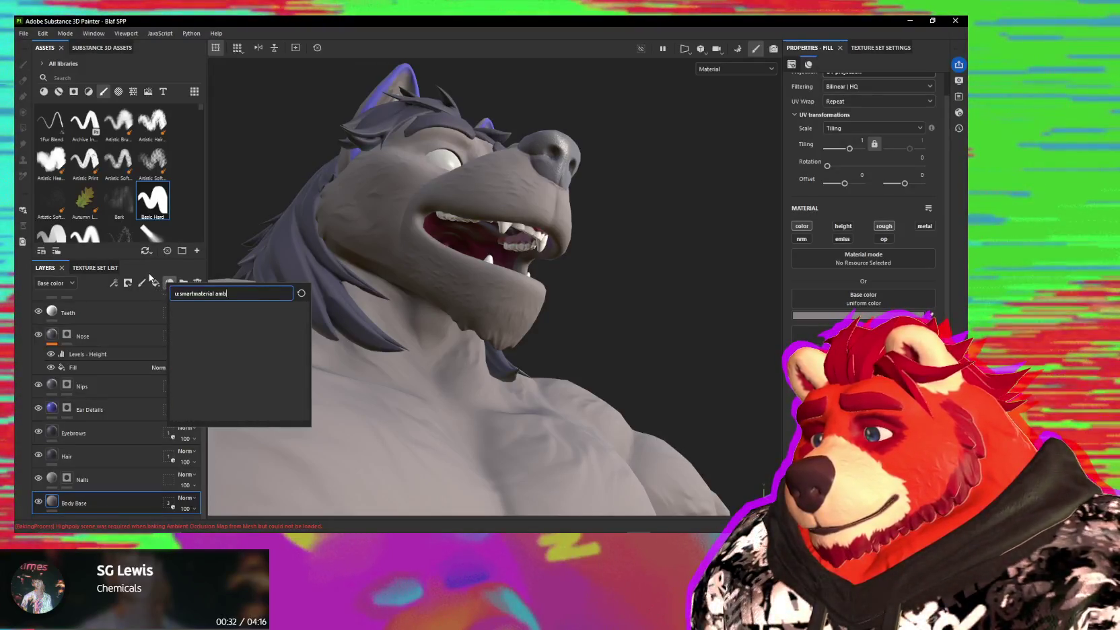
pyautogui.click(128, 284)
pyautogui.click(122, 286)
pyautogui.click(123, 294)
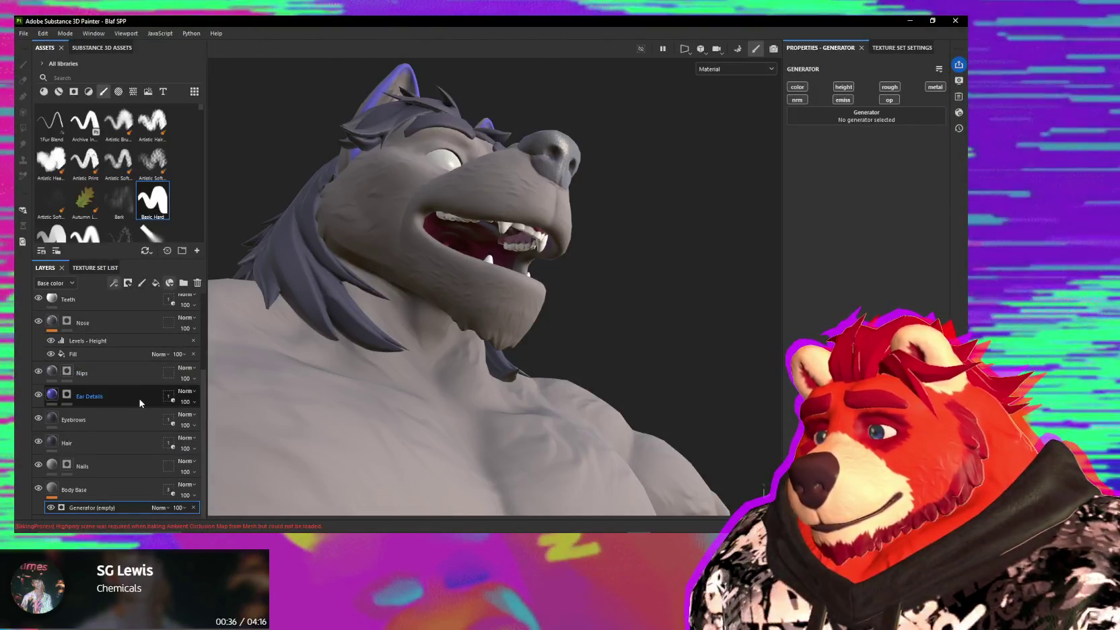
pyautogui.hotkey('ctrl', 'z')
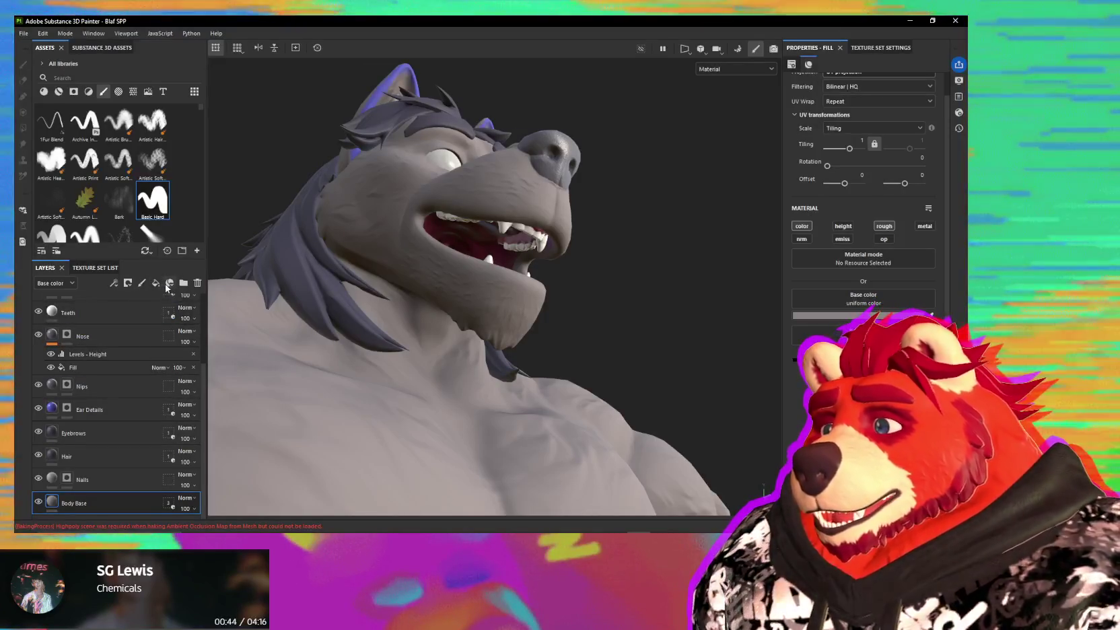
pyautogui.click(169, 284)
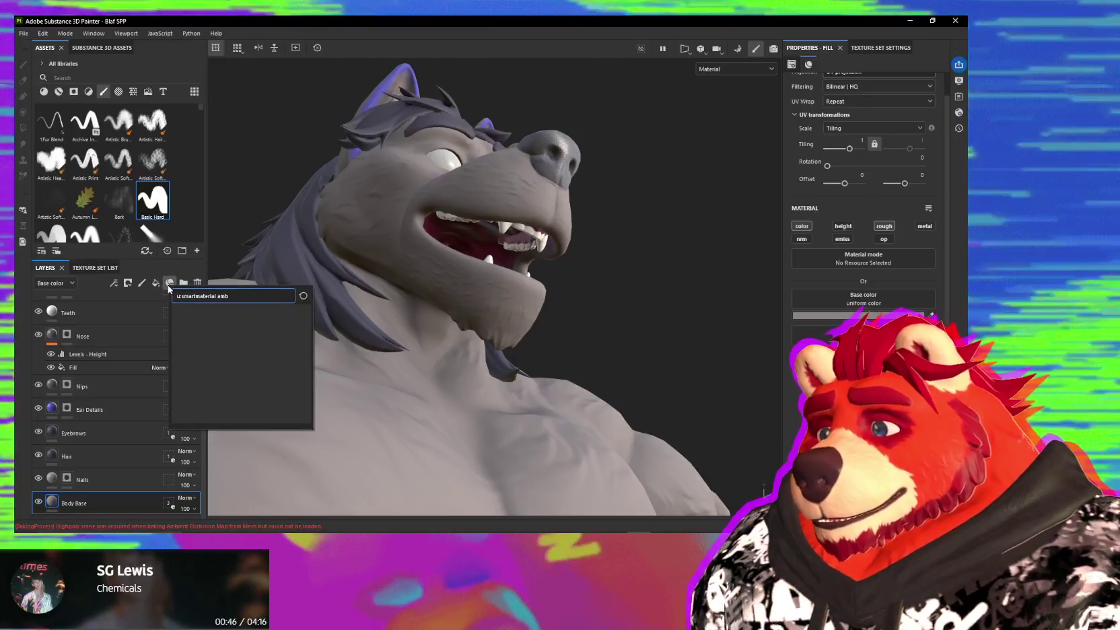
pyautogui.press('BackSpace')
pyautogui.press('BackSpace')
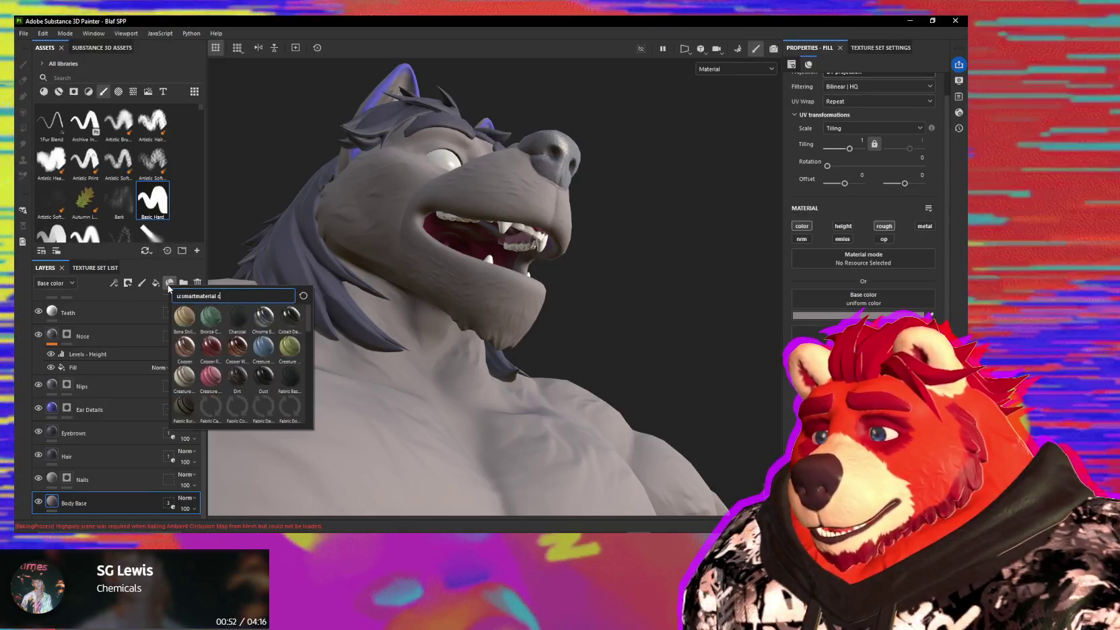
pyautogui.write('cur')
pyautogui.press('BackSpace')
pyautogui.press('BackSpace')
pyautogui.press('BackSpace')
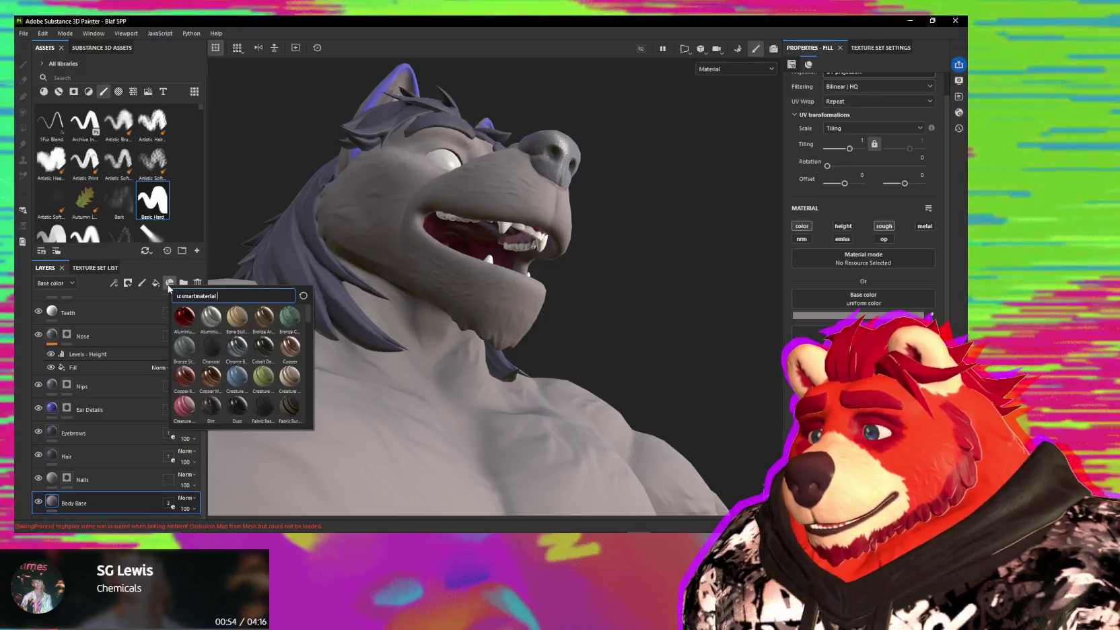
pyautogui.click(114, 283)
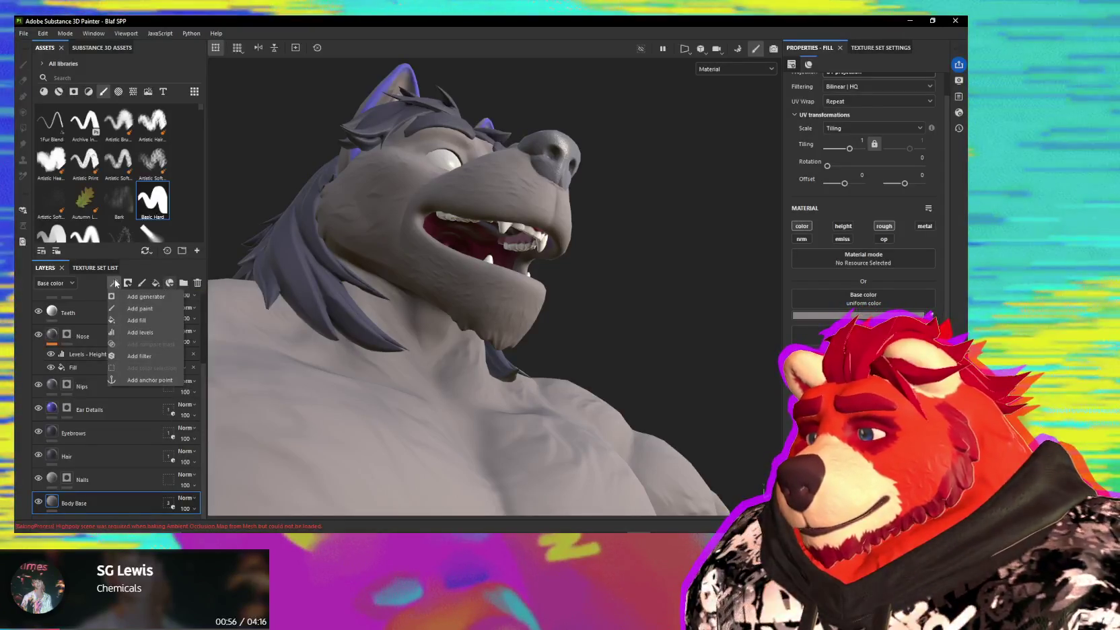
pyautogui.click(115, 283)
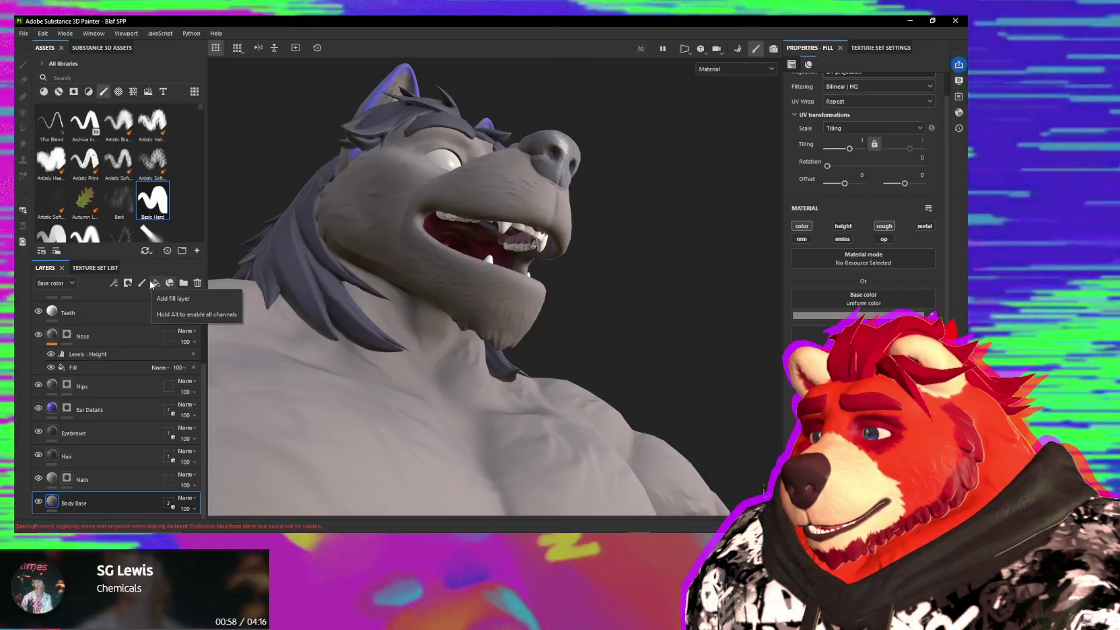
# - Add a trial fill layer above Body Base, then delete it
pyautogui.click(151, 285)
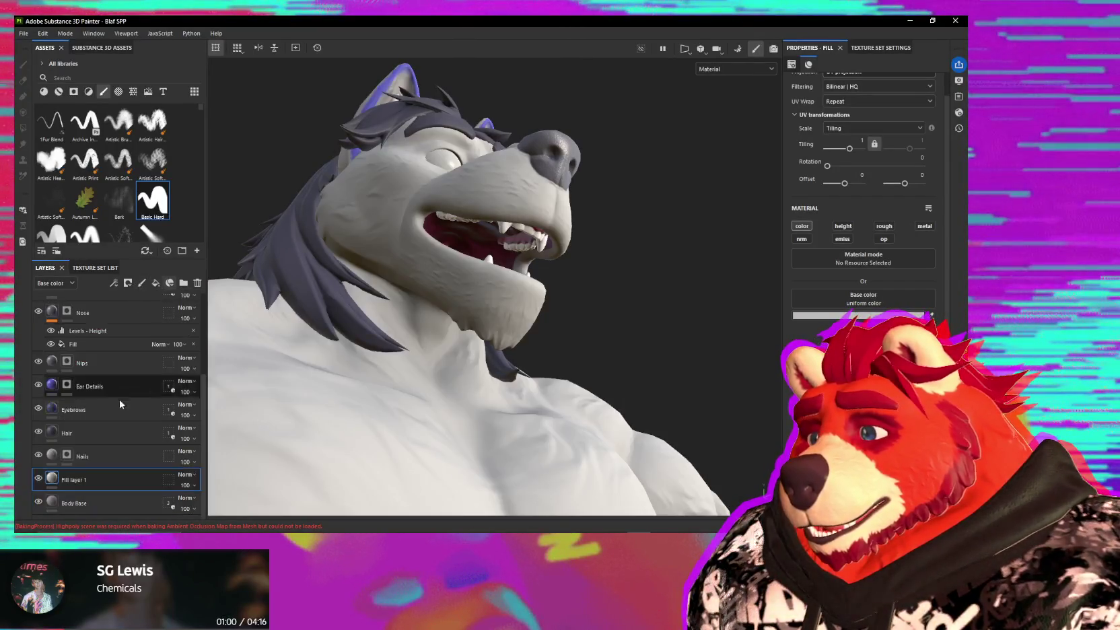
pyautogui.click(802, 226)
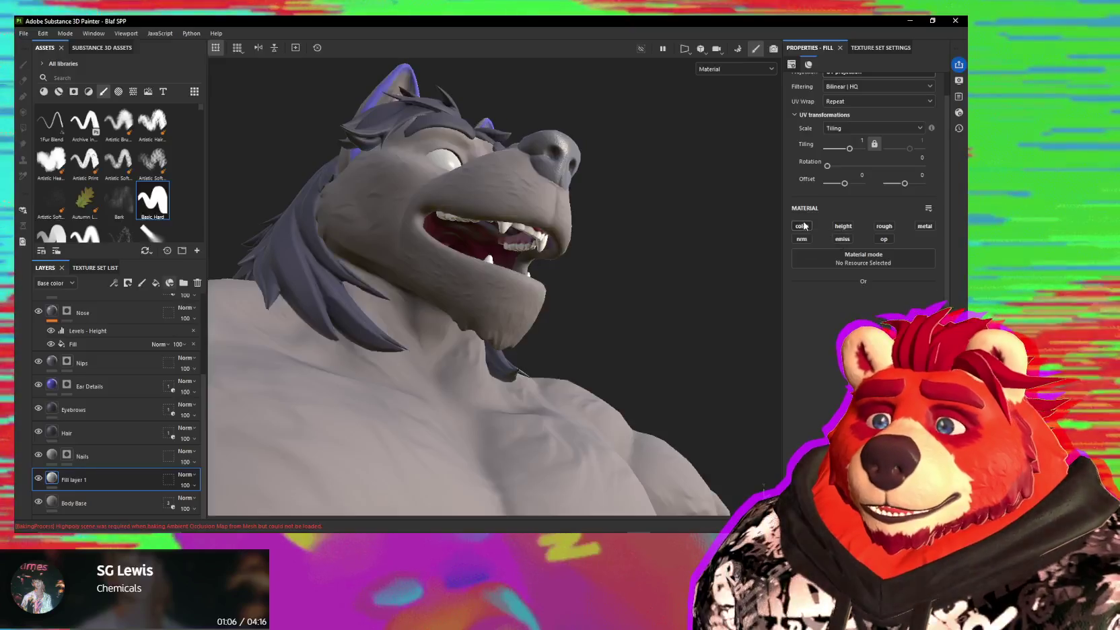
pyautogui.click(859, 290)
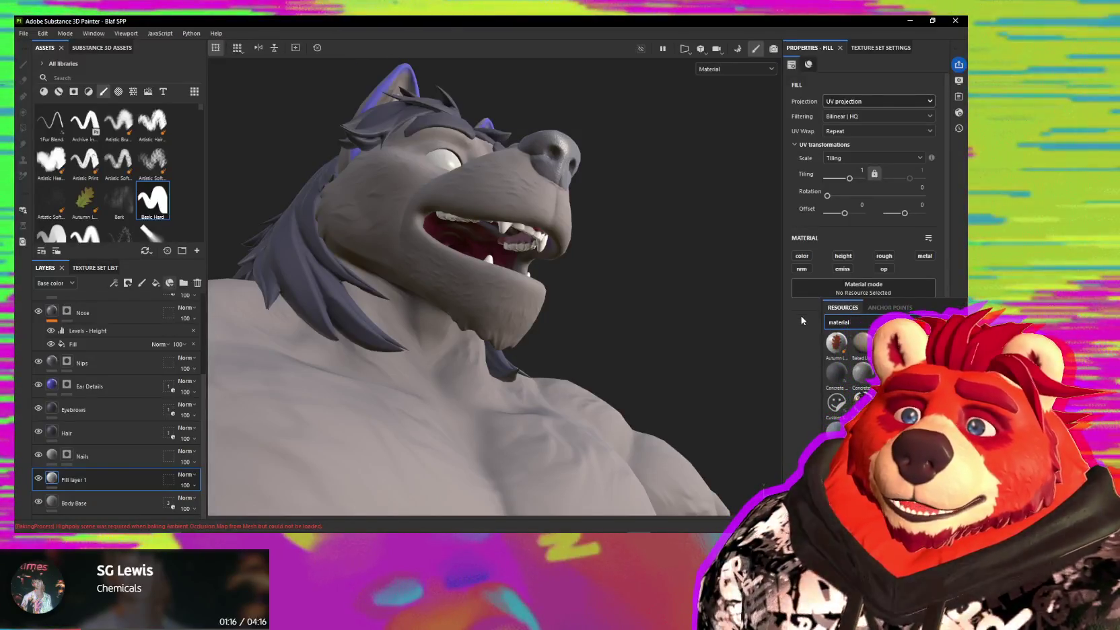
pyautogui.click(801, 316)
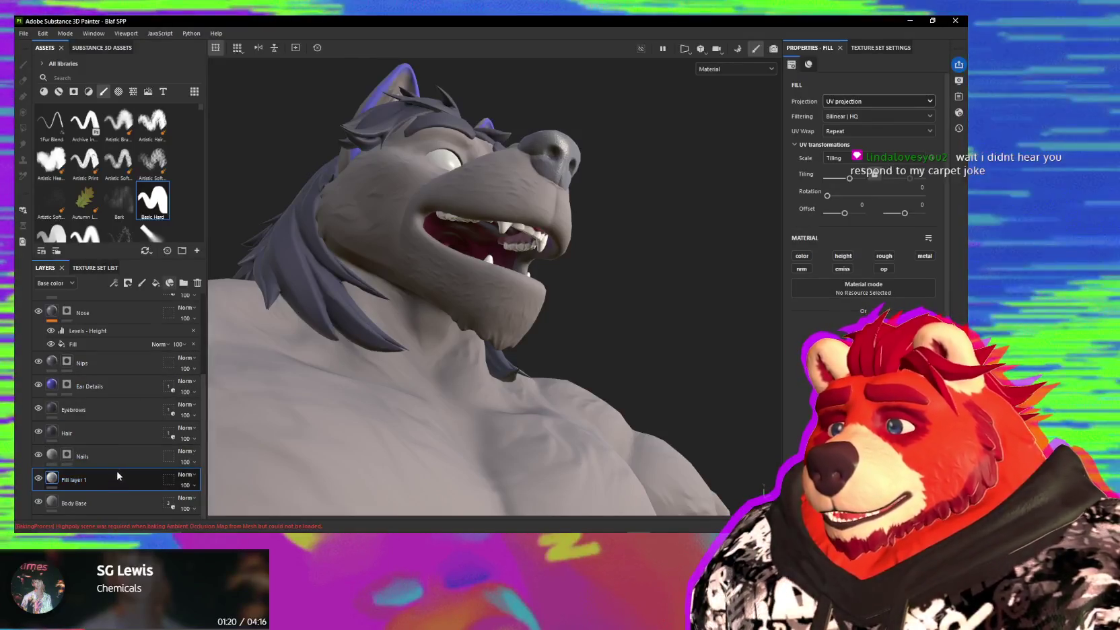
pyautogui.press('Delete')
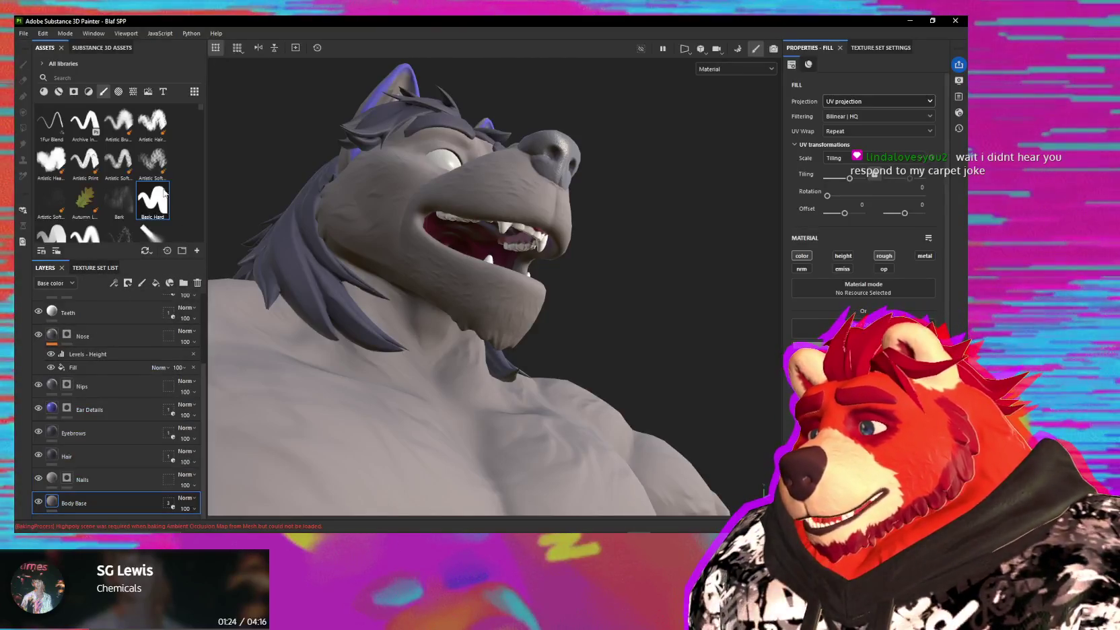
# - Add a fill layer above Body Base using the Ambient Occlusion map as base colour
pyautogui.click(48, 93)
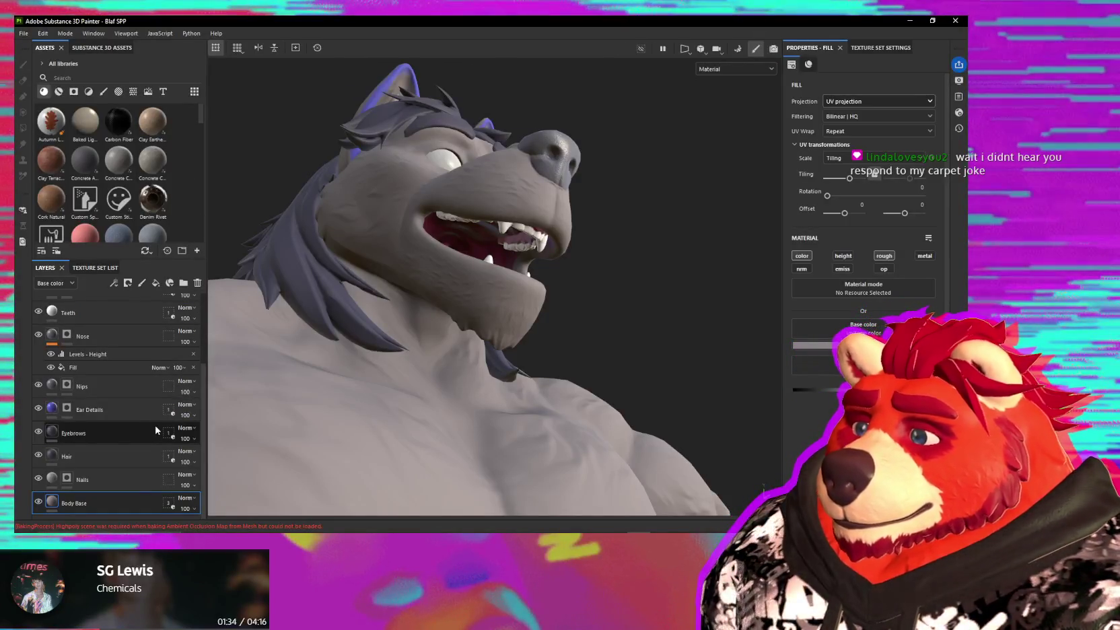
pyautogui.click(155, 286)
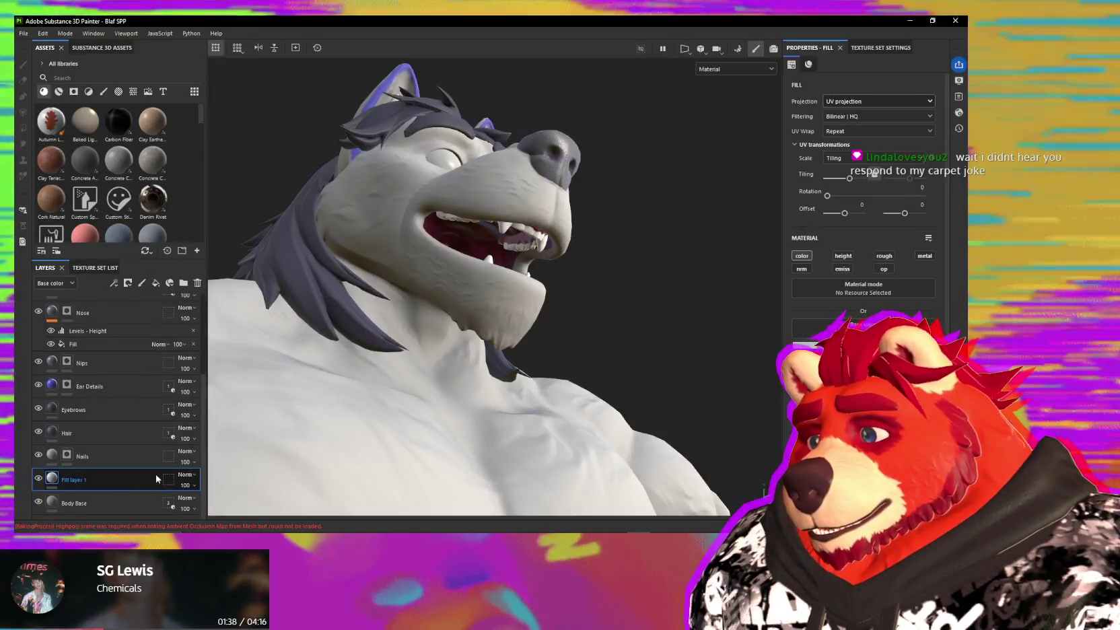
pyautogui.click(863, 328)
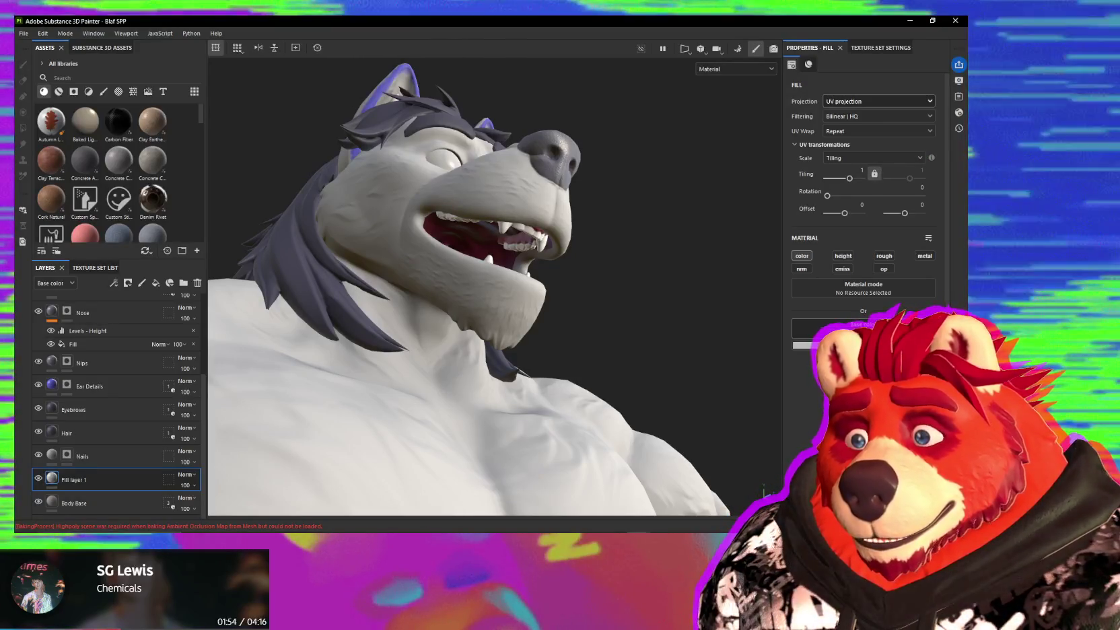
pyautogui.click(834, 387)
# - Move Fill layer 1 to the top of the layer stack
pyautogui.moveTo(465, 291)
pyautogui.keyDown('alt'); pyautogui.mouseDown()
pyautogui.moveTo(596, 329)
pyautogui.moveTo(533, 341)
pyautogui.moveTo(631, 429)
pyautogui.moveTo(668, 341)
pyautogui.moveTo(592, 350)
pyautogui.mouseUp(); pyautogui.keyUp('alt')
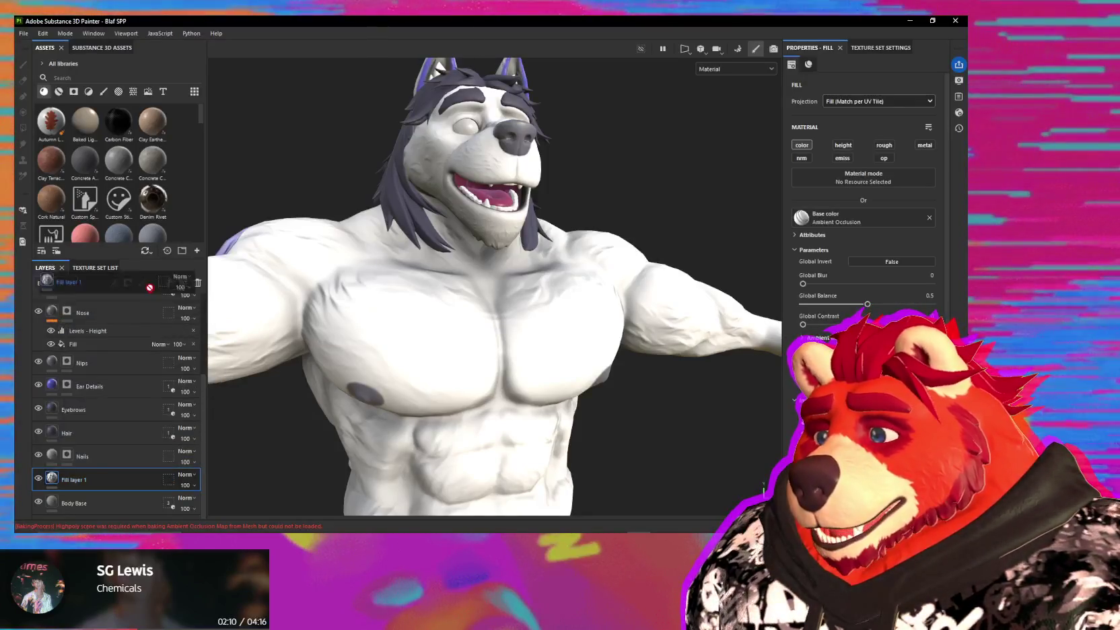
pyautogui.moveTo(153, 484); pyautogui.dragTo(153, 324)
pyautogui.moveTo(122, 435); pyautogui.dragTo(114, 294)
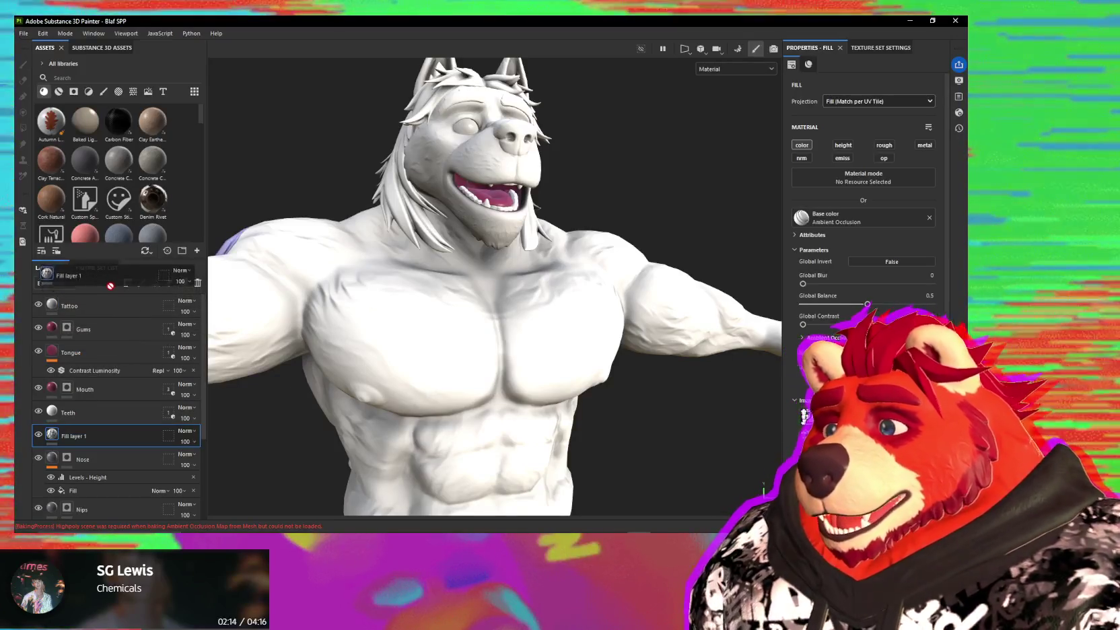
pyautogui.moveTo(112, 283); pyautogui.dragTo(121, 315)
pyautogui.write('A')
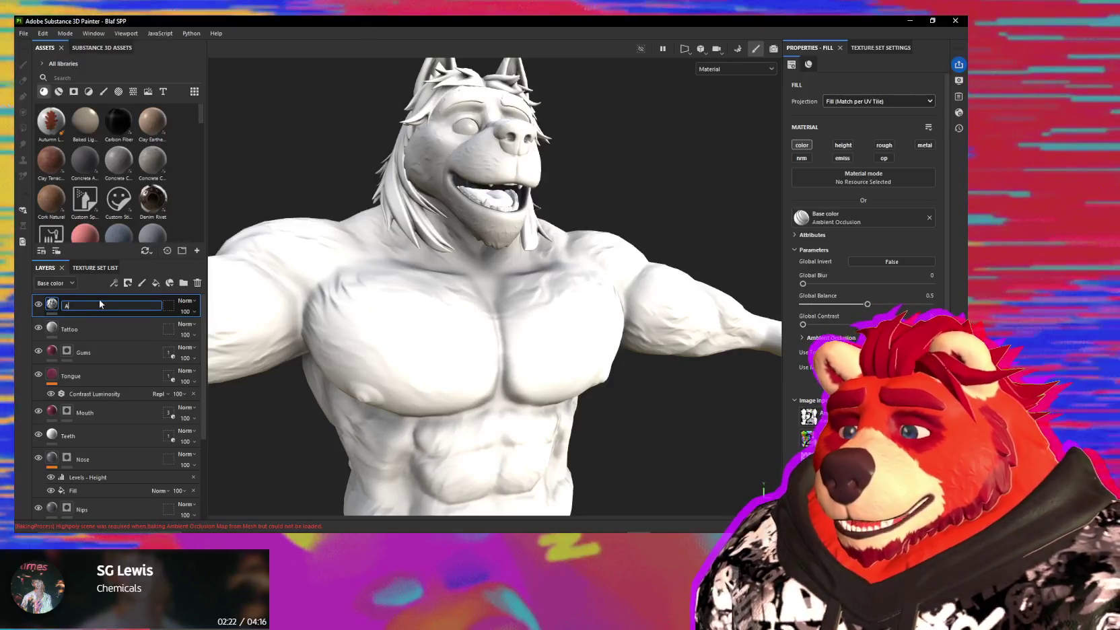
# - Rename the layer AO and set its blend mode to Multiply
pyautogui.write('O')
pyautogui.press('Return')
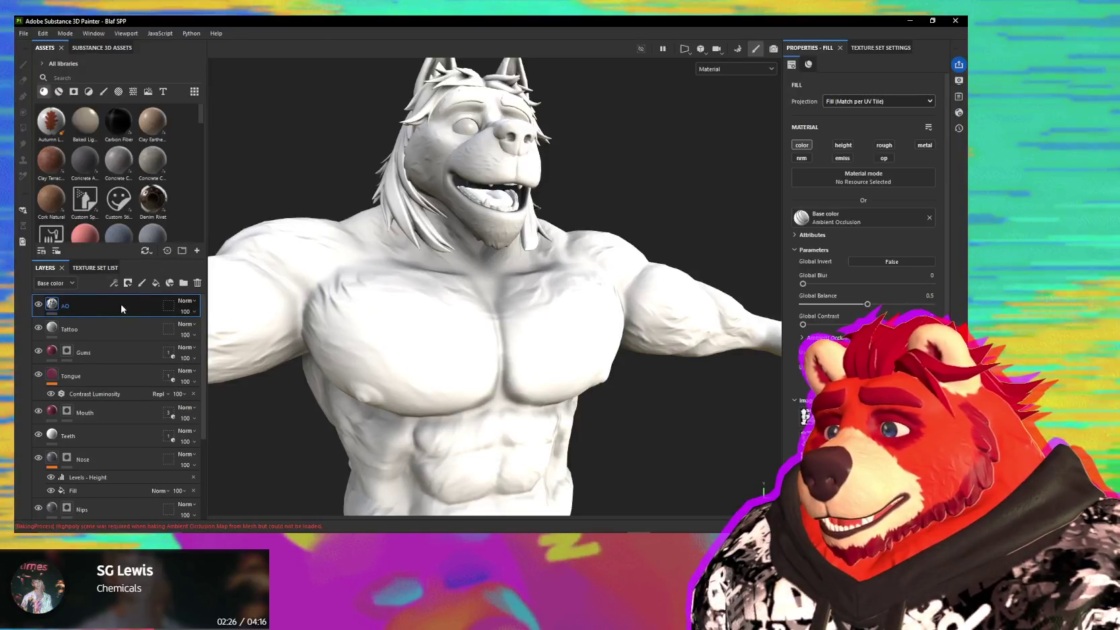
pyautogui.click(194, 304)
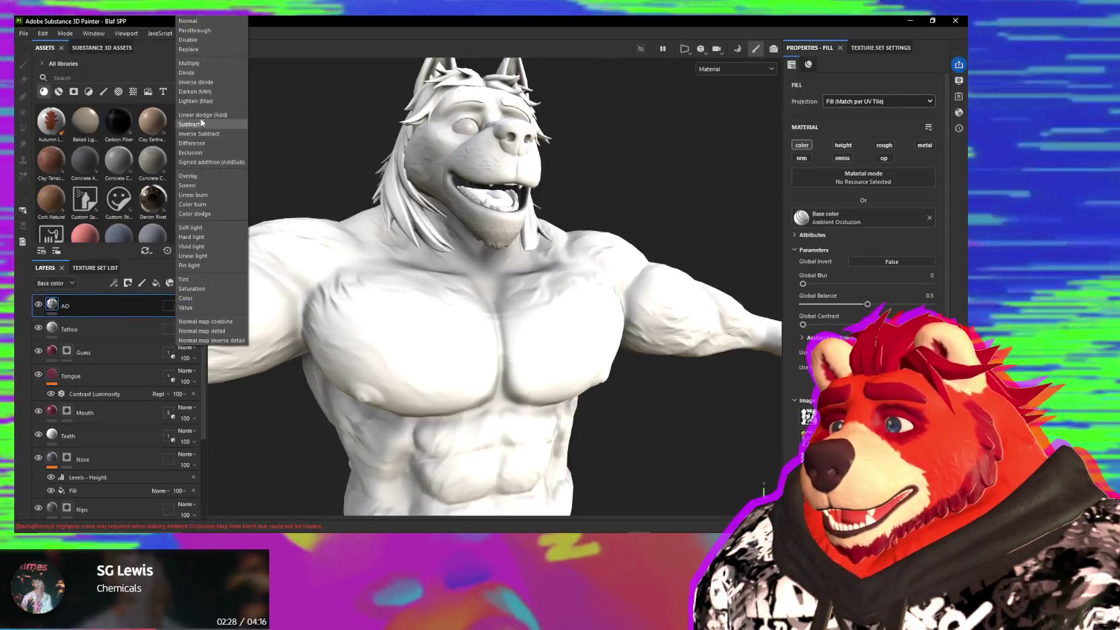
pyautogui.click(194, 63)
pyautogui.moveTo(305, 125)
pyautogui.keyDown('alt'); pyautogui.mouseDown()
pyautogui.moveTo(399, 250)
pyautogui.moveTo(864, 65)
pyautogui.mouseUp(); pyautogui.keyUp('alt')
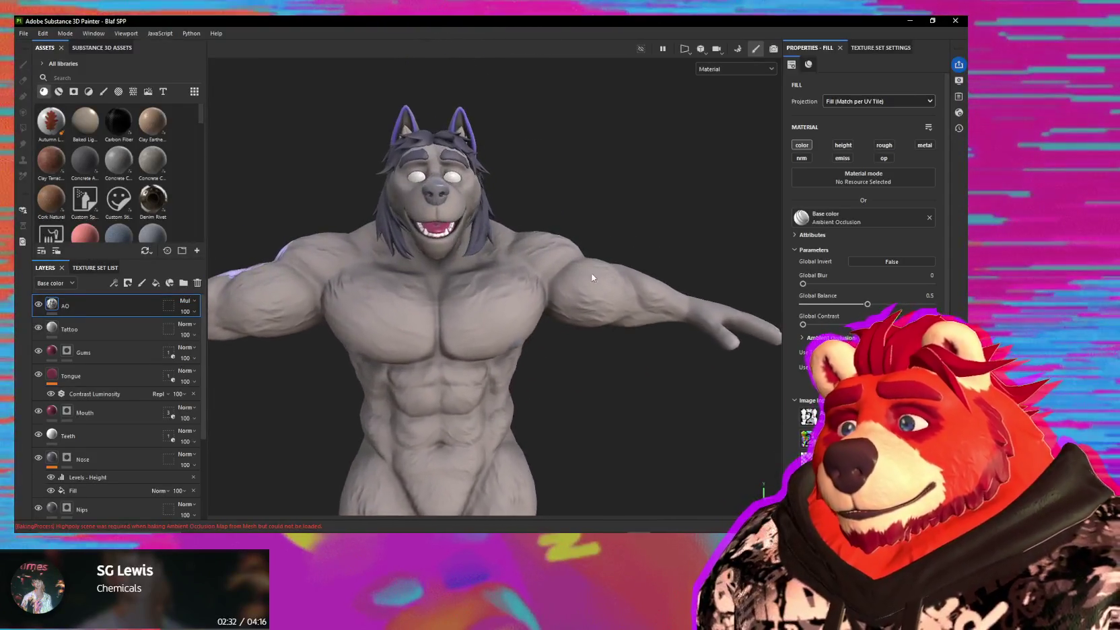
pyautogui.click(868, 47)
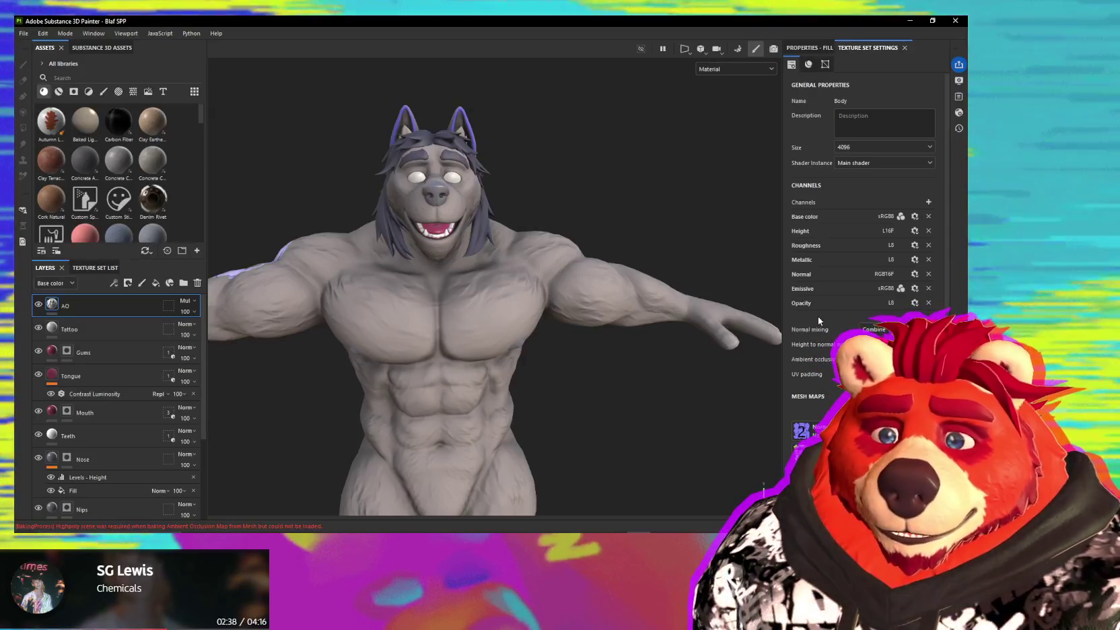
# - Add an Ambient occlusion channel to the Body texture set
pyautogui.scroll(-5, 818, 317)
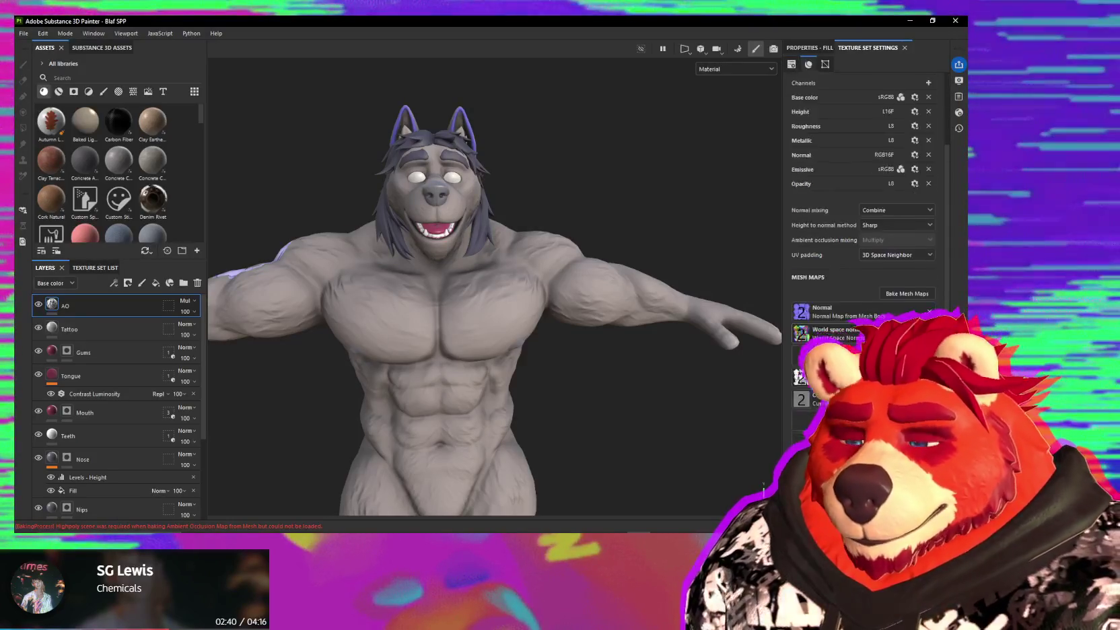
pyautogui.scroll(2, 824, 306)
pyautogui.scroll(1, 826, 303)
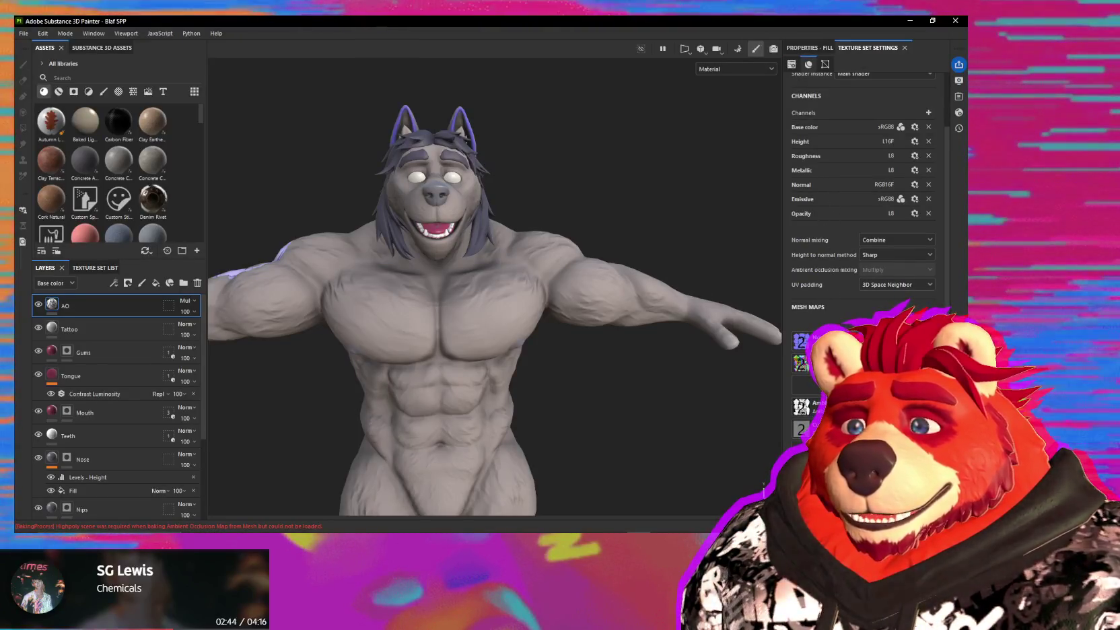
pyautogui.scroll(1, 932, 165)
pyautogui.click(928, 172)
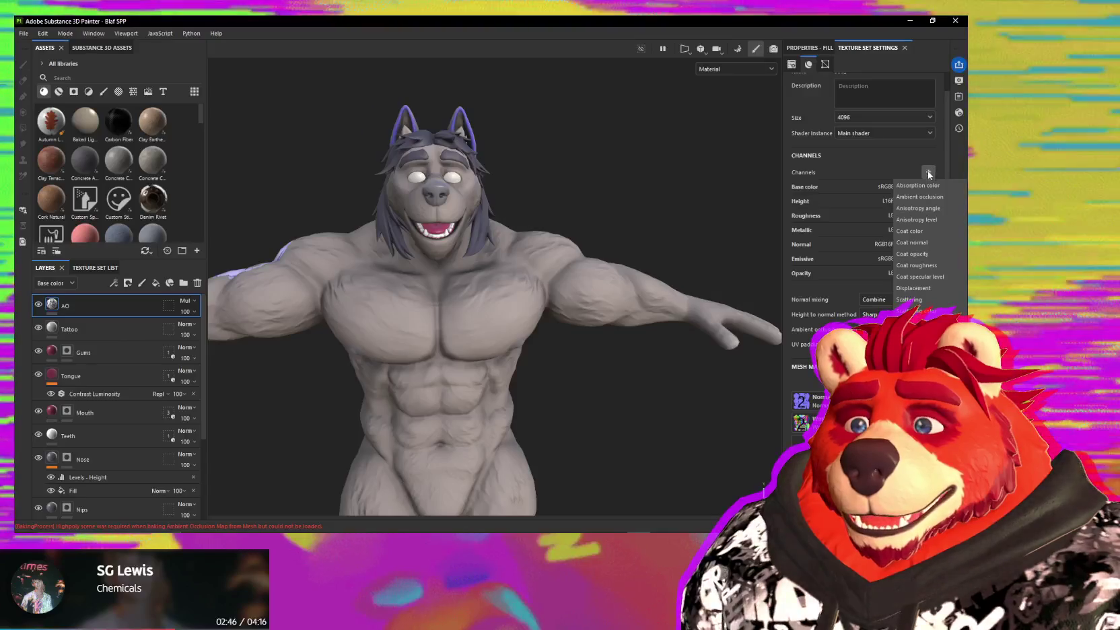
pyautogui.click(919, 197)
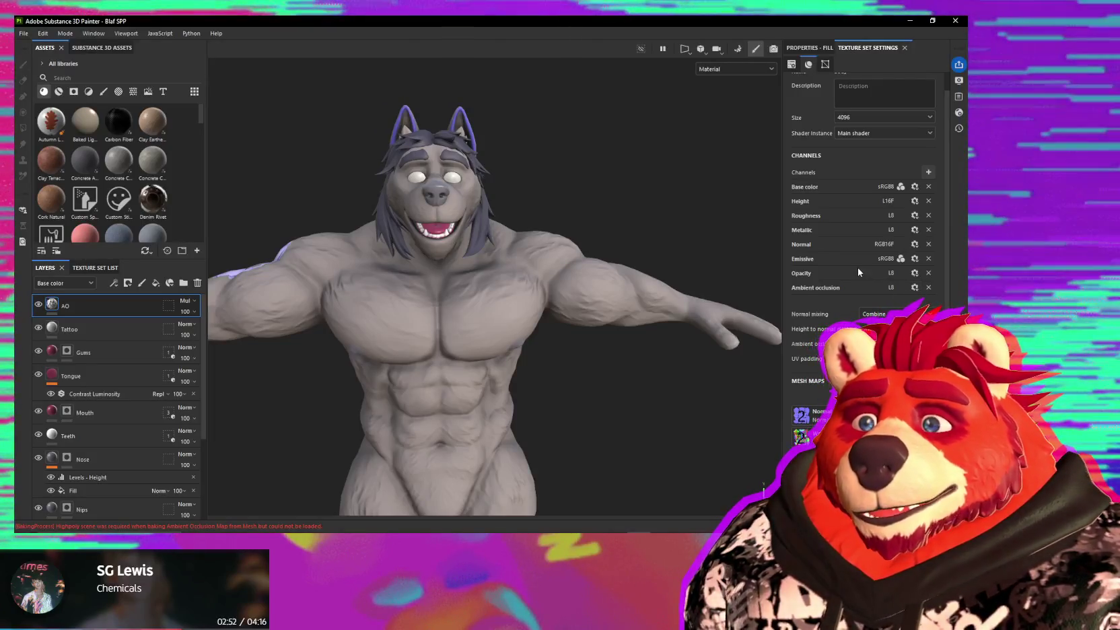
# - Confirm the Ambient occlusion channel's mixing mode is Multiply
pyautogui.click(802, 48)
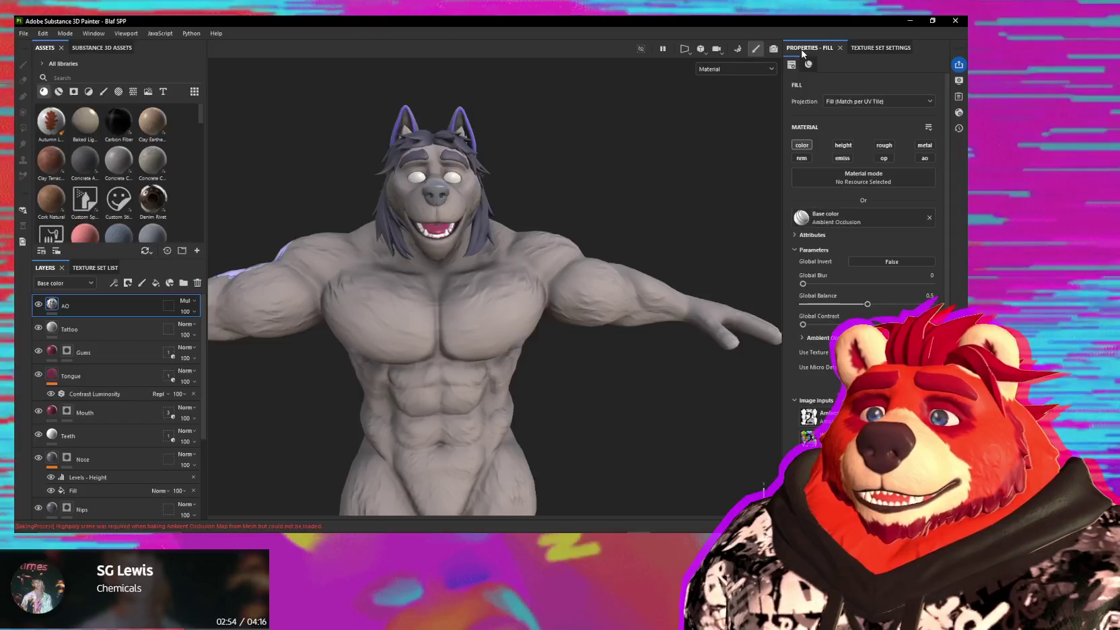
pyautogui.click(810, 64)
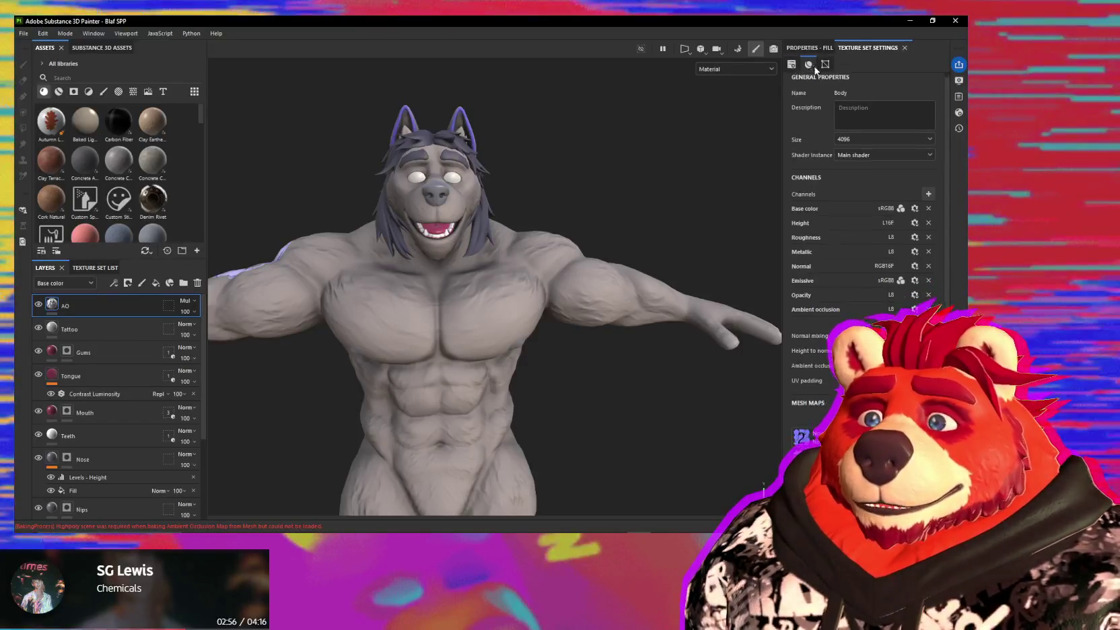
pyautogui.scroll(-5, 811, 67)
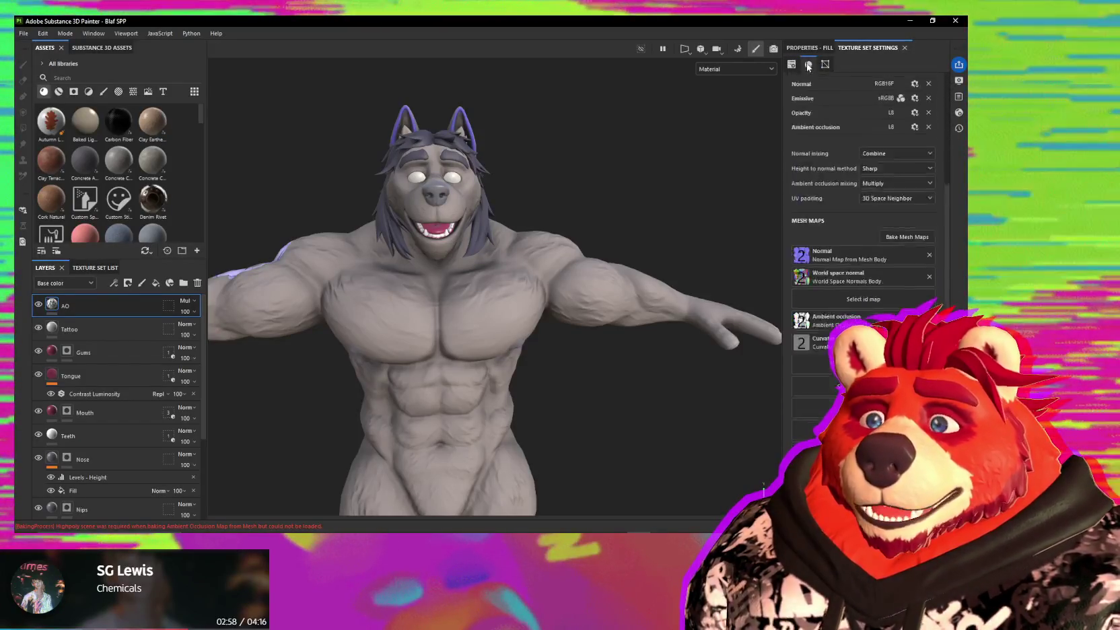
pyautogui.scroll(3, 814, 97)
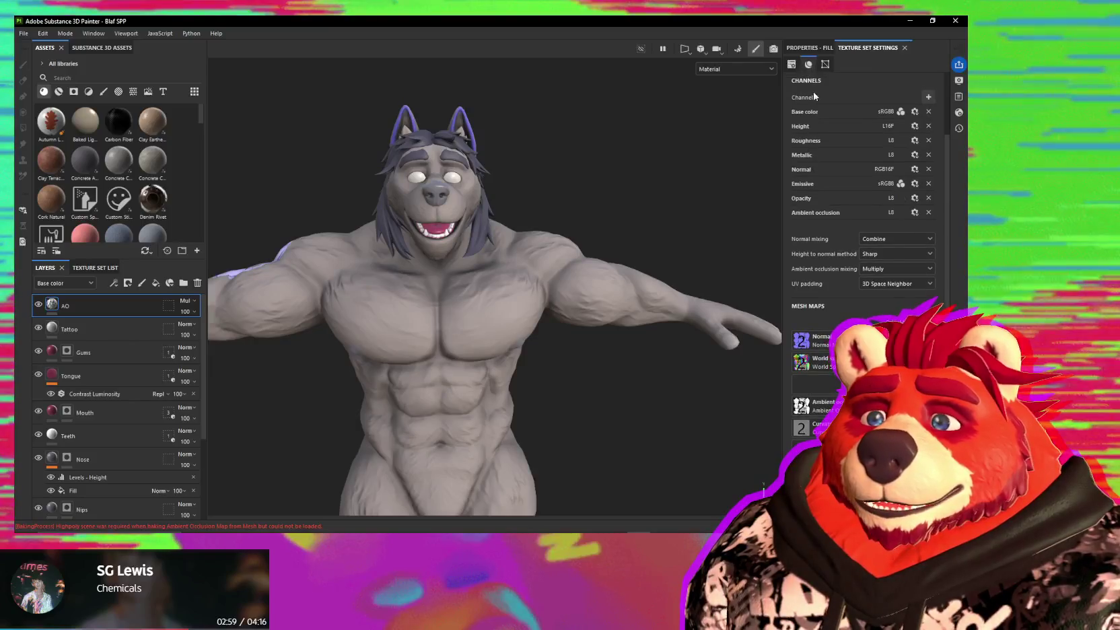
pyautogui.click(878, 269)
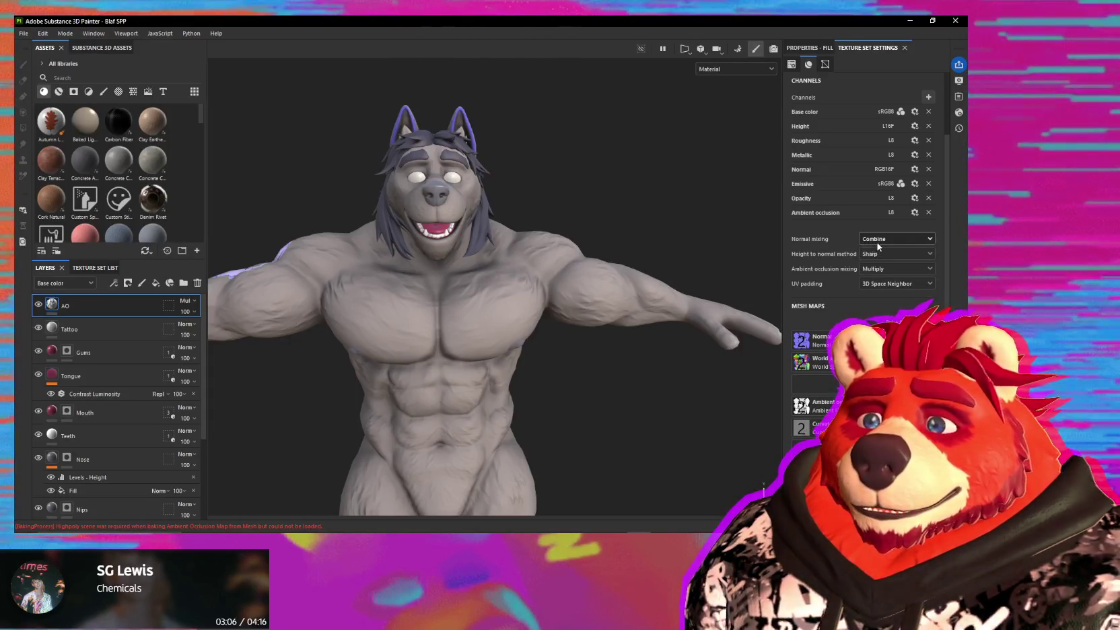
pyautogui.moveTo(810, 239)
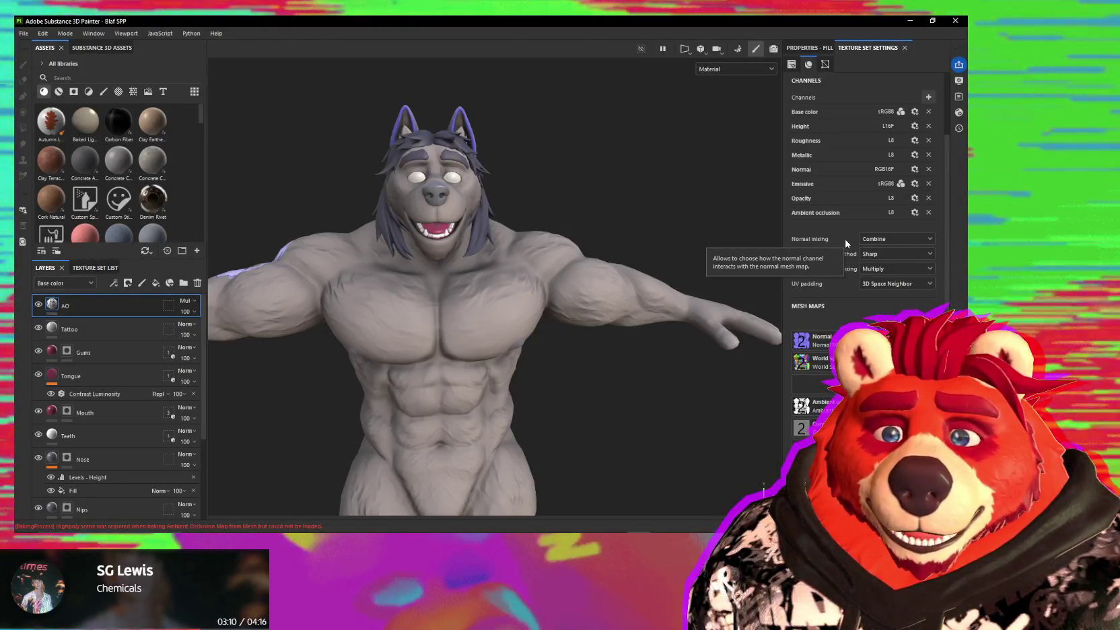
# - Reselect the AO layer and show its fill properties
pyautogui.keyDown('alt'); pyautogui.moveTo(609, 200); pyautogui.dragTo(447, 223); pyautogui.keyUp('alt')
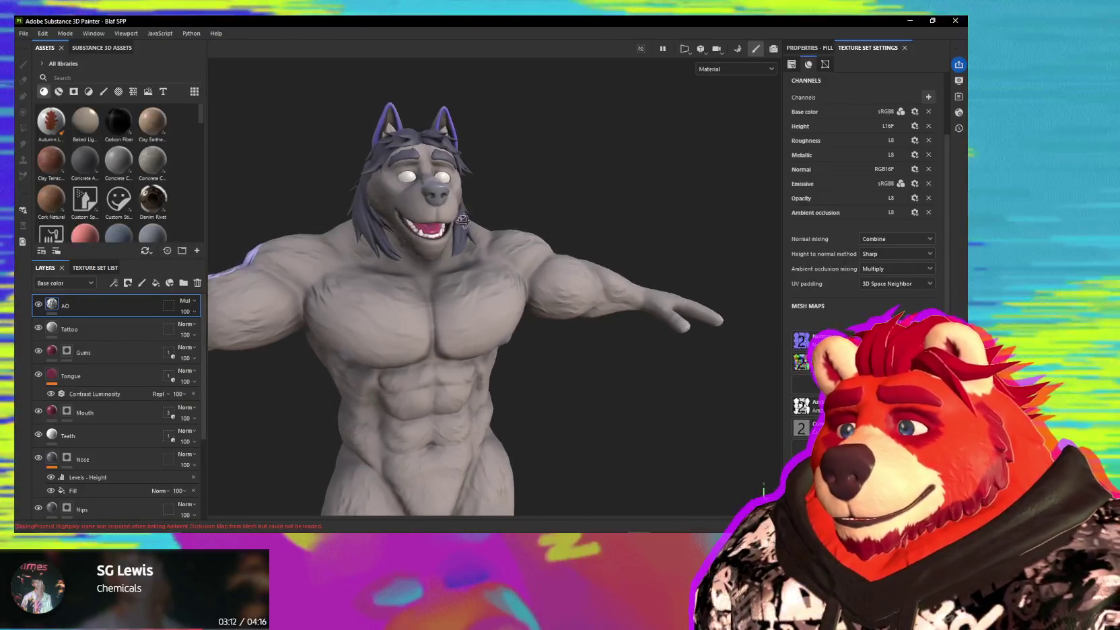
pyautogui.scroll(2, 454, 224)
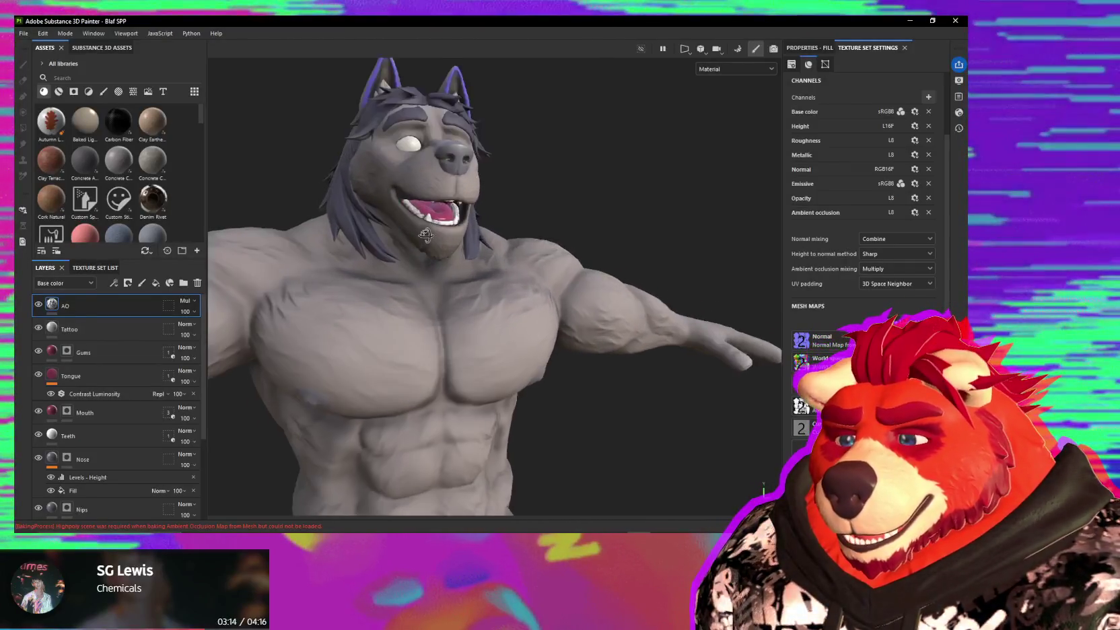
pyautogui.scroll(2, 465, 224)
pyautogui.moveTo(467, 225)
pyautogui.keyDown('alt'); pyautogui.mouseDown()
pyautogui.moveTo(461, 300)
pyautogui.moveTo(430, 357)
pyautogui.mouseUp(); pyautogui.keyUp('alt')
pyautogui.scroll(2, 471, 300)
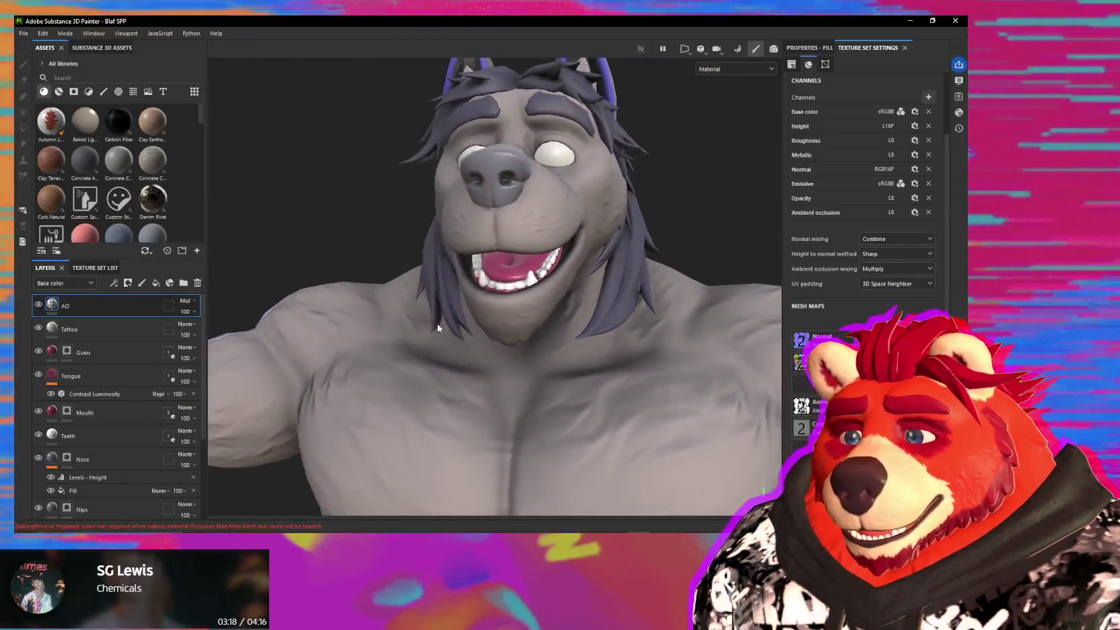
pyautogui.click(96, 328)
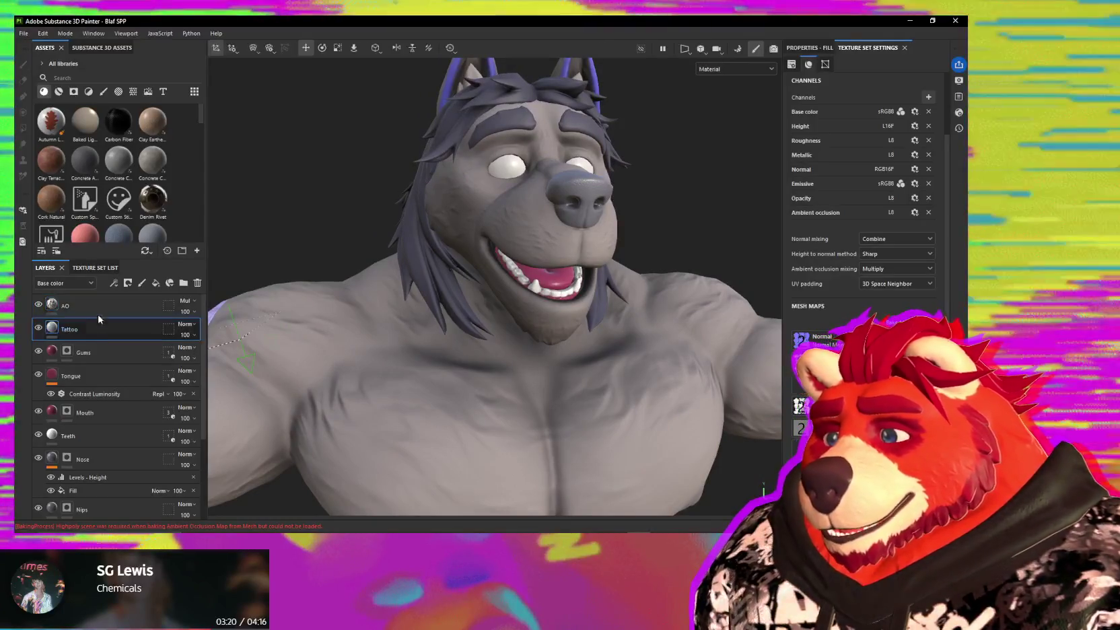
pyautogui.click(154, 309)
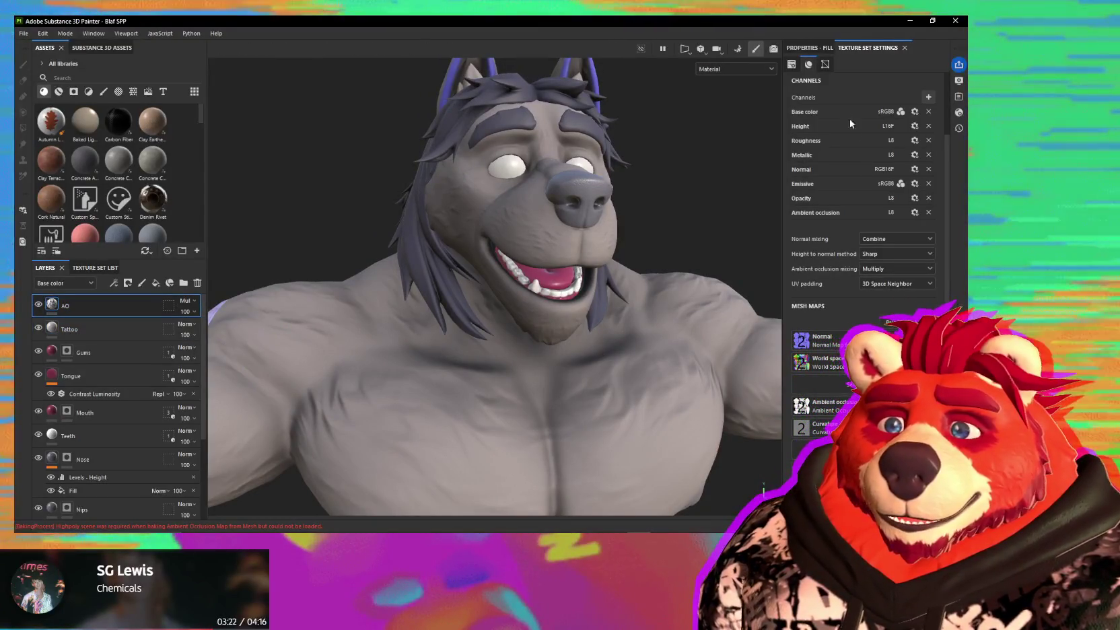
pyautogui.click(809, 47)
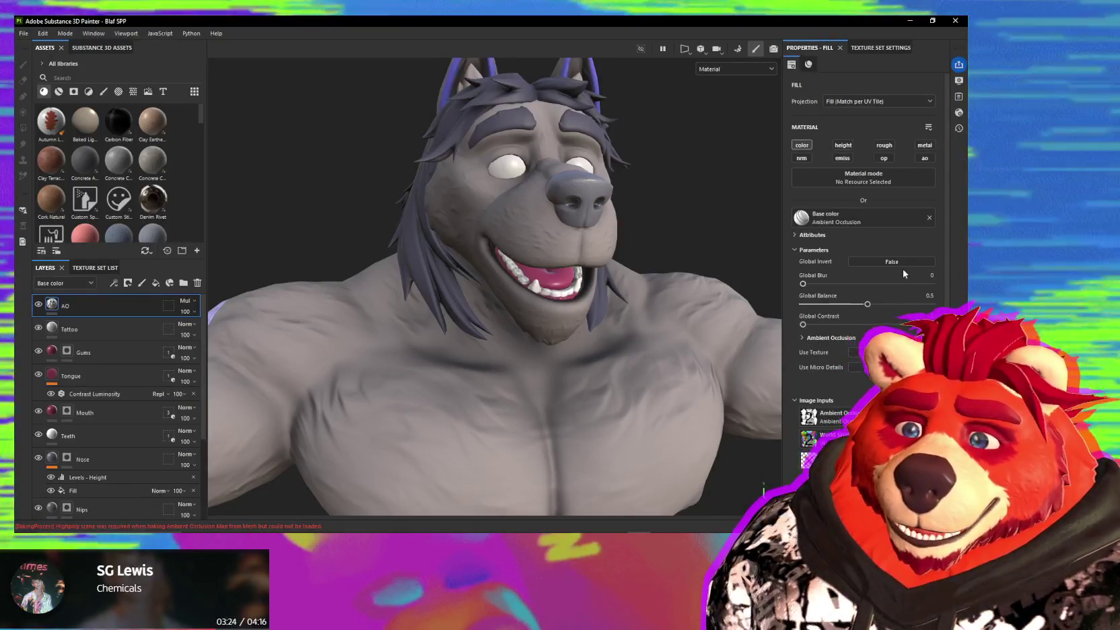
# - Disable colour on the AO fill and assign the baked Ambient occlusion map to its ao slot
pyautogui.scroll(2, 597, 327)
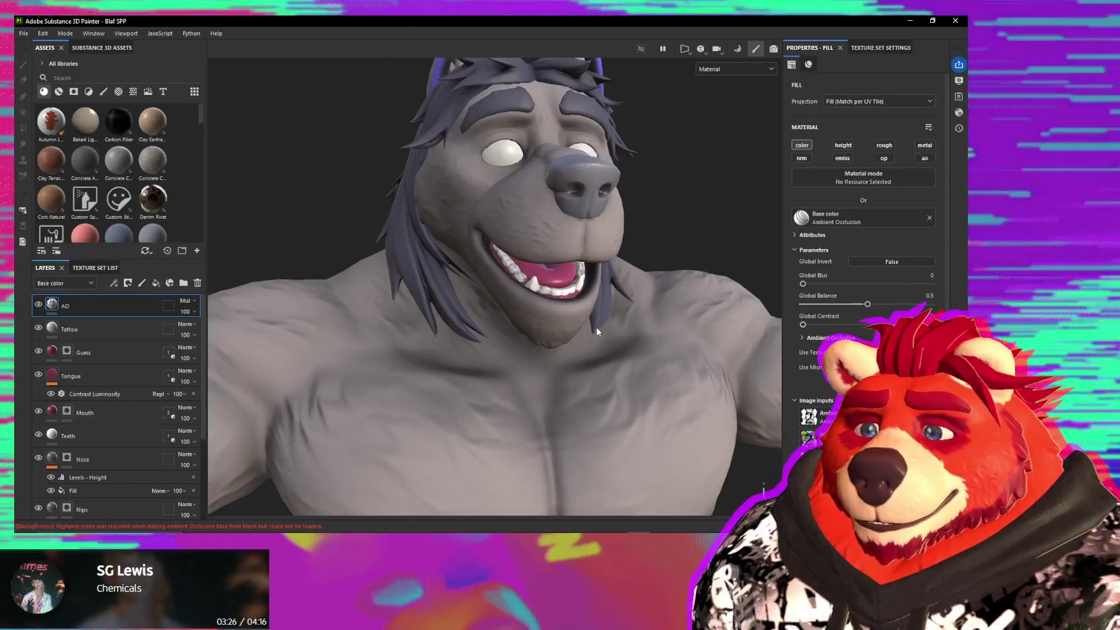
pyautogui.scroll(3, 614, 323)
pyautogui.scroll(2, 595, 304)
pyautogui.moveTo(595, 304)
pyautogui.keyDown('alt'); pyautogui.mouseDown()
pyautogui.moveTo(622, 323)
pyautogui.moveTo(610, 286)
pyautogui.moveTo(636, 281)
pyautogui.mouseUp(); pyautogui.keyUp('alt')
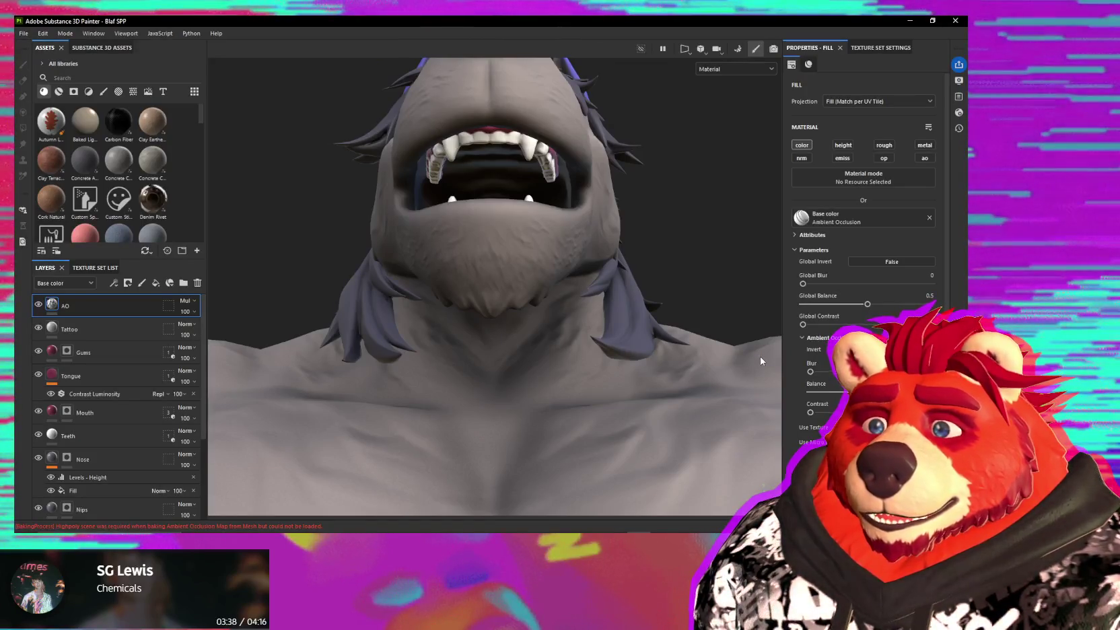
pyautogui.click(801, 145)
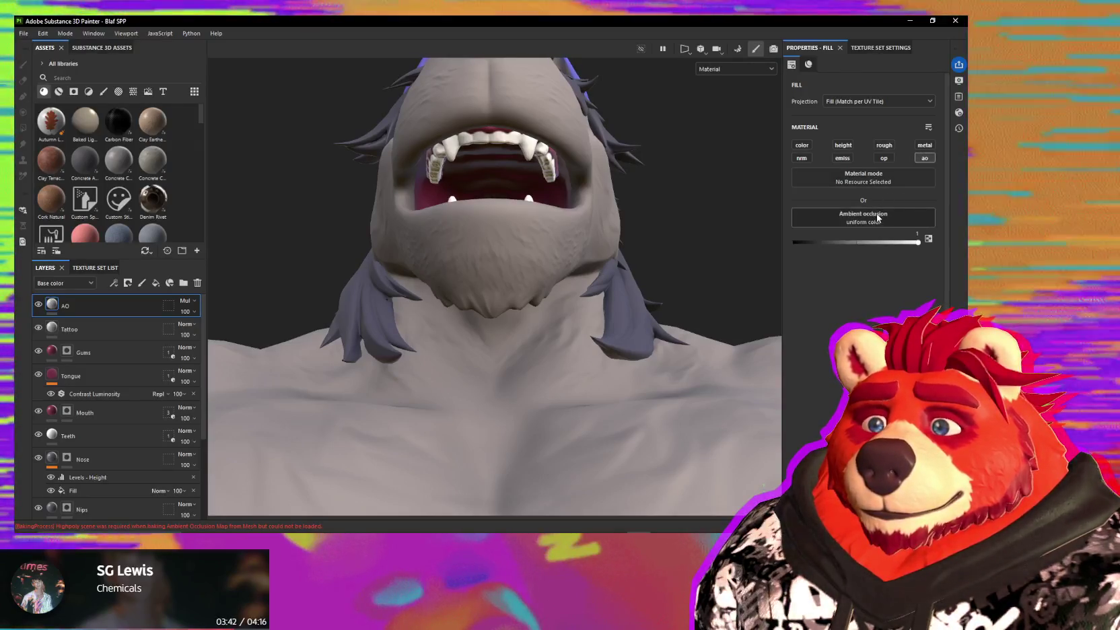
pyautogui.click(875, 218)
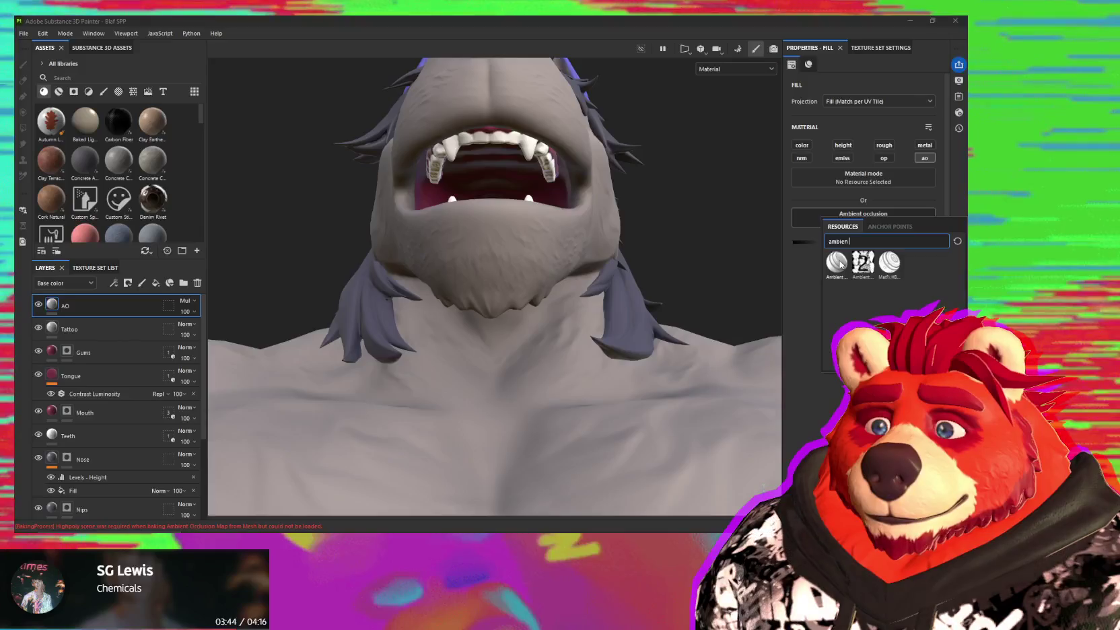
pyautogui.click(836, 262)
# - Reset the ambient occlusion Global Blur to 0
pyautogui.moveTo(431, 316)
pyautogui.keyDown('alt'); pyautogui.mouseDown()
pyautogui.moveTo(509, 329)
pyautogui.moveTo(586, 308)
pyautogui.moveTo(789, 327)
pyautogui.mouseUp(); pyautogui.keyUp('alt')
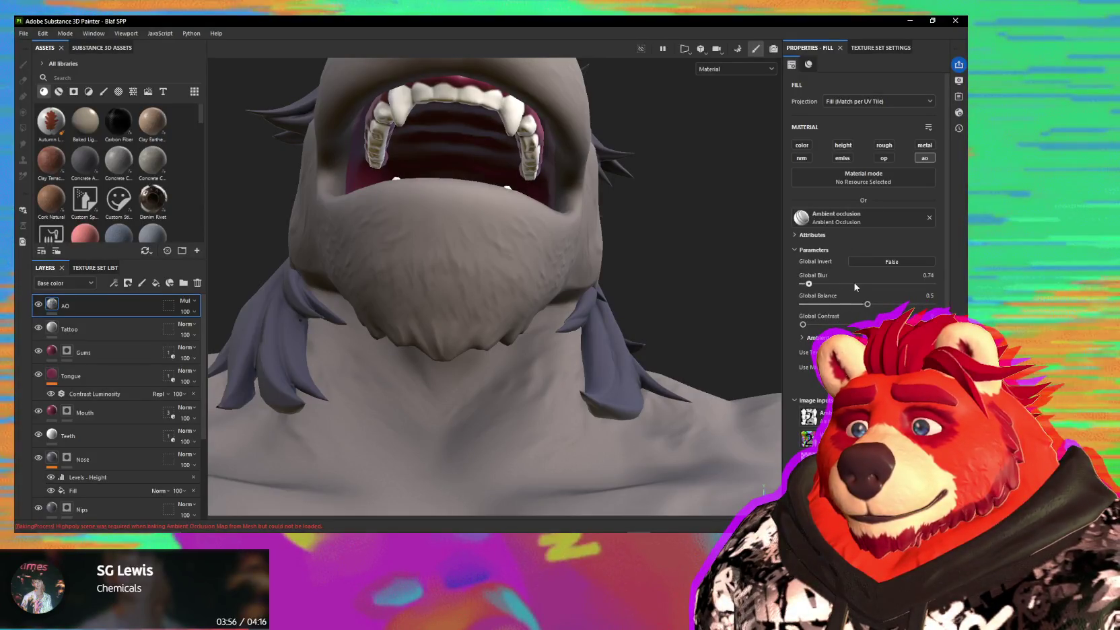
pyautogui.moveTo(909, 283)
pyautogui.mouseDown()
pyautogui.moveTo(694, 291)
pyautogui.moveTo(593, 313)
pyautogui.mouseUp()
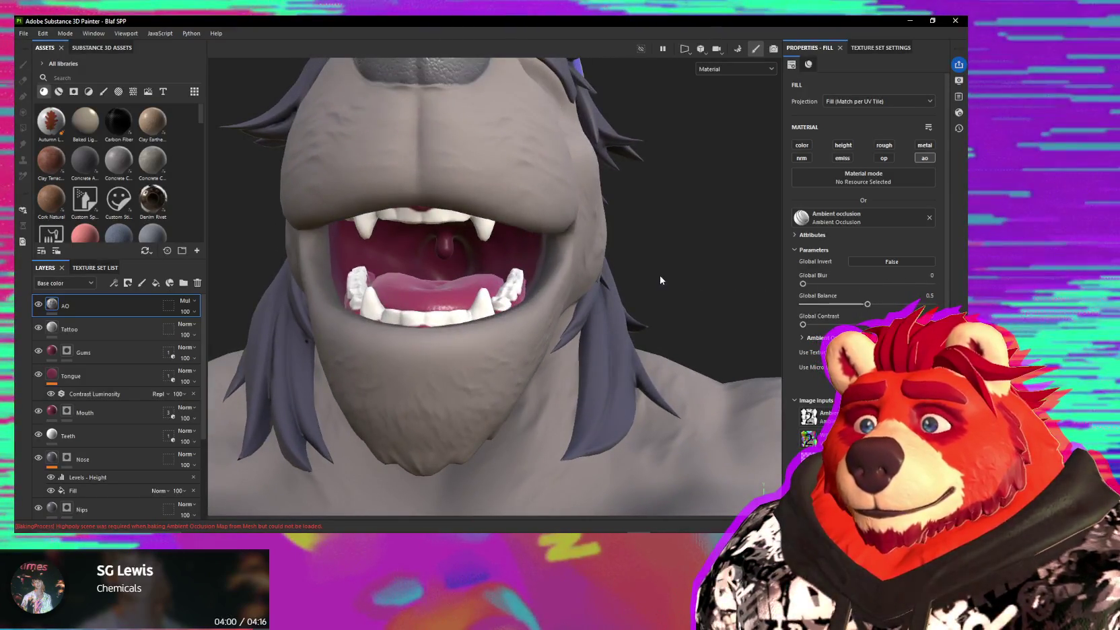
pyautogui.keyDown('alt'); pyautogui.moveTo(660, 279); pyautogui.dragTo(664, 246); pyautogui.keyUp('alt')
pyautogui.click(858, 100)
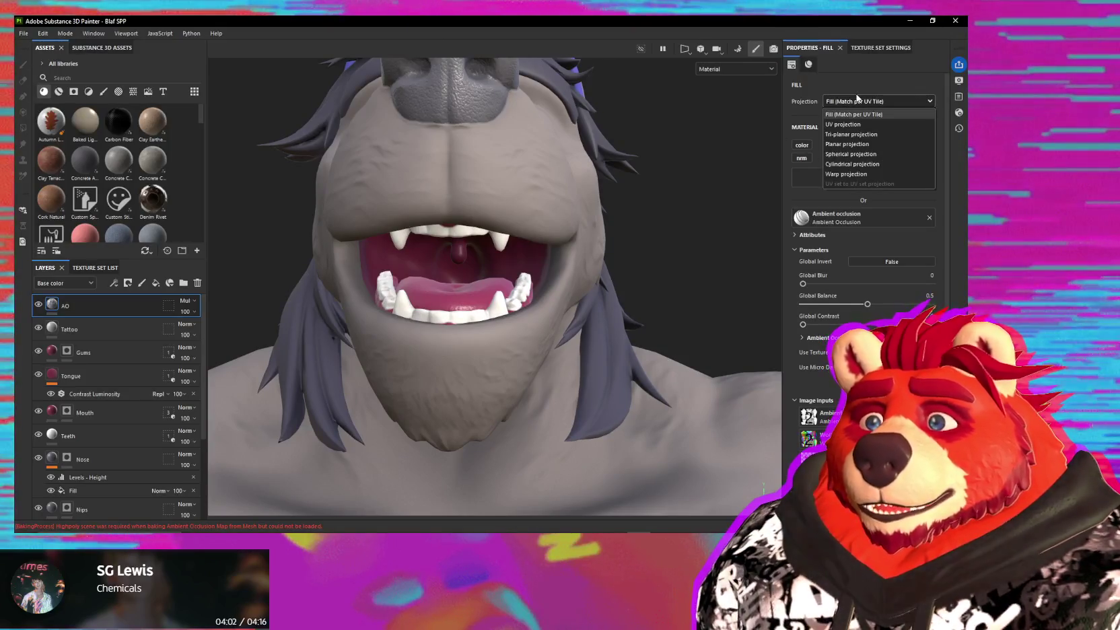
# - Try UV and Tri-planar projections, then return to Fill (Match per UV Tile)
pyautogui.click(847, 124)
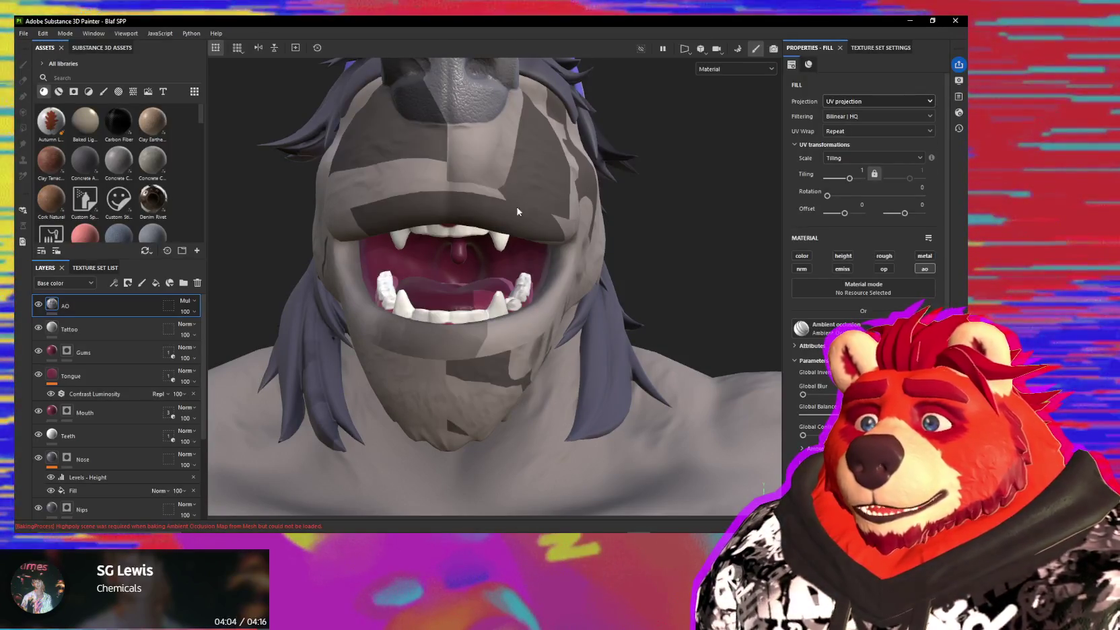
pyautogui.keyDown('alt'); pyautogui.moveTo(528, 202); pyautogui.dragTo(582, 313); pyautogui.keyUp('alt')
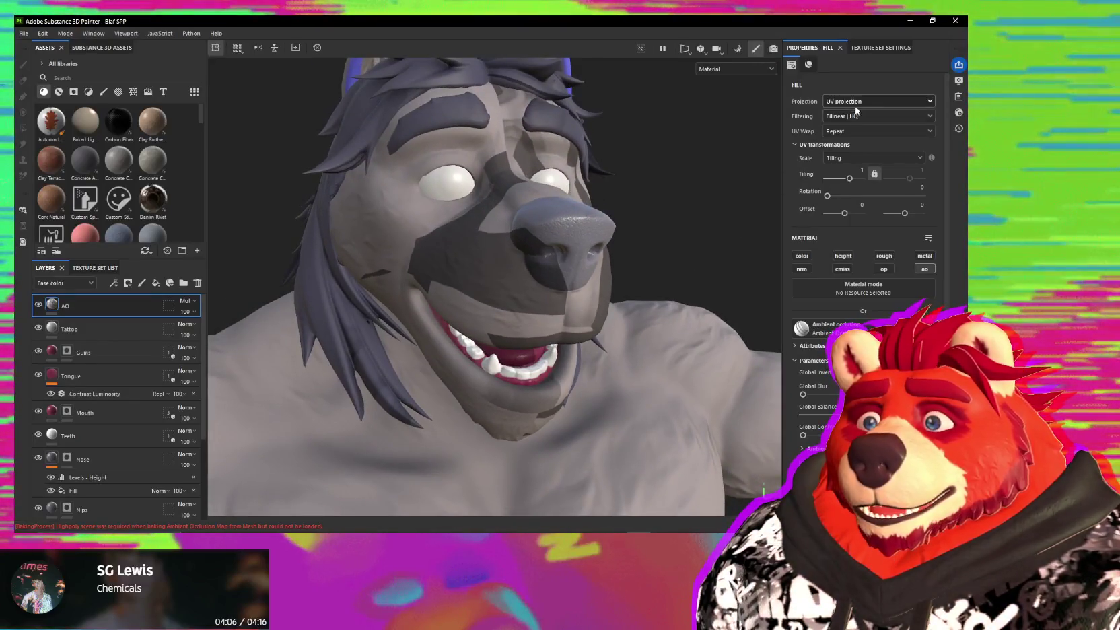
pyautogui.click(860, 102)
pyautogui.click(850, 134)
pyautogui.keyDown('alt'); pyautogui.moveTo(624, 201); pyautogui.dragTo(621, 245); pyautogui.keyUp('alt')
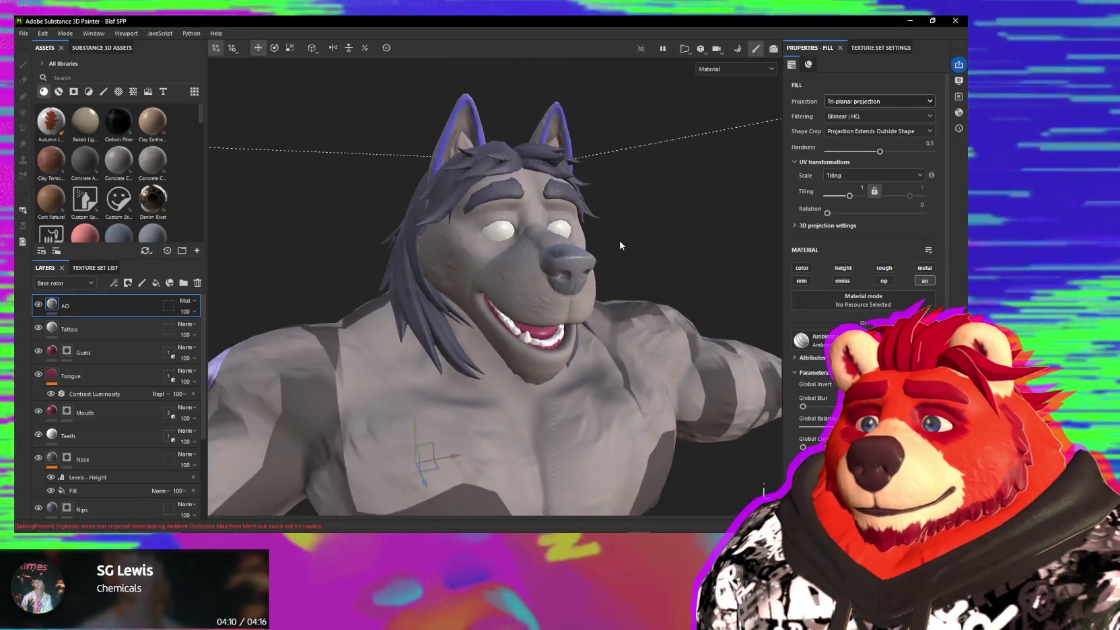
pyautogui.scroll(-2, 620, 245)
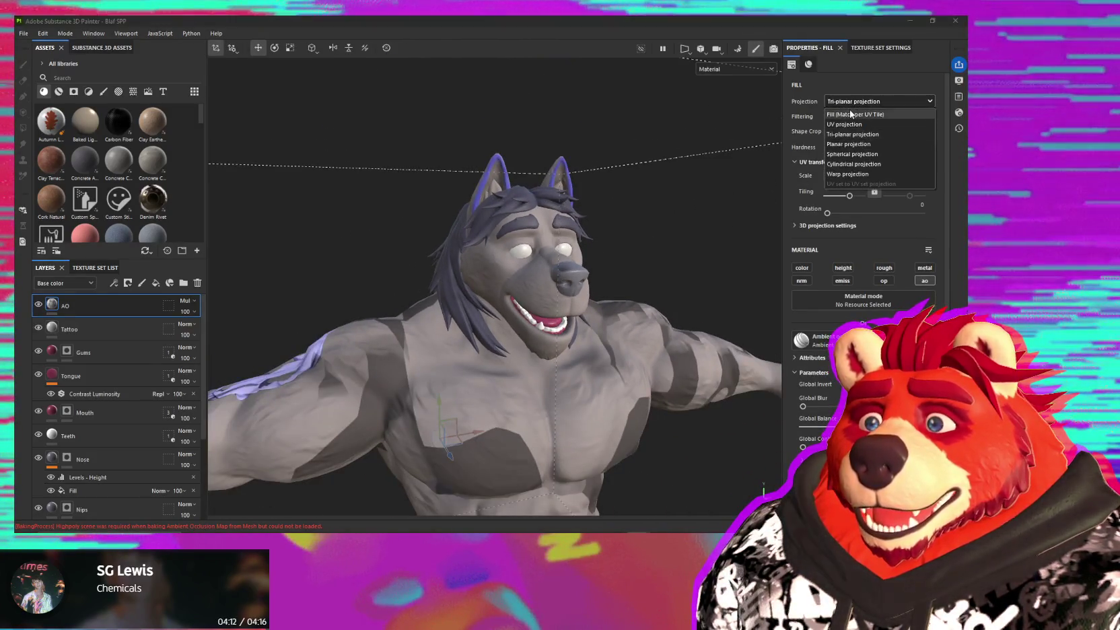
pyautogui.click(851, 115)
# - Raise the ambient occlusion source's Global Balance to 1
pyautogui.moveTo(548, 269)
pyautogui.keyDown('alt'); pyautogui.mouseDown()
pyautogui.moveTo(547, 168)
pyautogui.moveTo(734, 281)
pyautogui.moveTo(584, 286)
pyautogui.moveTo(606, 271)
pyautogui.moveTo(591, 267)
pyautogui.mouseUp(); pyautogui.keyUp('alt')
pyautogui.scroll(2, 585, 285)
pyautogui.scroll(2, 572, 279)
pyautogui.scroll(2, 558, 273)
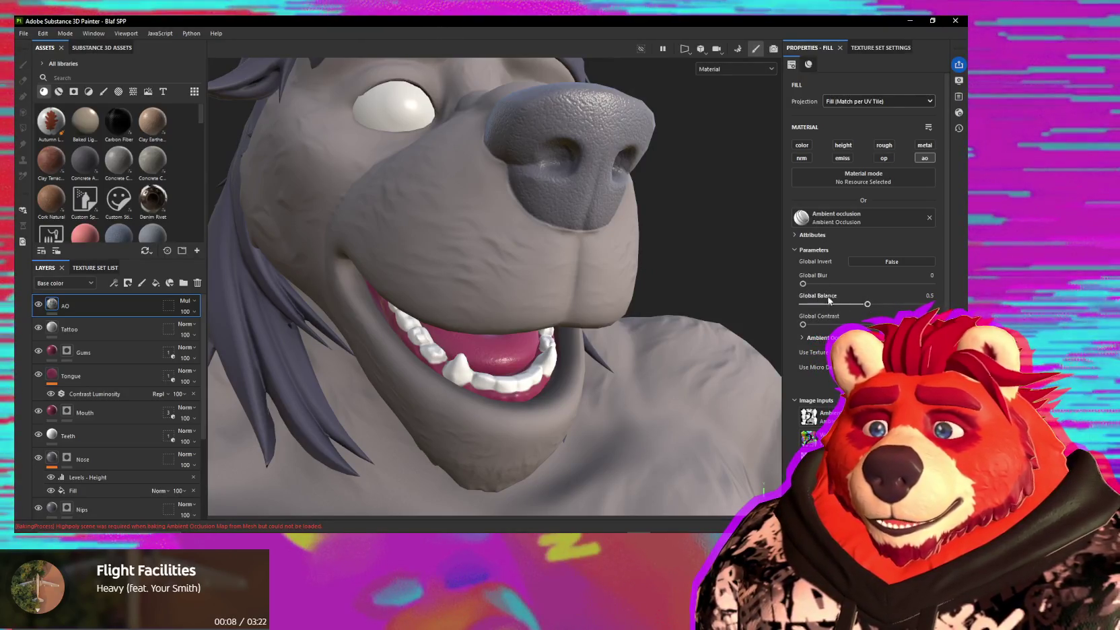
pyautogui.moveTo(873, 304)
pyautogui.mouseDown()
pyautogui.moveTo(855, 305)
pyautogui.moveTo(960, 305)
pyautogui.mouseUp()
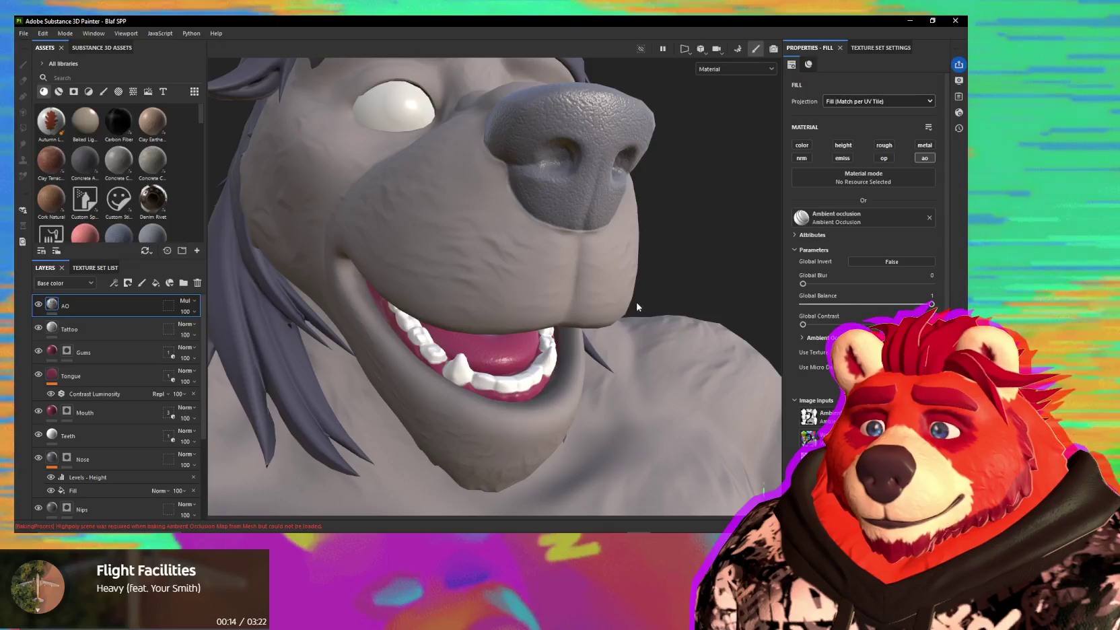
pyautogui.keyDown('alt'); pyautogui.moveTo(638, 304); pyautogui.dragTo(680, 231); pyautogui.keyUp('alt')
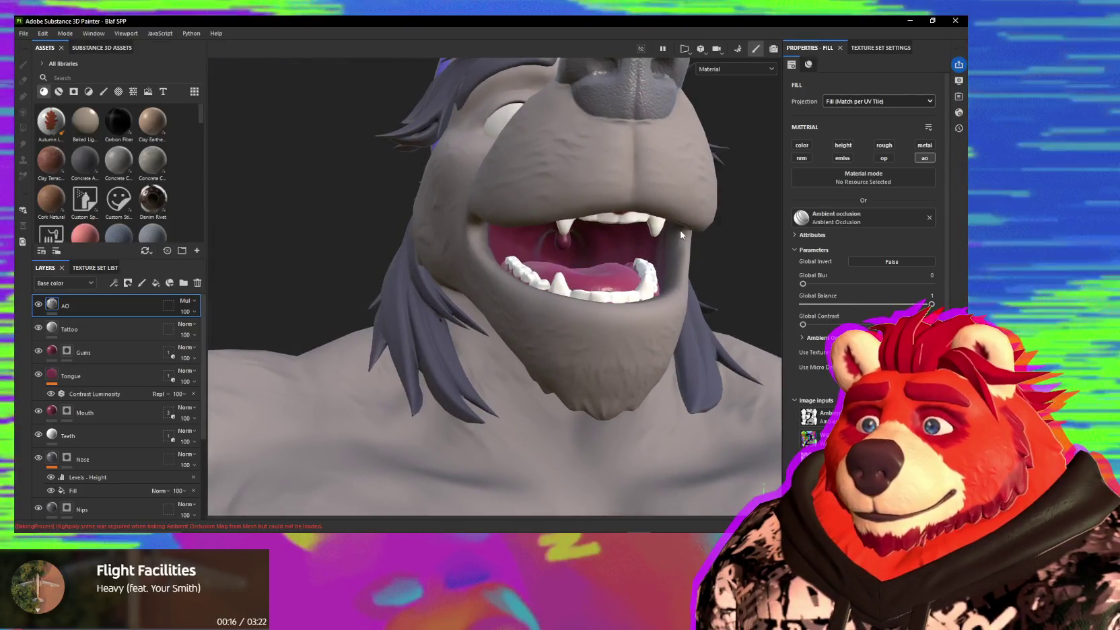
pyautogui.click(744, 69)
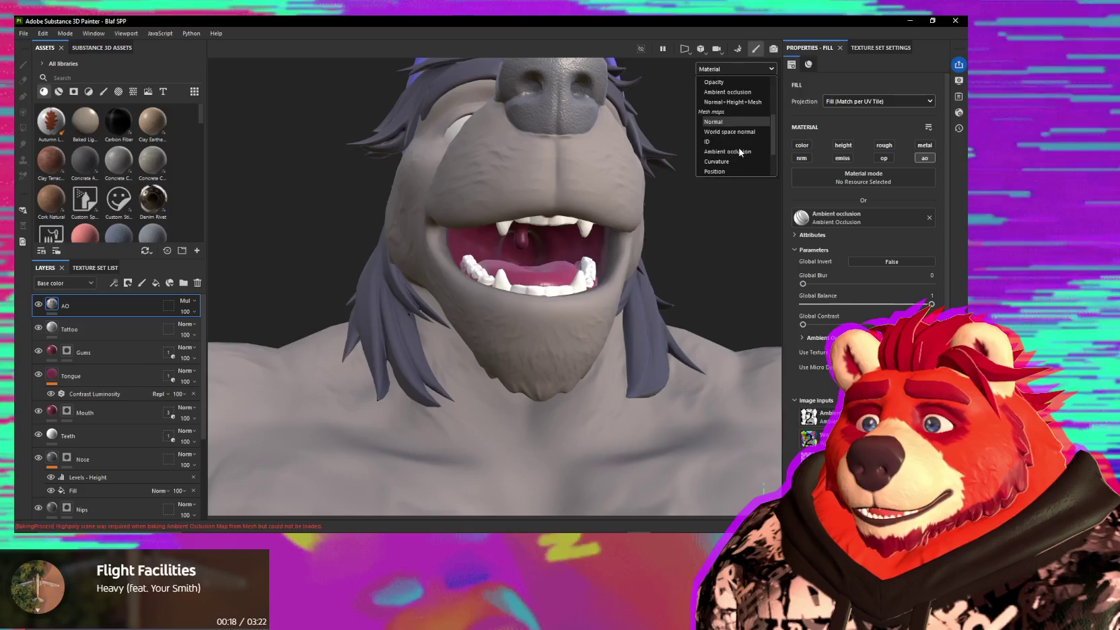
# - View the ambient occlusion channel and settle the AO fill's Global Balance near 0.48, Contrast 0
pyautogui.click(737, 152)
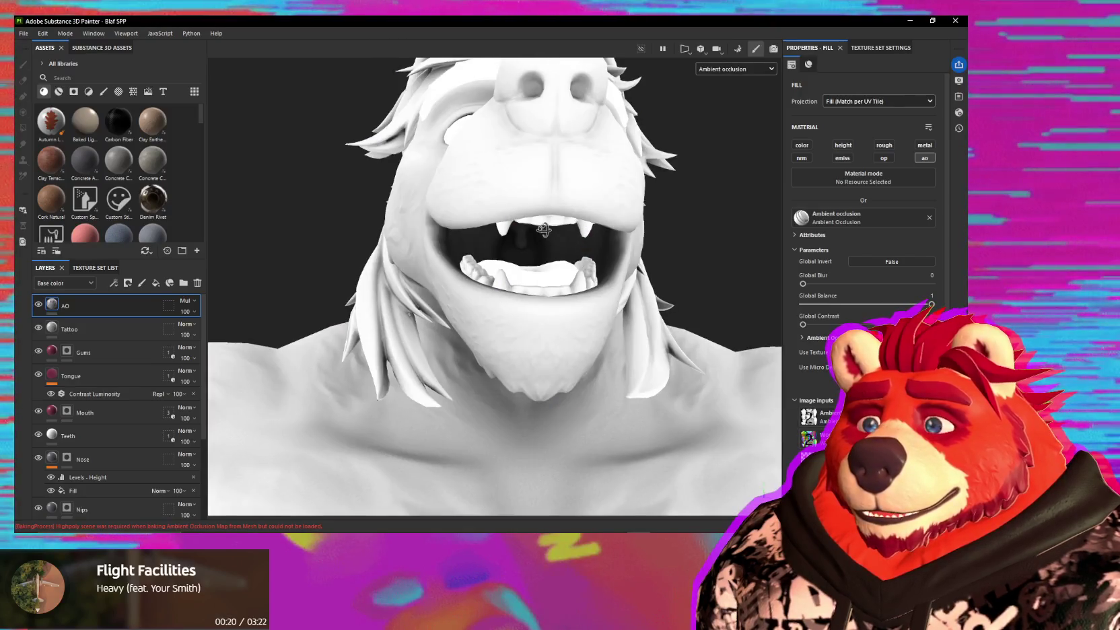
pyautogui.keyDown('alt'); pyautogui.moveTo(543, 233); pyautogui.dragTo(536, 214); pyautogui.keyUp('alt')
pyautogui.moveTo(930, 305)
pyautogui.mouseDown()
pyautogui.moveTo(804, 304)
pyautogui.moveTo(862, 304)
pyautogui.mouseUp()
pyautogui.click(733, 69)
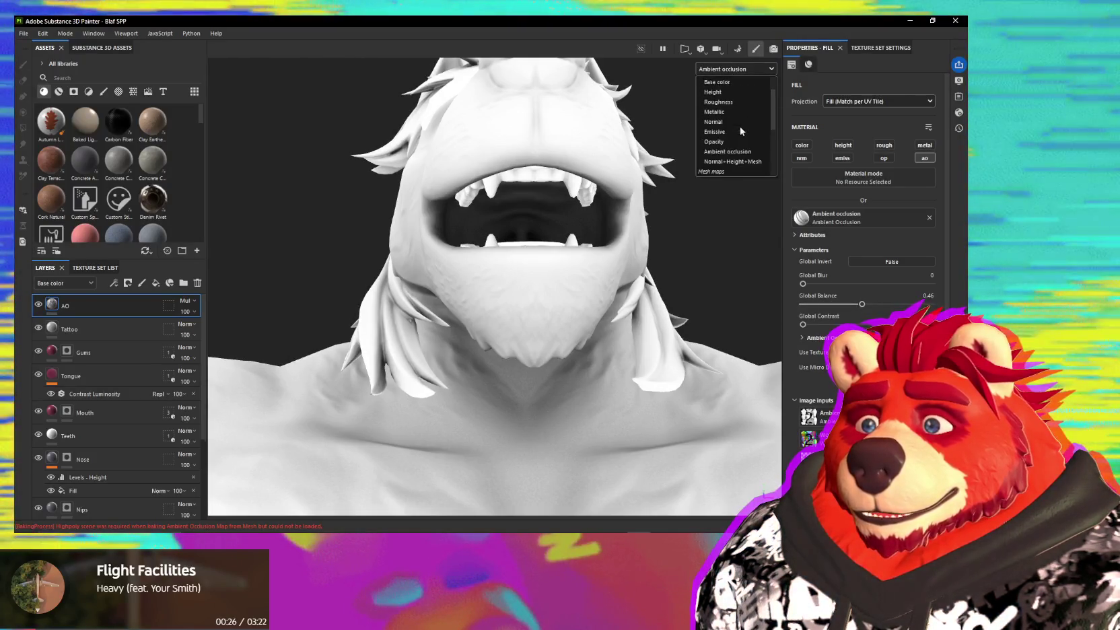
pyautogui.click(736, 151)
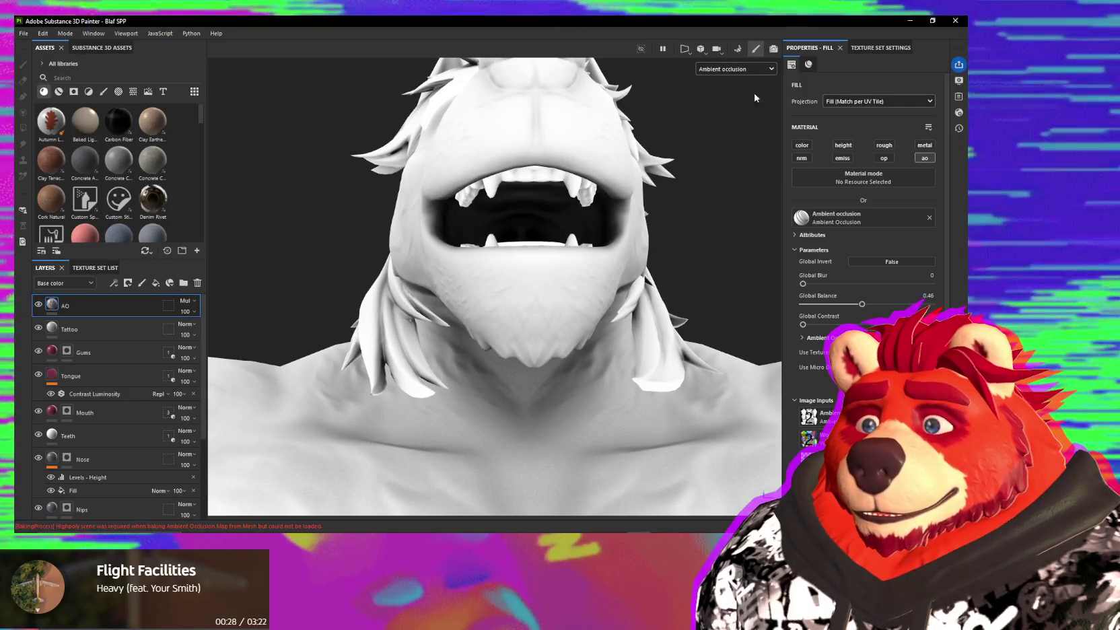
pyautogui.moveTo(872, 306)
pyautogui.mouseDown()
pyautogui.moveTo(950, 300)
pyautogui.moveTo(864, 306)
pyautogui.mouseUp()
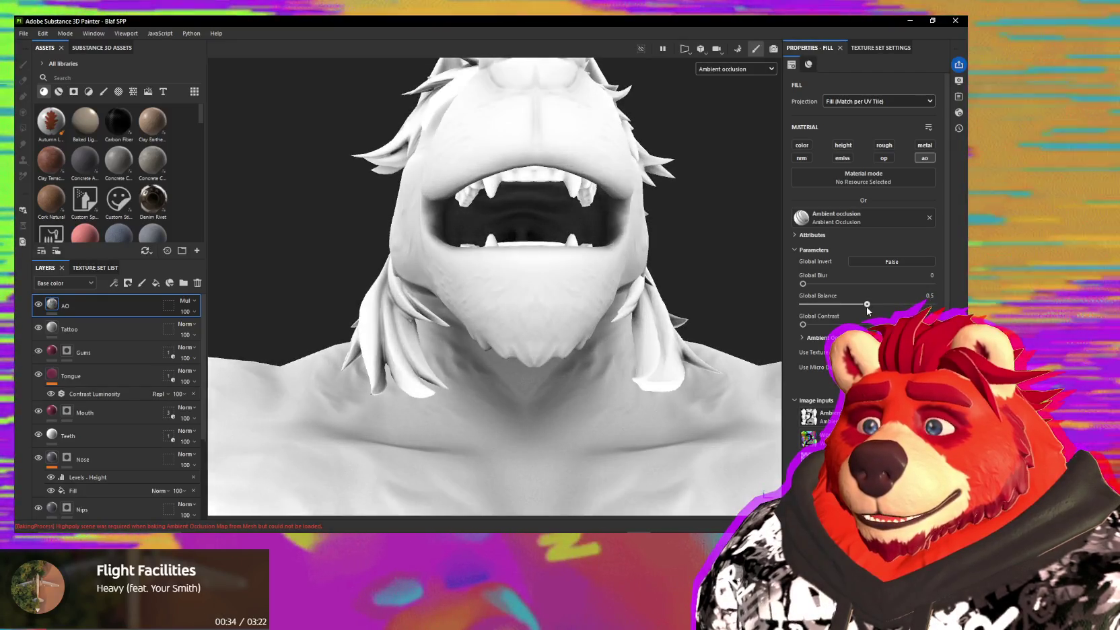
pyautogui.moveTo(803, 324)
pyautogui.mouseDown()
pyautogui.moveTo(828, 327)
pyautogui.moveTo(772, 321)
pyautogui.mouseUp()
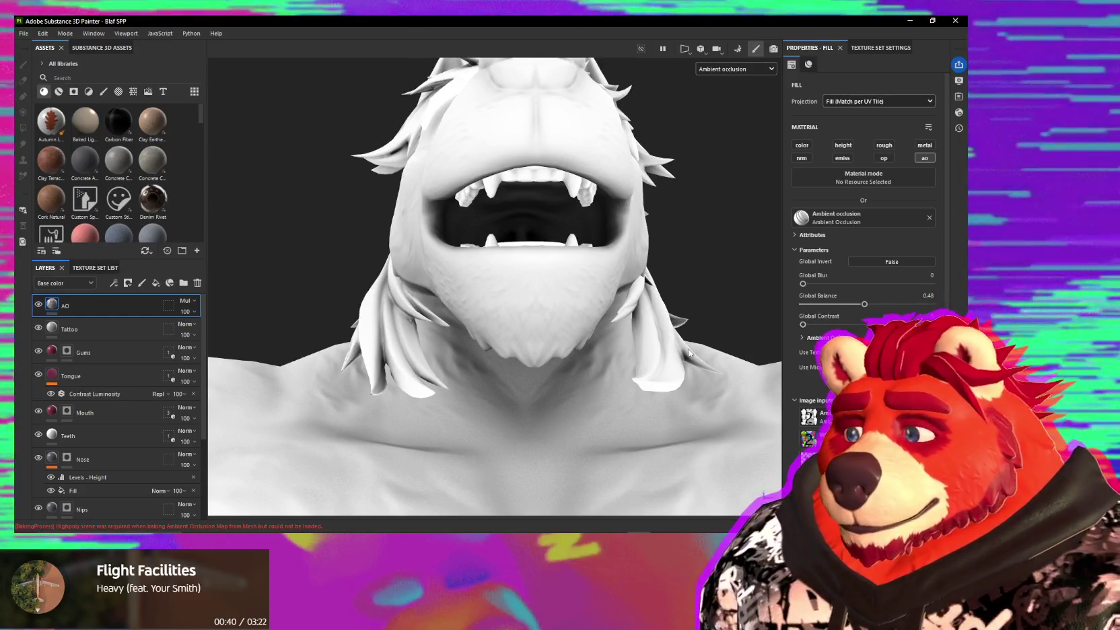
pyautogui.rightClick(108, 311)
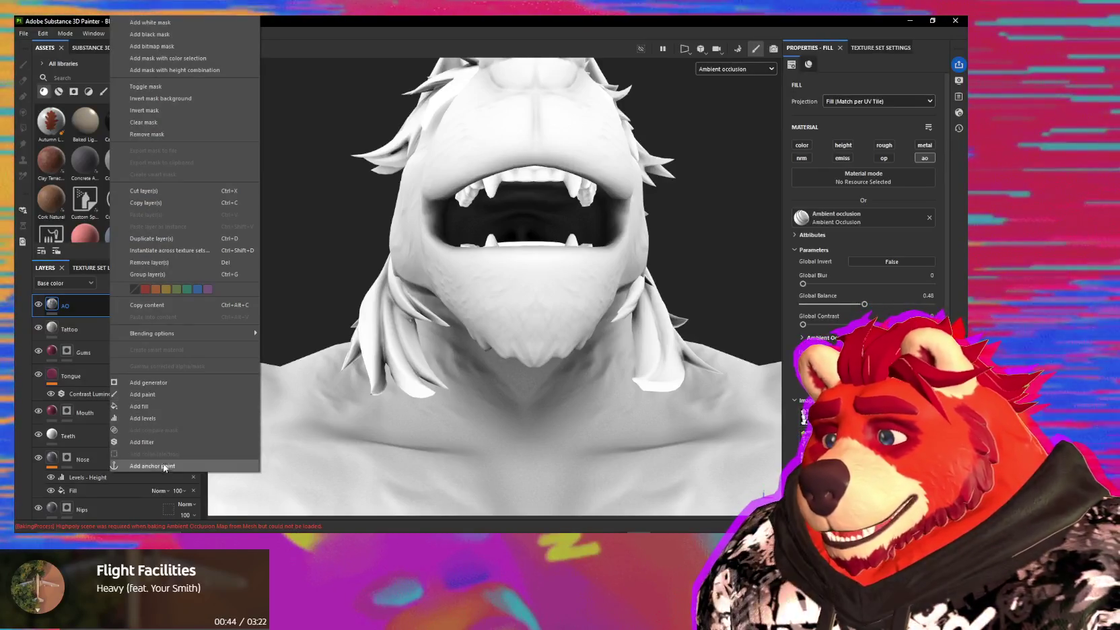
# - Add a generator to the AO layer, search 'con', then discard it unused
pyautogui.click(172, 382)
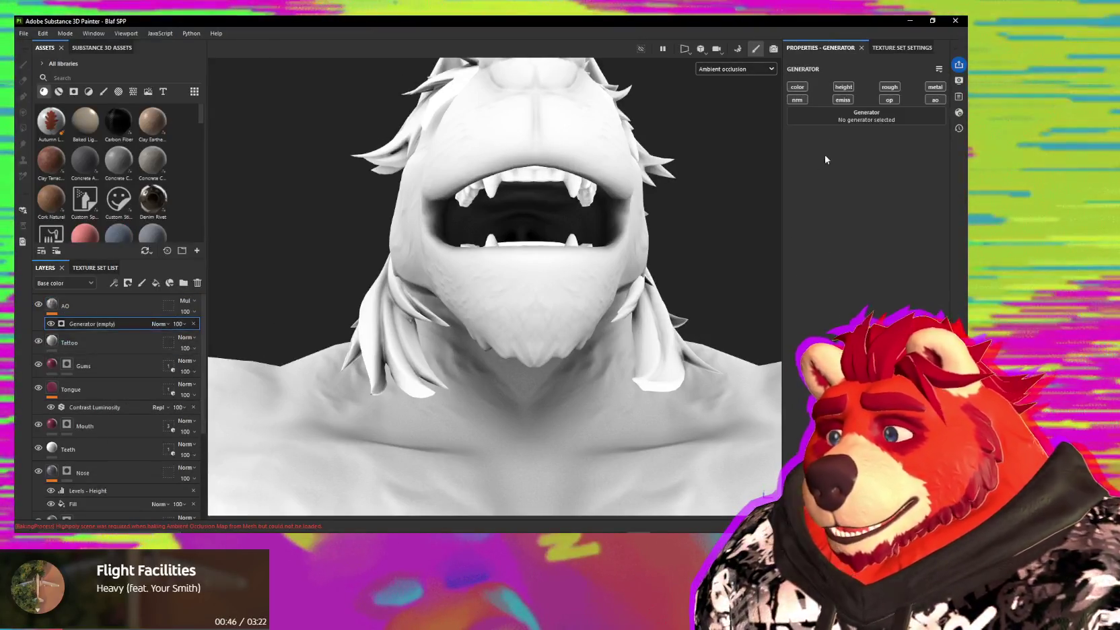
pyautogui.click(847, 117)
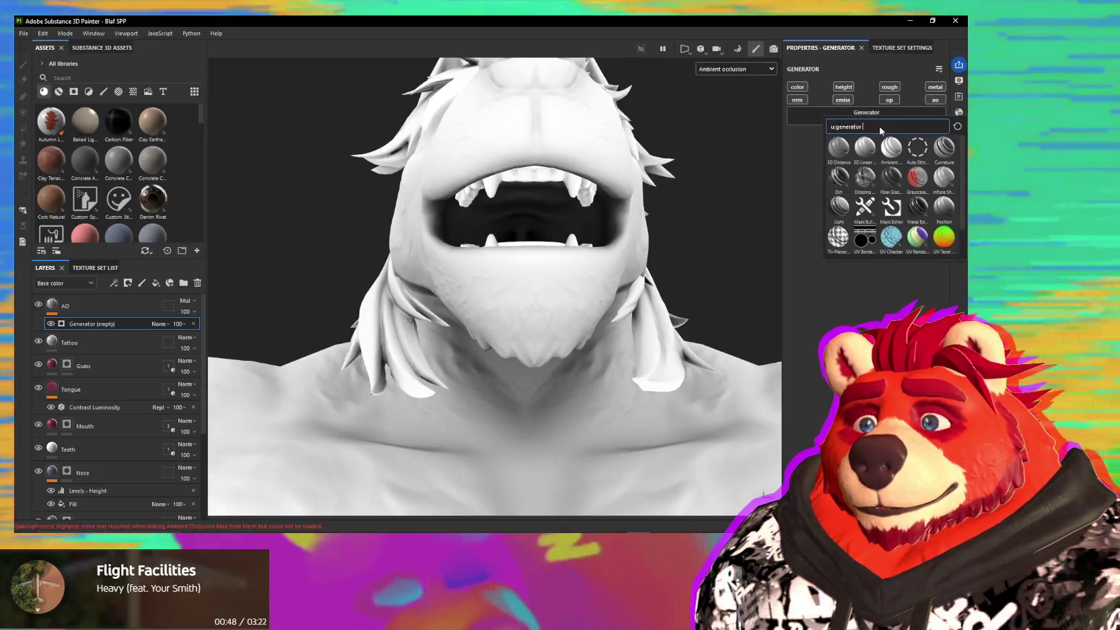
pyautogui.write('co')
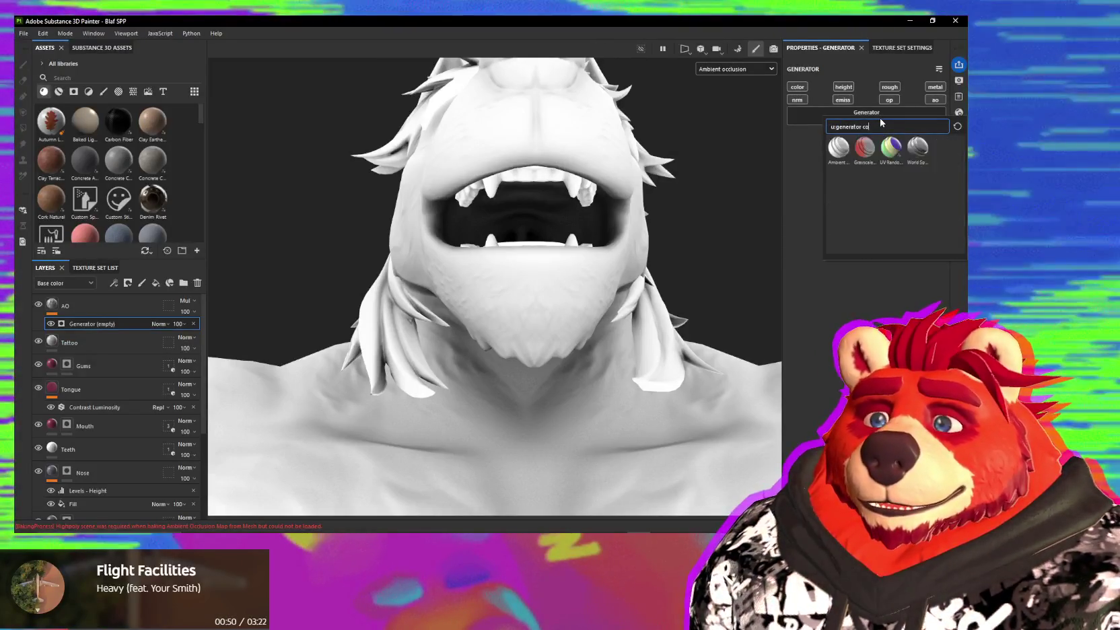
pyautogui.write('n')
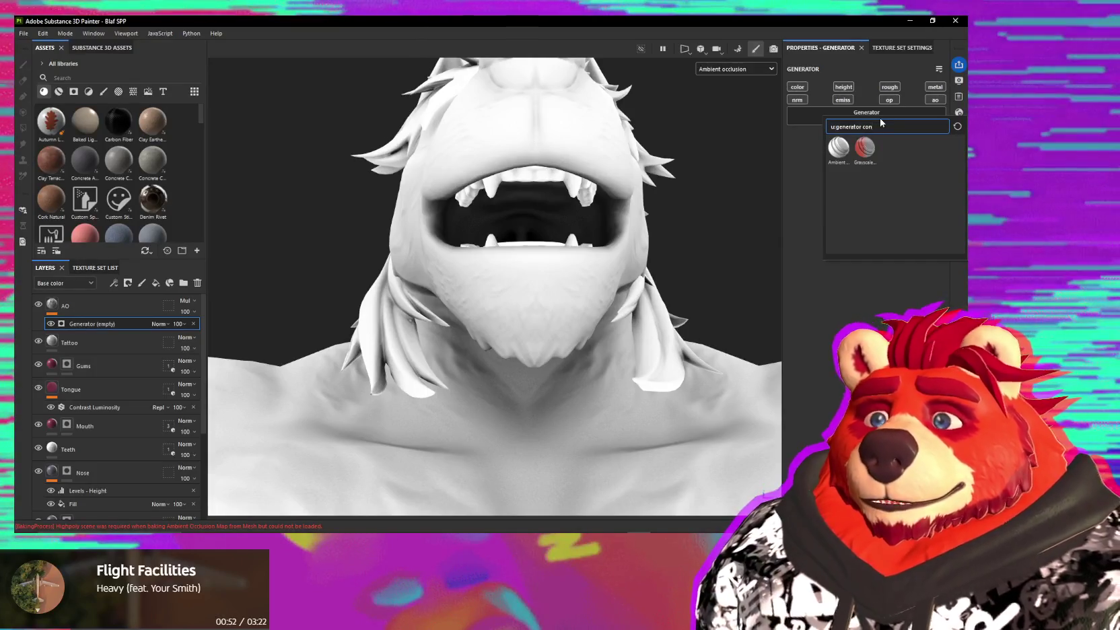
pyautogui.press('BackSpace')
pyautogui.press('BackSpace')
pyautogui.press('BackSpace')
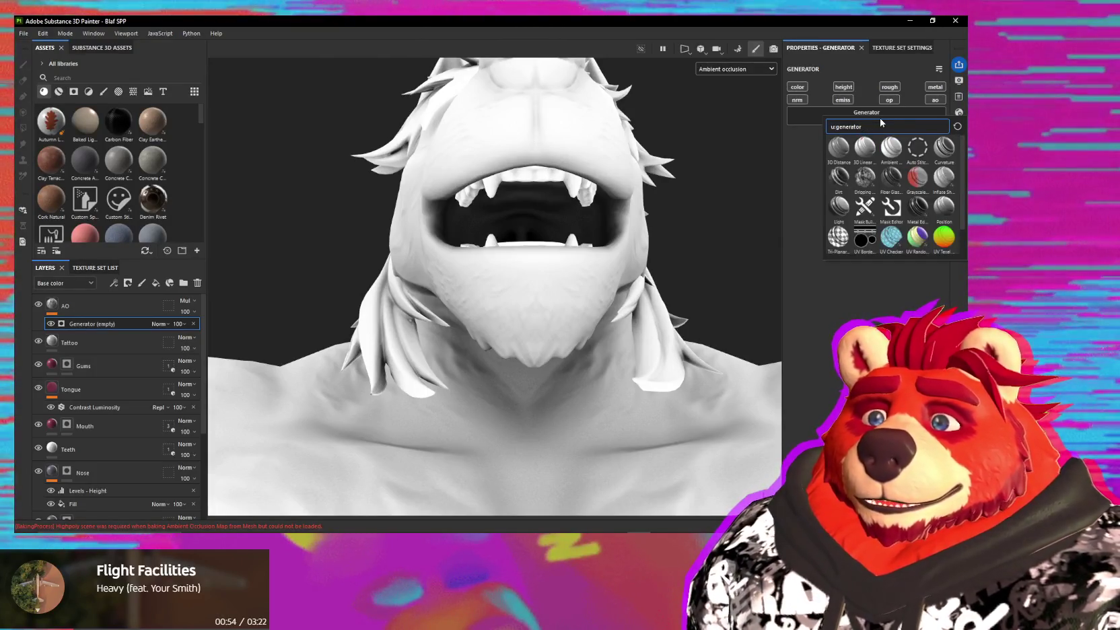
pyautogui.click(193, 325)
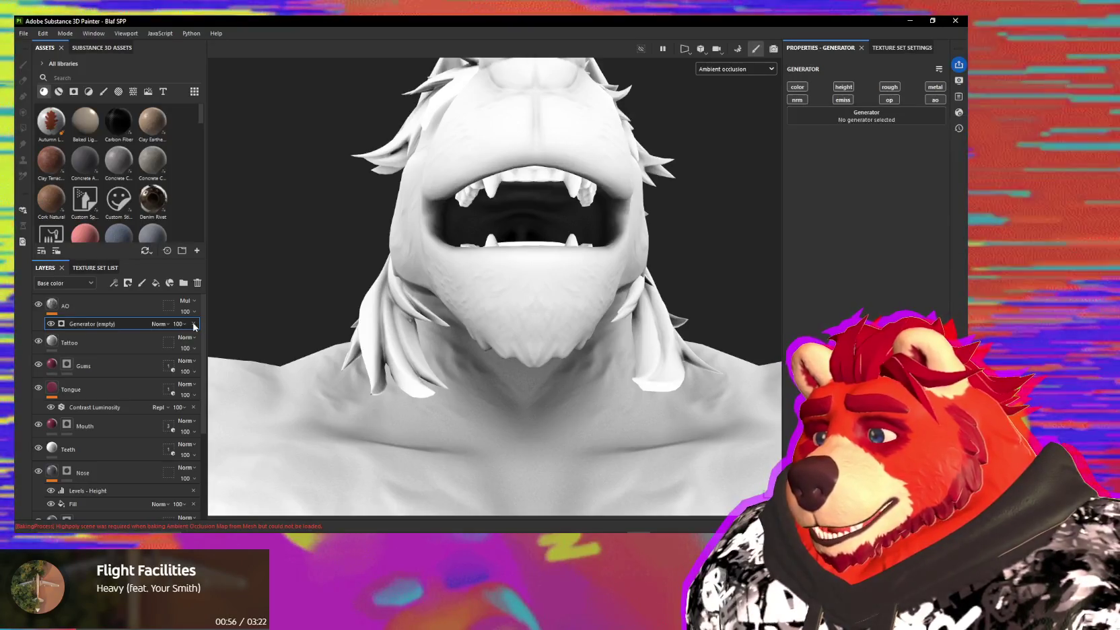
pyautogui.click(193, 324)
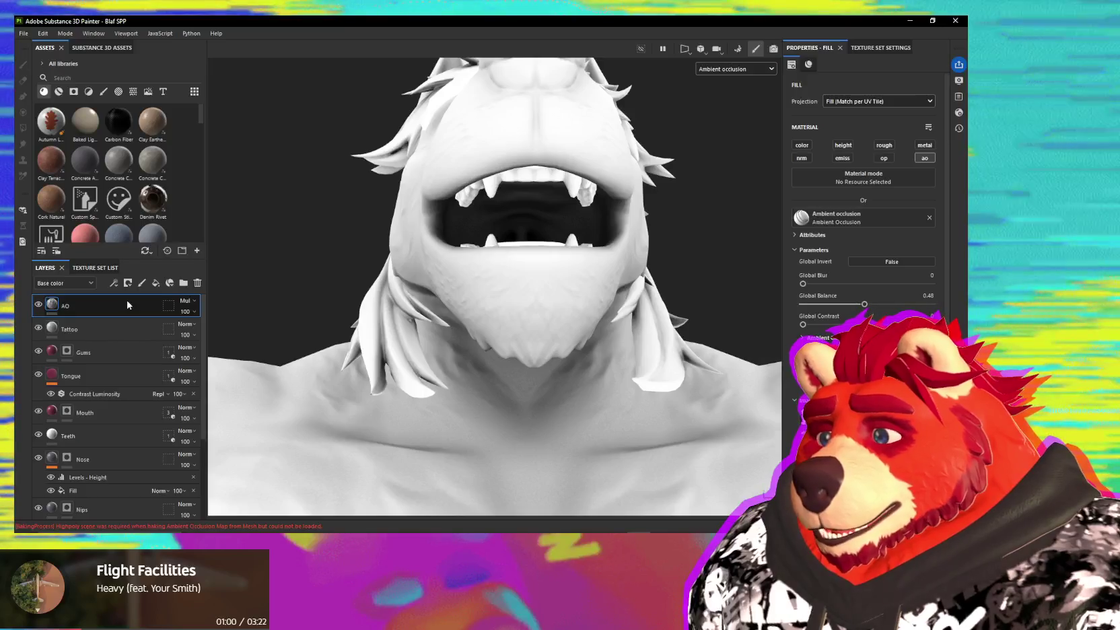
# - Add and remove an empty filter on the AO layer, then add a Levels effect
pyautogui.rightClick(127, 306)
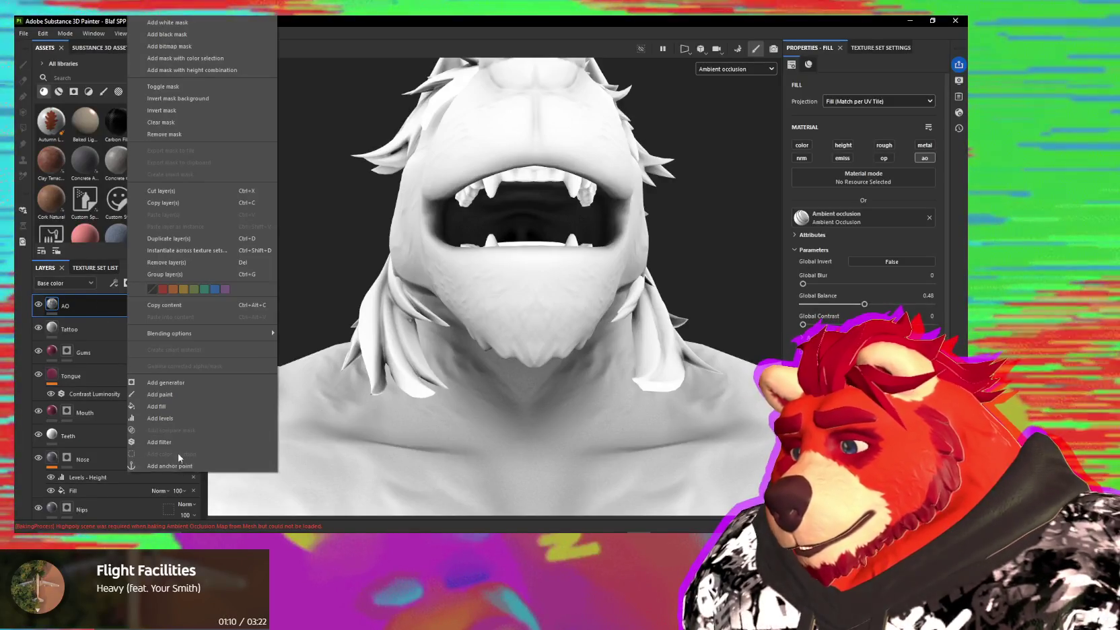
pyautogui.click(177, 441)
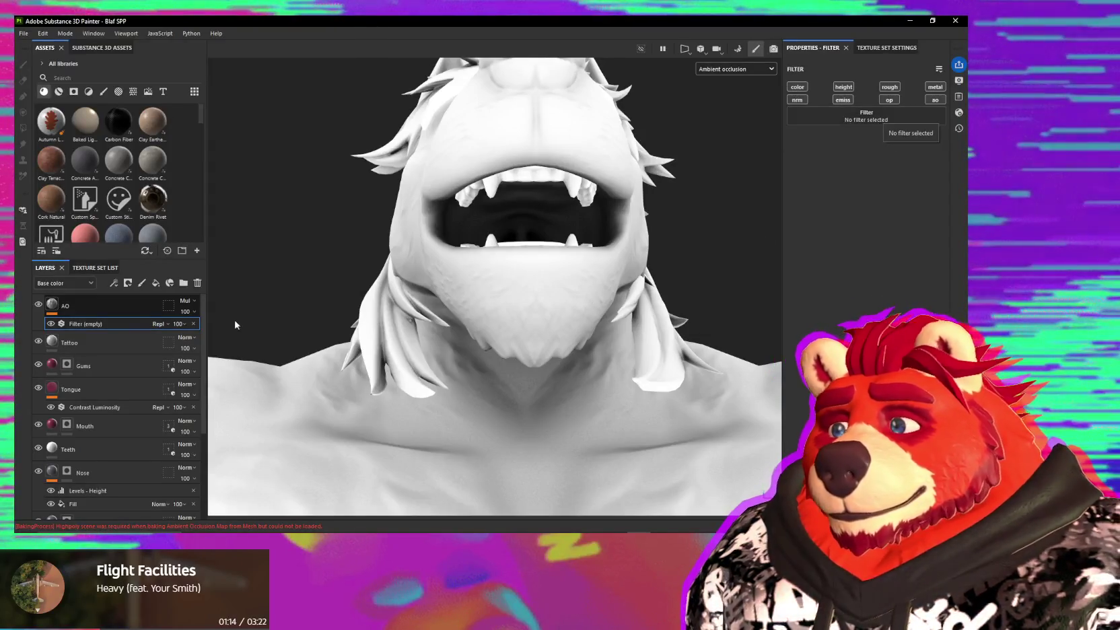
pyautogui.click(194, 324)
pyautogui.rightClick(102, 306)
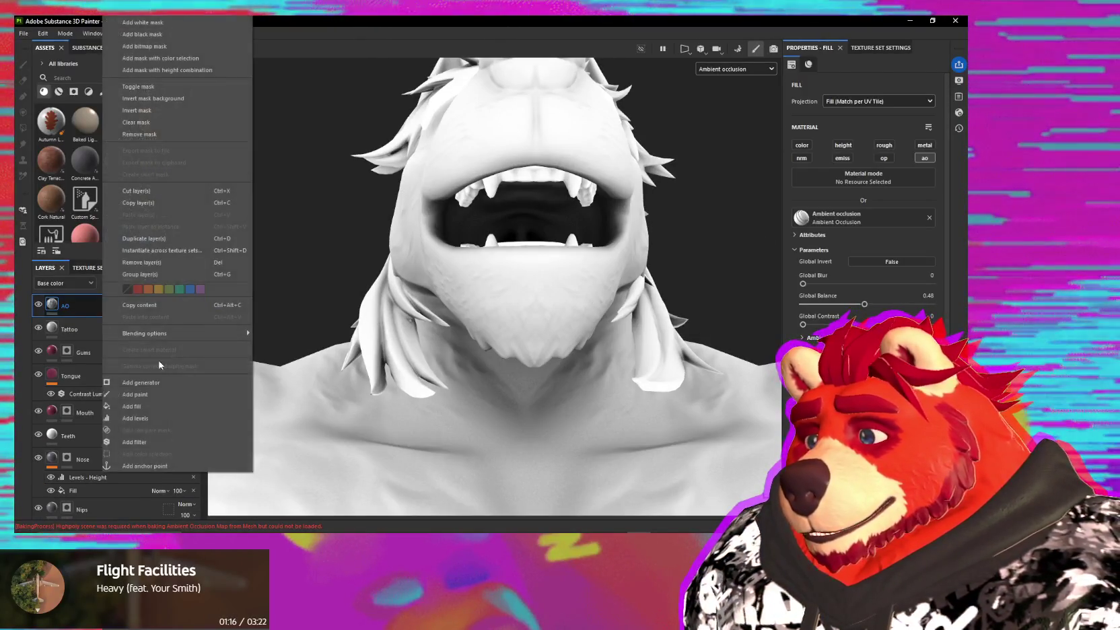
pyautogui.click(152, 418)
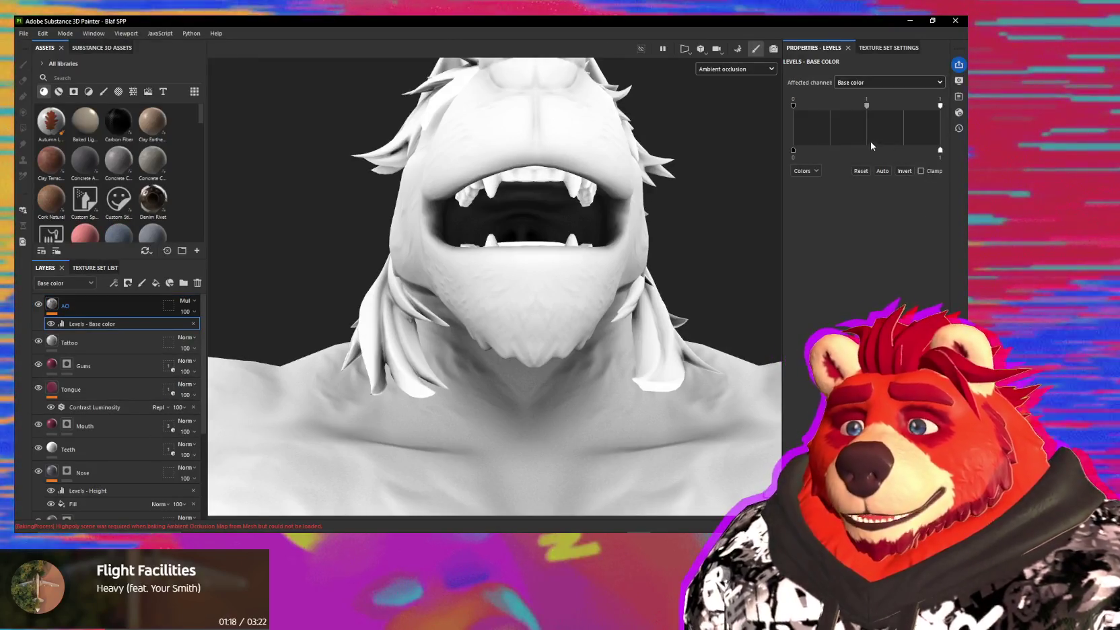
# - Raise the Levels output minimum to about 0.615 to lighten the occlusion shading
pyautogui.moveTo(792, 150); pyautogui.dragTo(843, 150)
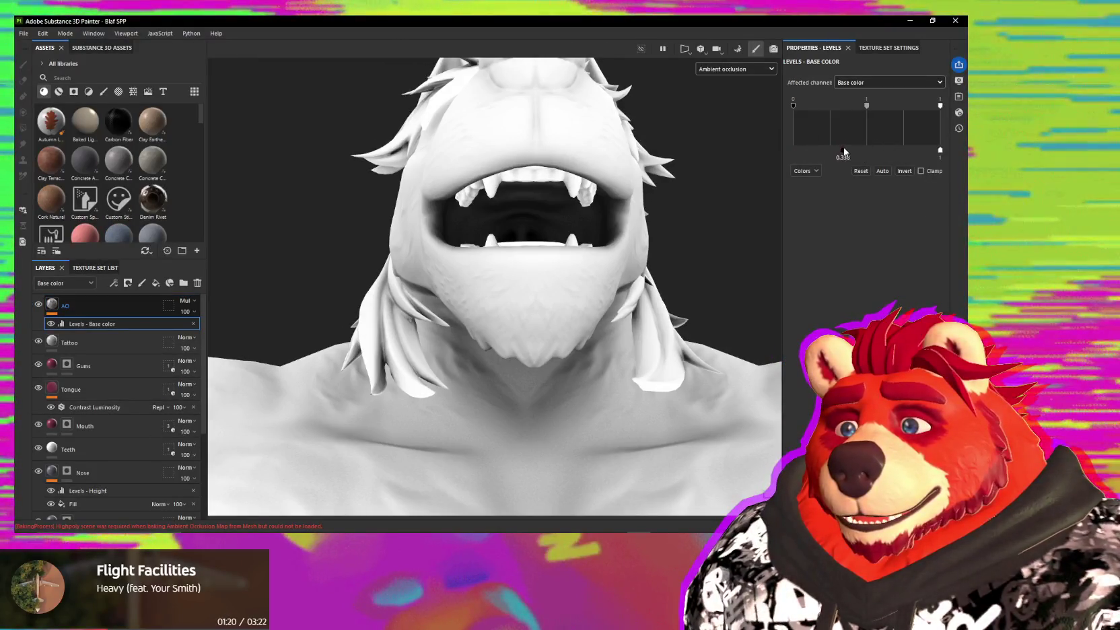
pyautogui.moveTo(914, 150); pyautogui.dragTo(882, 149)
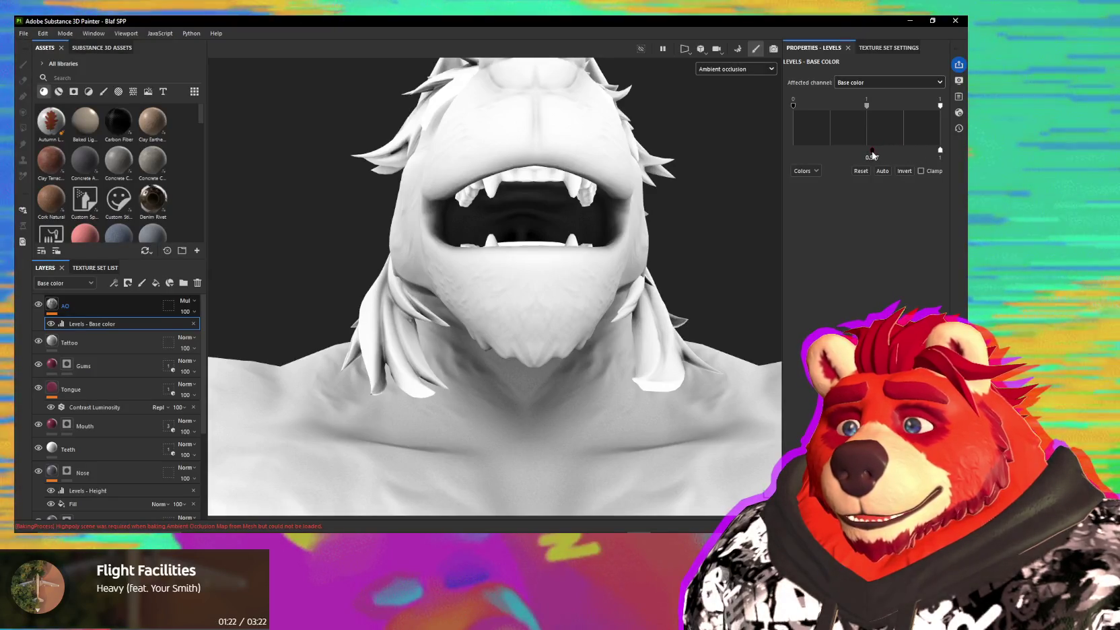
pyautogui.moveTo(872, 151); pyautogui.dragTo(793, 150)
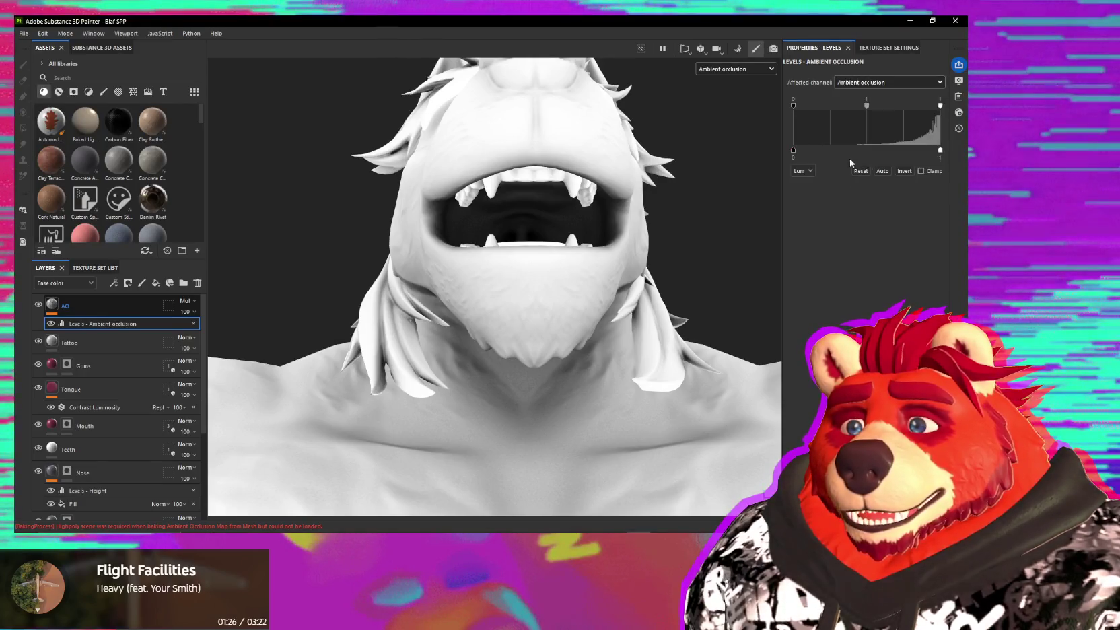
pyautogui.moveTo(793, 152)
pyautogui.mouseDown()
pyautogui.moveTo(855, 152)
pyautogui.moveTo(830, 152)
pyautogui.moveTo(843, 152)
pyautogui.mouseUp()
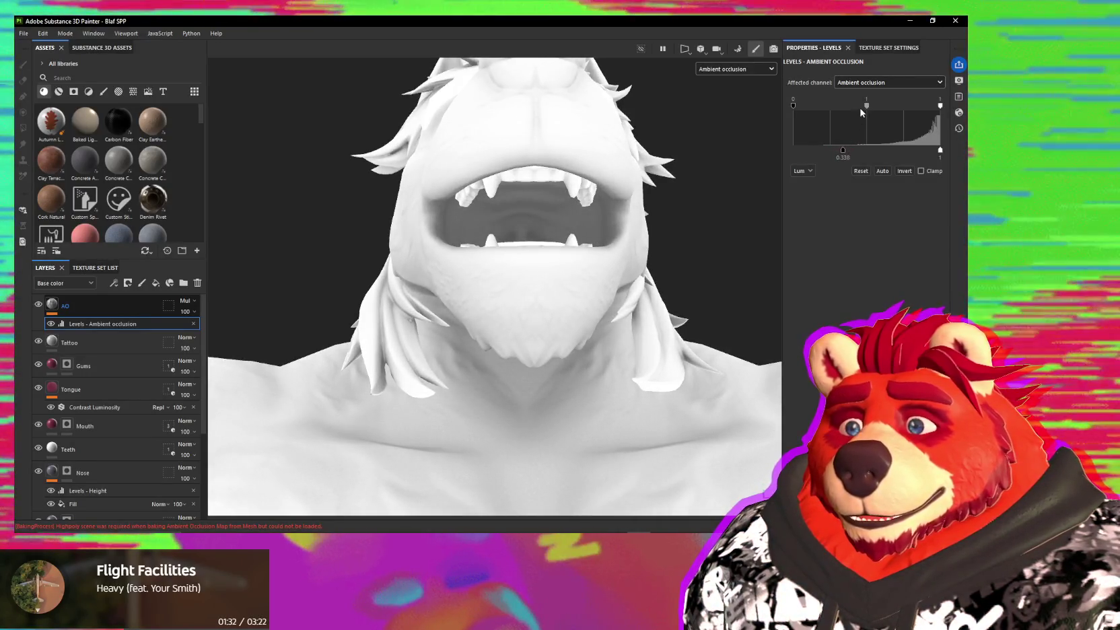
pyautogui.moveTo(853, 112); pyautogui.dragTo(866, 114)
pyautogui.scroll(-5, 623, 155)
pyautogui.moveTo(623, 155)
pyautogui.keyDown('alt'); pyautogui.mouseDown()
pyautogui.moveTo(650, 278)
pyautogui.moveTo(498, 245)
pyautogui.moveTo(589, 300)
pyautogui.moveTo(555, 295)
pyautogui.mouseUp(); pyautogui.keyUp('alt')
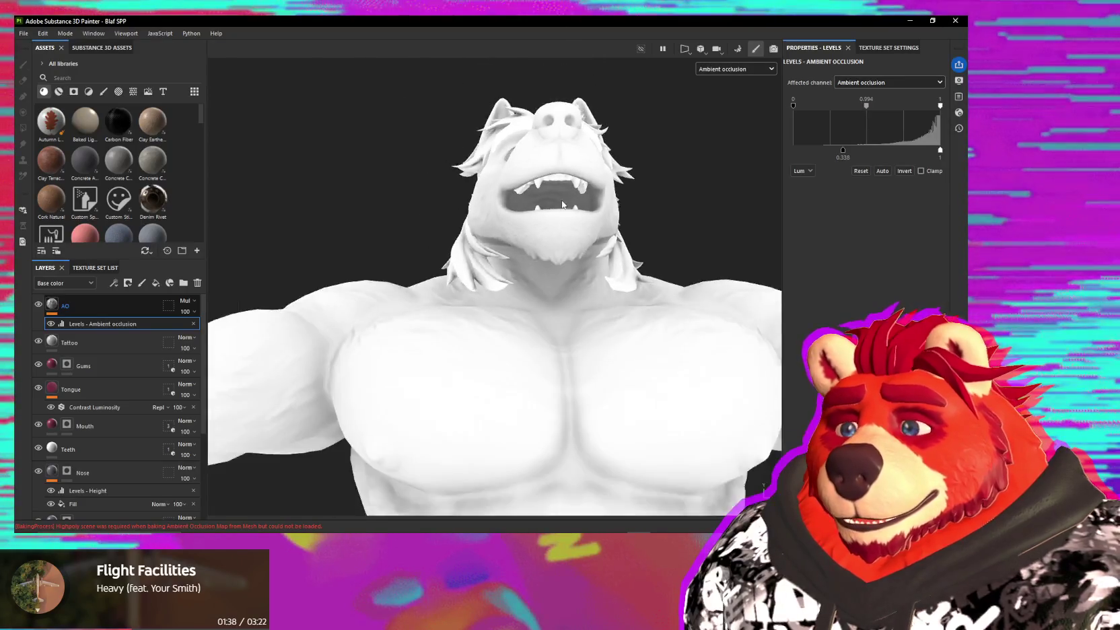
pyautogui.scroll(-3, 590, 300)
pyautogui.scroll(3, 622, 269)
pyautogui.moveTo(623, 269)
pyautogui.keyDown('alt'); pyautogui.mouseDown()
pyautogui.moveTo(539, 283)
pyautogui.moveTo(493, 252)
pyautogui.moveTo(512, 215)
pyautogui.mouseUp(); pyautogui.keyUp('alt')
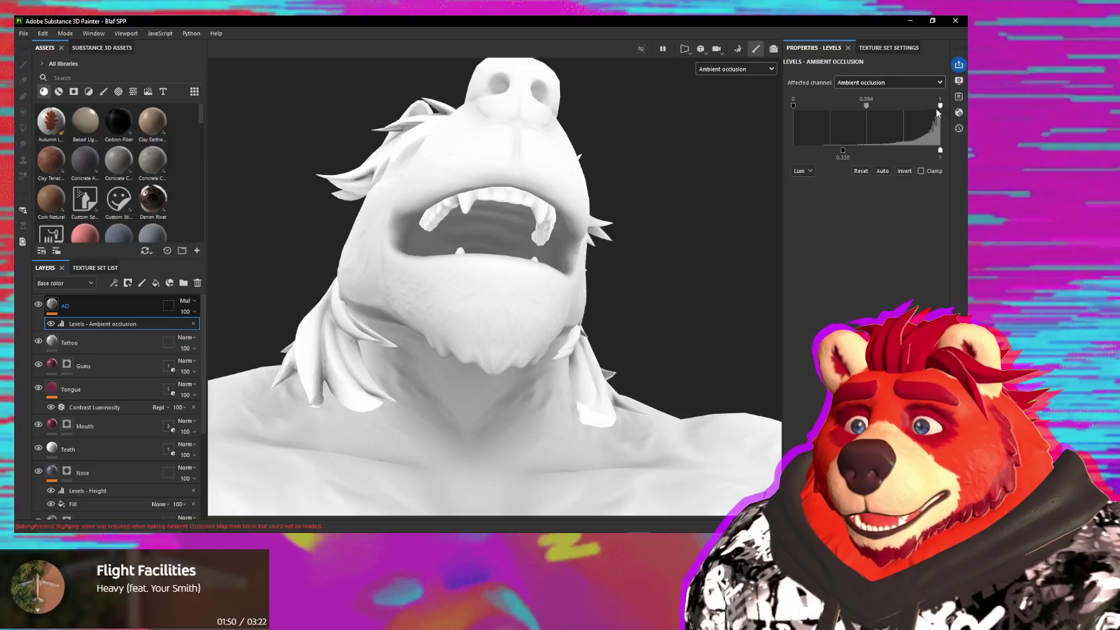
# - Push the Levels white point to 1 and brighten the midpoint to 1.507
pyautogui.moveTo(936, 105); pyautogui.dragTo(955, 118)
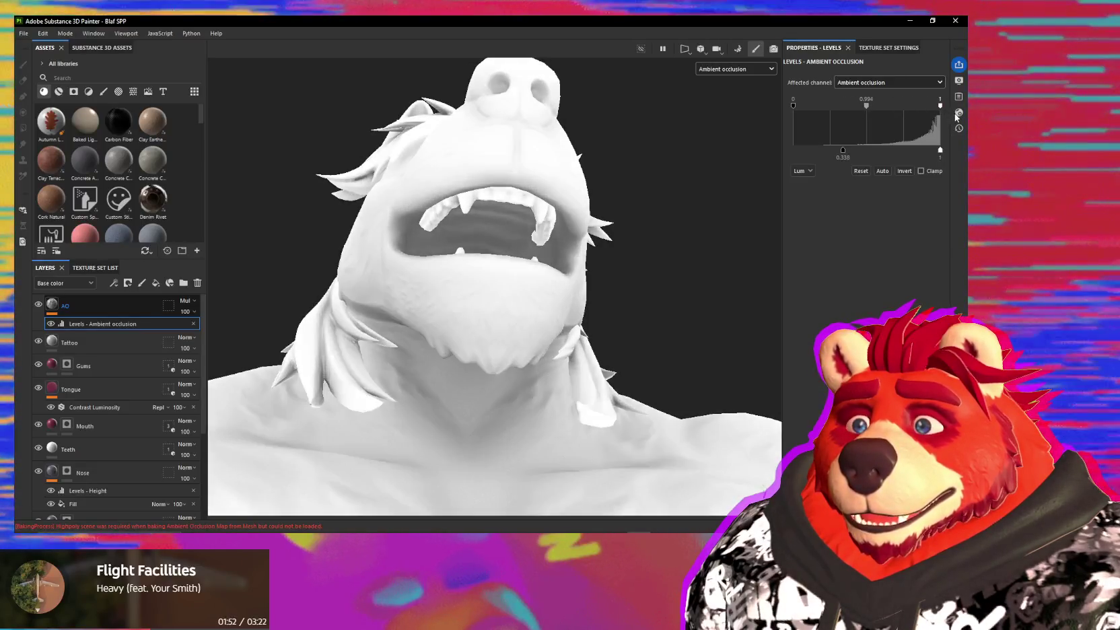
pyautogui.moveTo(866, 106); pyautogui.dragTo(838, 112)
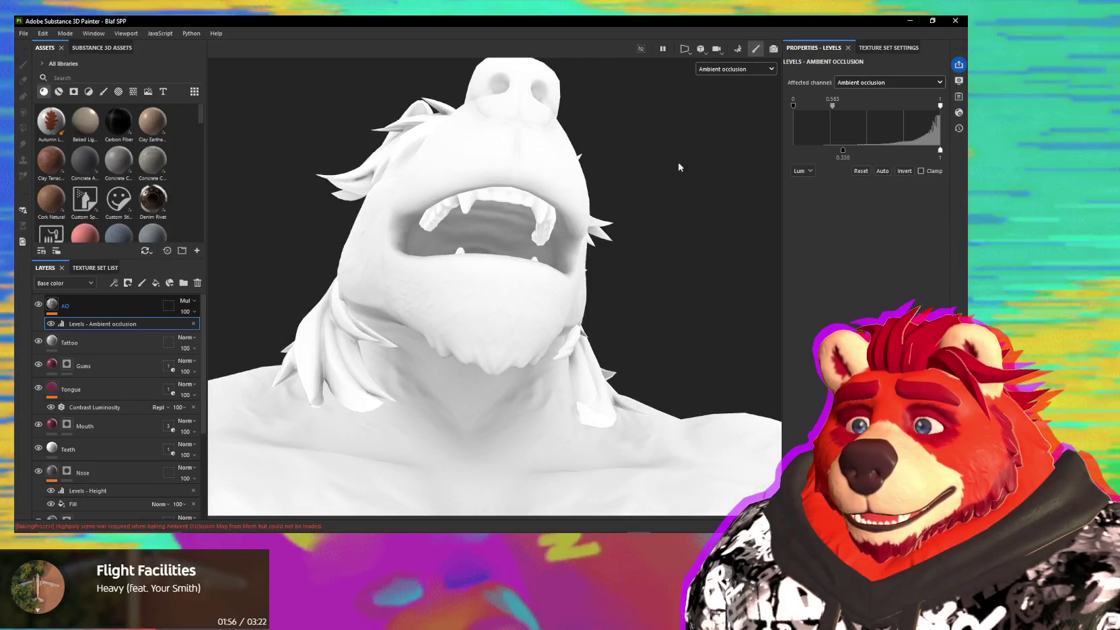
pyautogui.scroll(-5, 696, 161)
pyautogui.moveTo(607, 269)
pyautogui.keyDown('alt'); pyautogui.mouseDown()
pyautogui.moveTo(460, 344)
pyautogui.moveTo(564, 399)
pyautogui.mouseUp(); pyautogui.keyUp('alt')
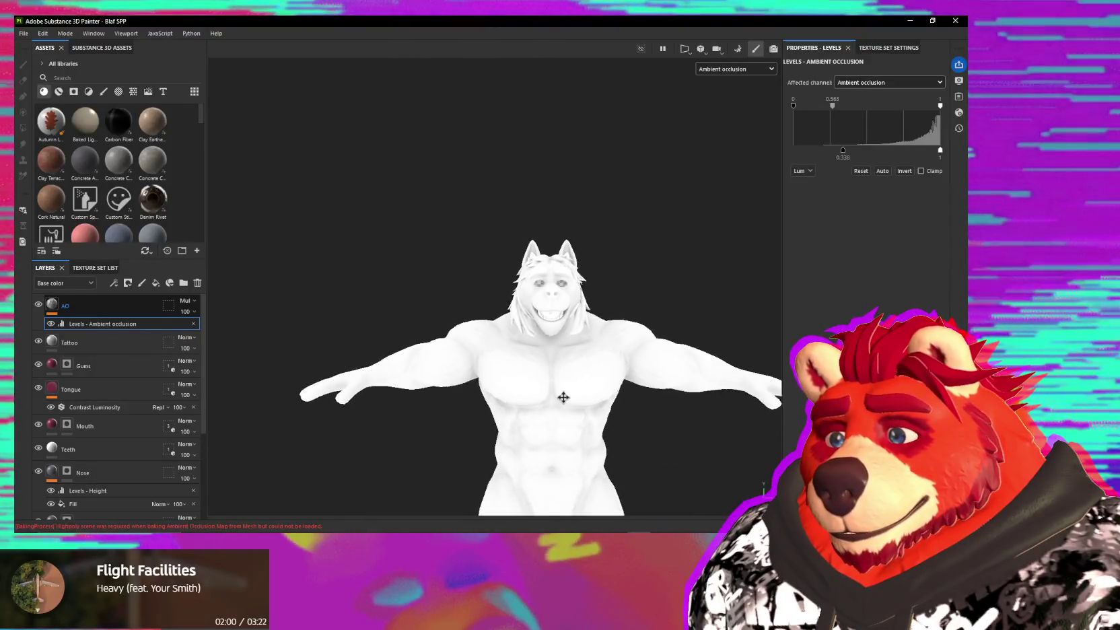
pyautogui.press('f')
pyautogui.scroll(5, 630, 217)
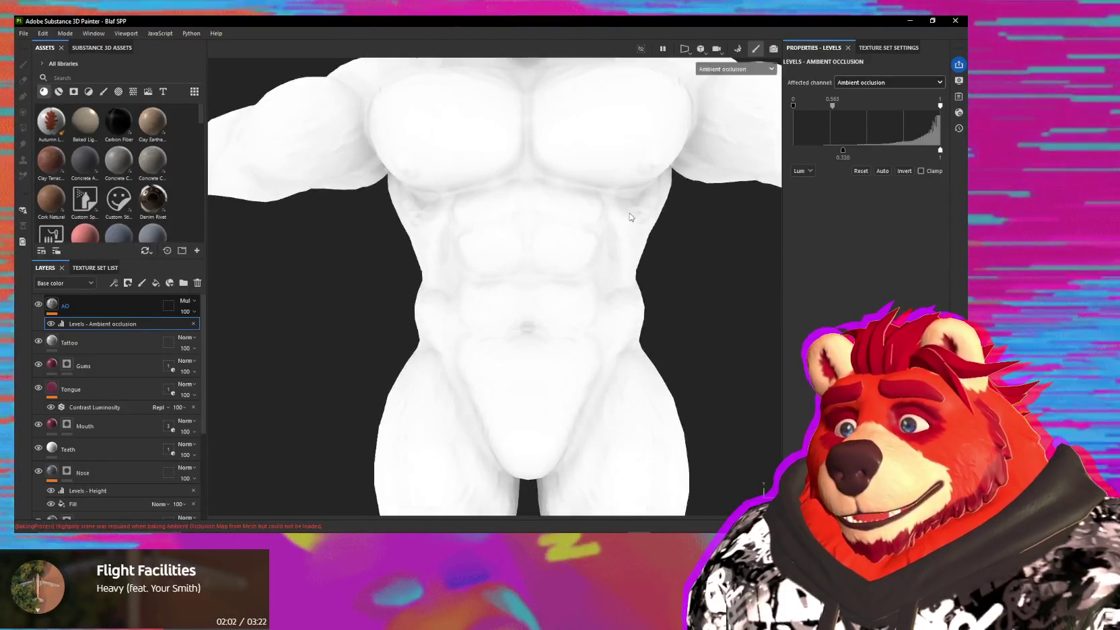
pyautogui.moveTo(630, 216); pyautogui.dragTo(650, 348, button='middle')
pyautogui.moveTo(794, 106); pyautogui.dragTo(799, 106)
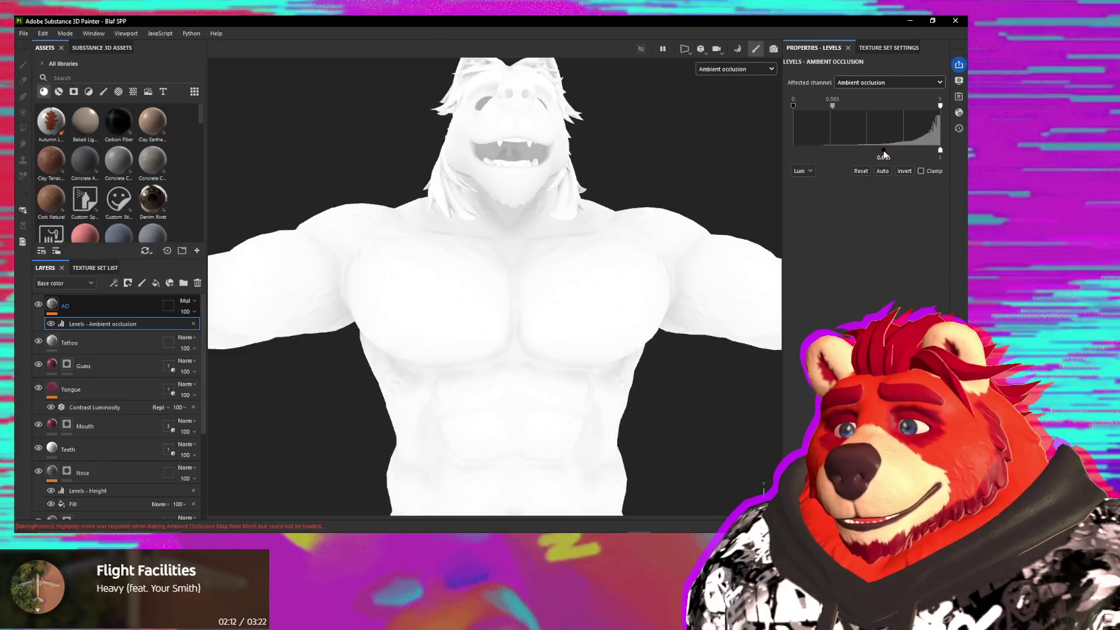
pyautogui.moveTo(844, 109); pyautogui.dragTo(869, 113)
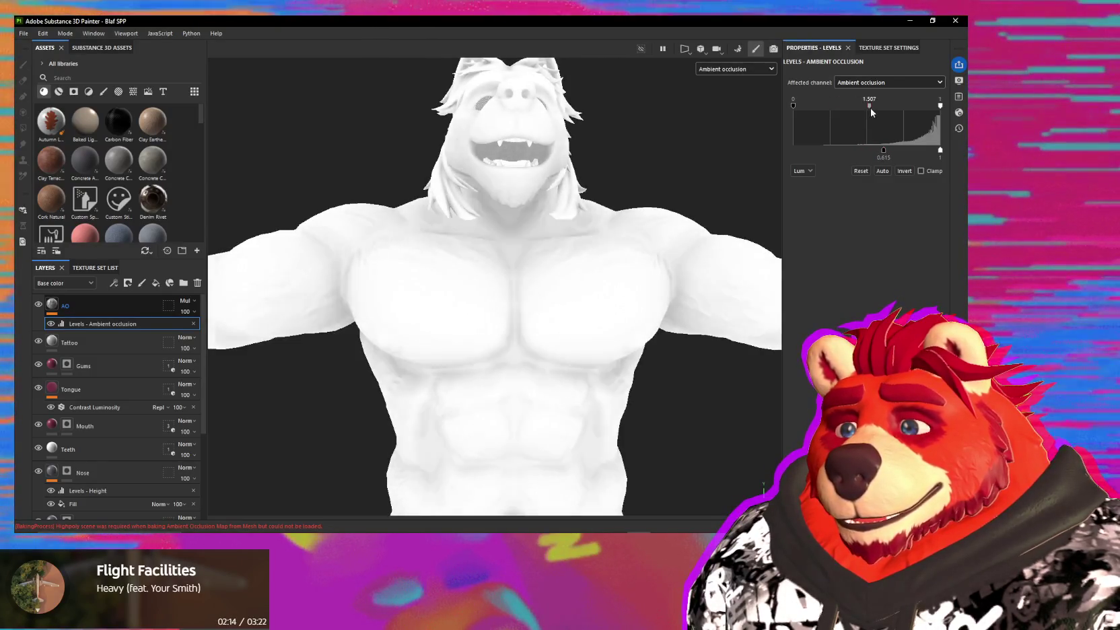